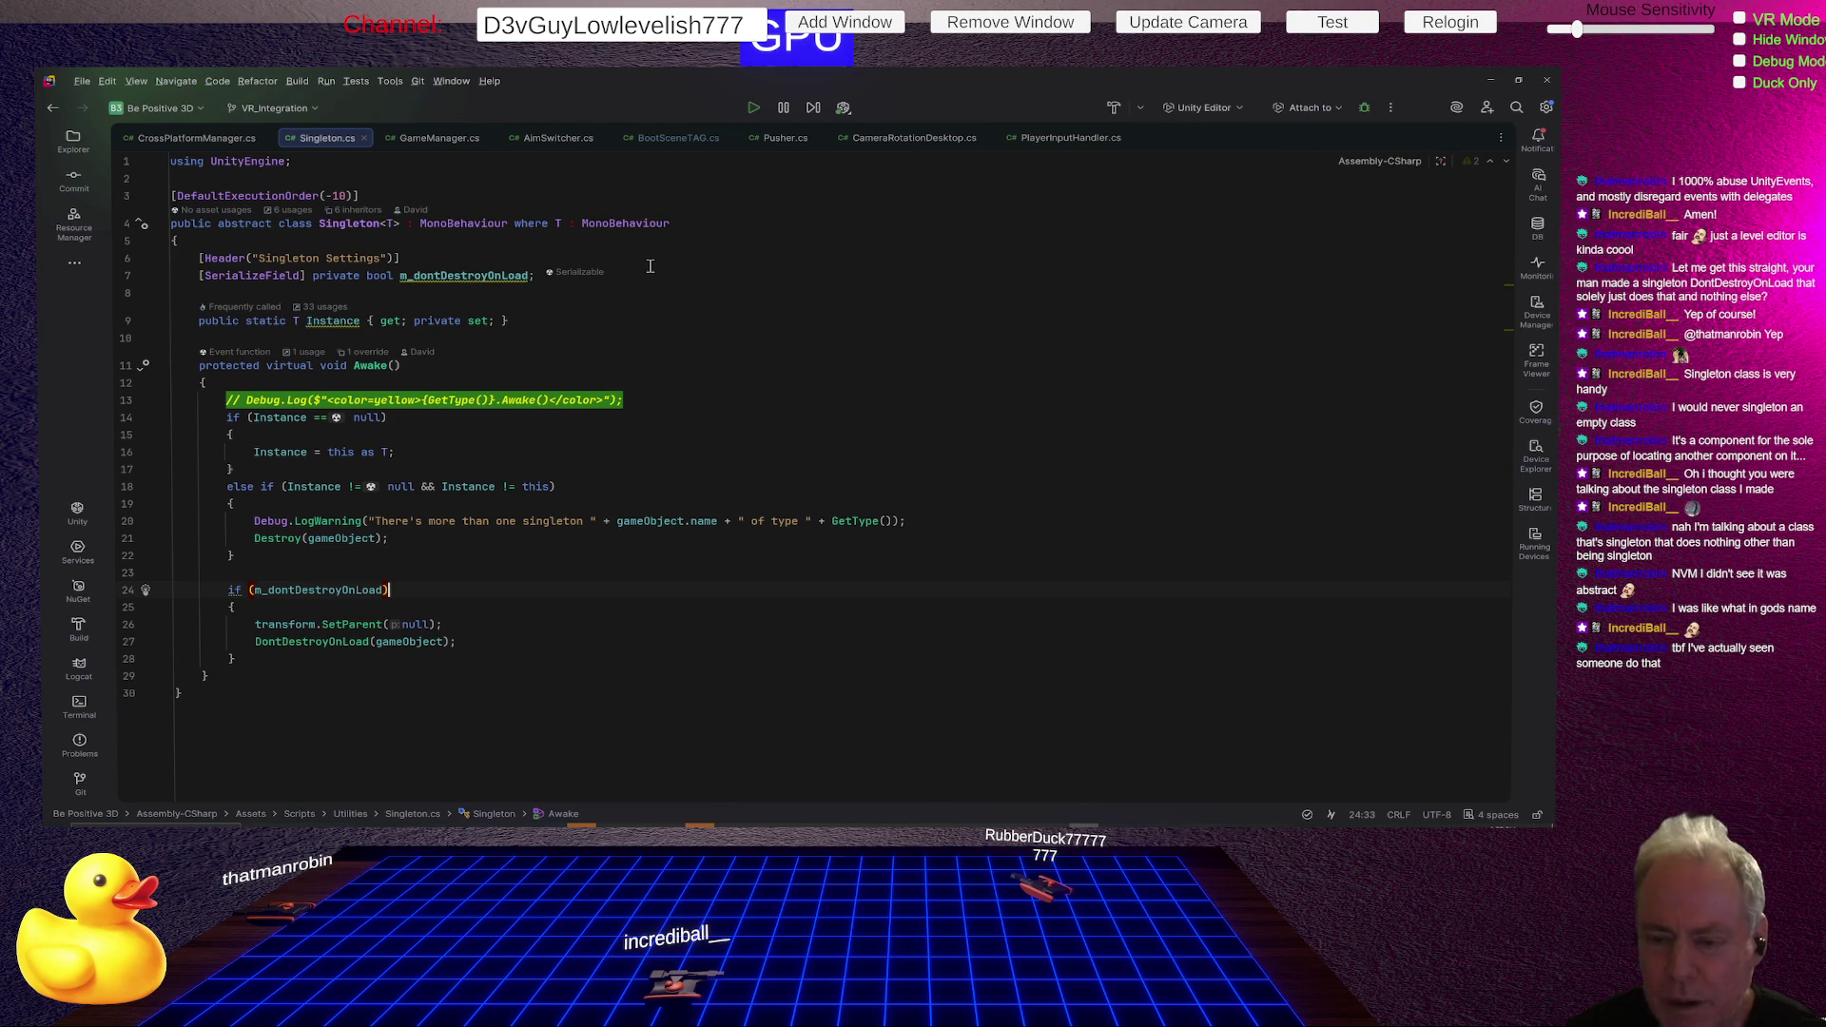
# - Return from Rider to the Unity Editor and select the Home Screen Loader object
pyautogui.hotkey('alt', 'Tab')
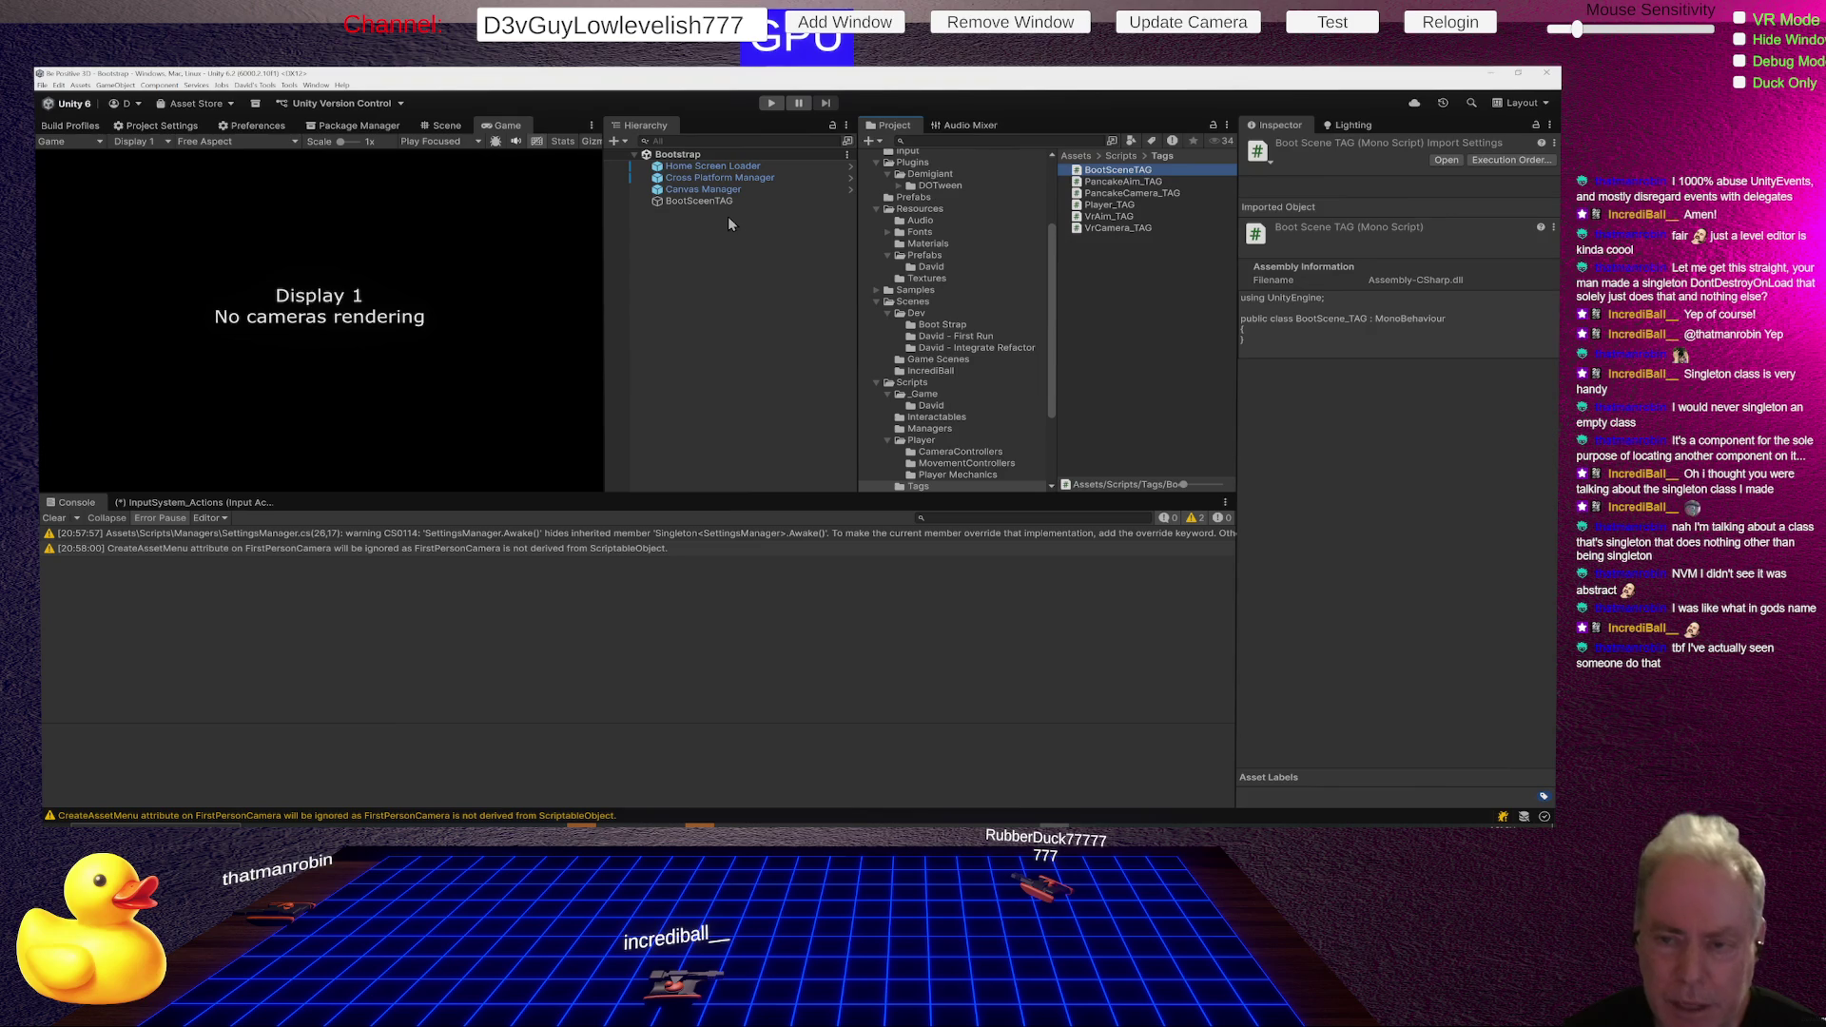
pyautogui.click(711, 166)
# - Inspect the Canvas Manager, the Bootstrap scene root and the Cross Platform Manager objects
pyautogui.click(702, 191)
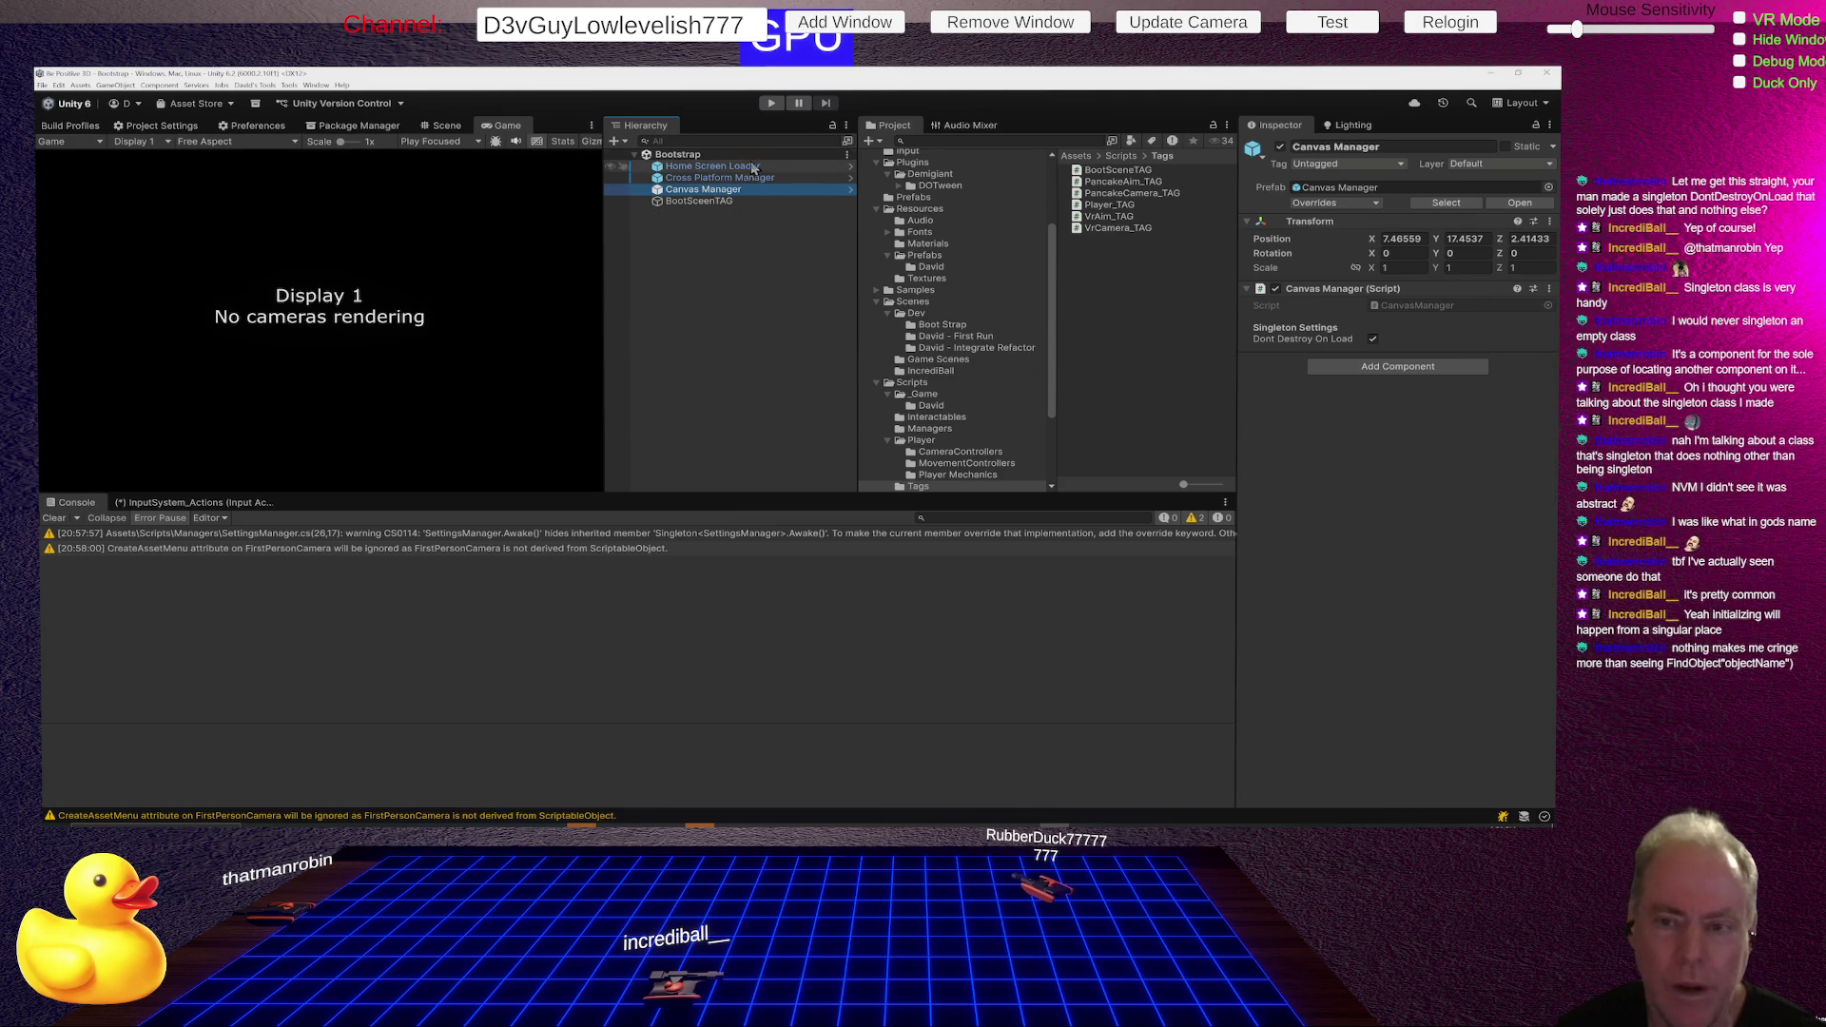
pyautogui.click(694, 154)
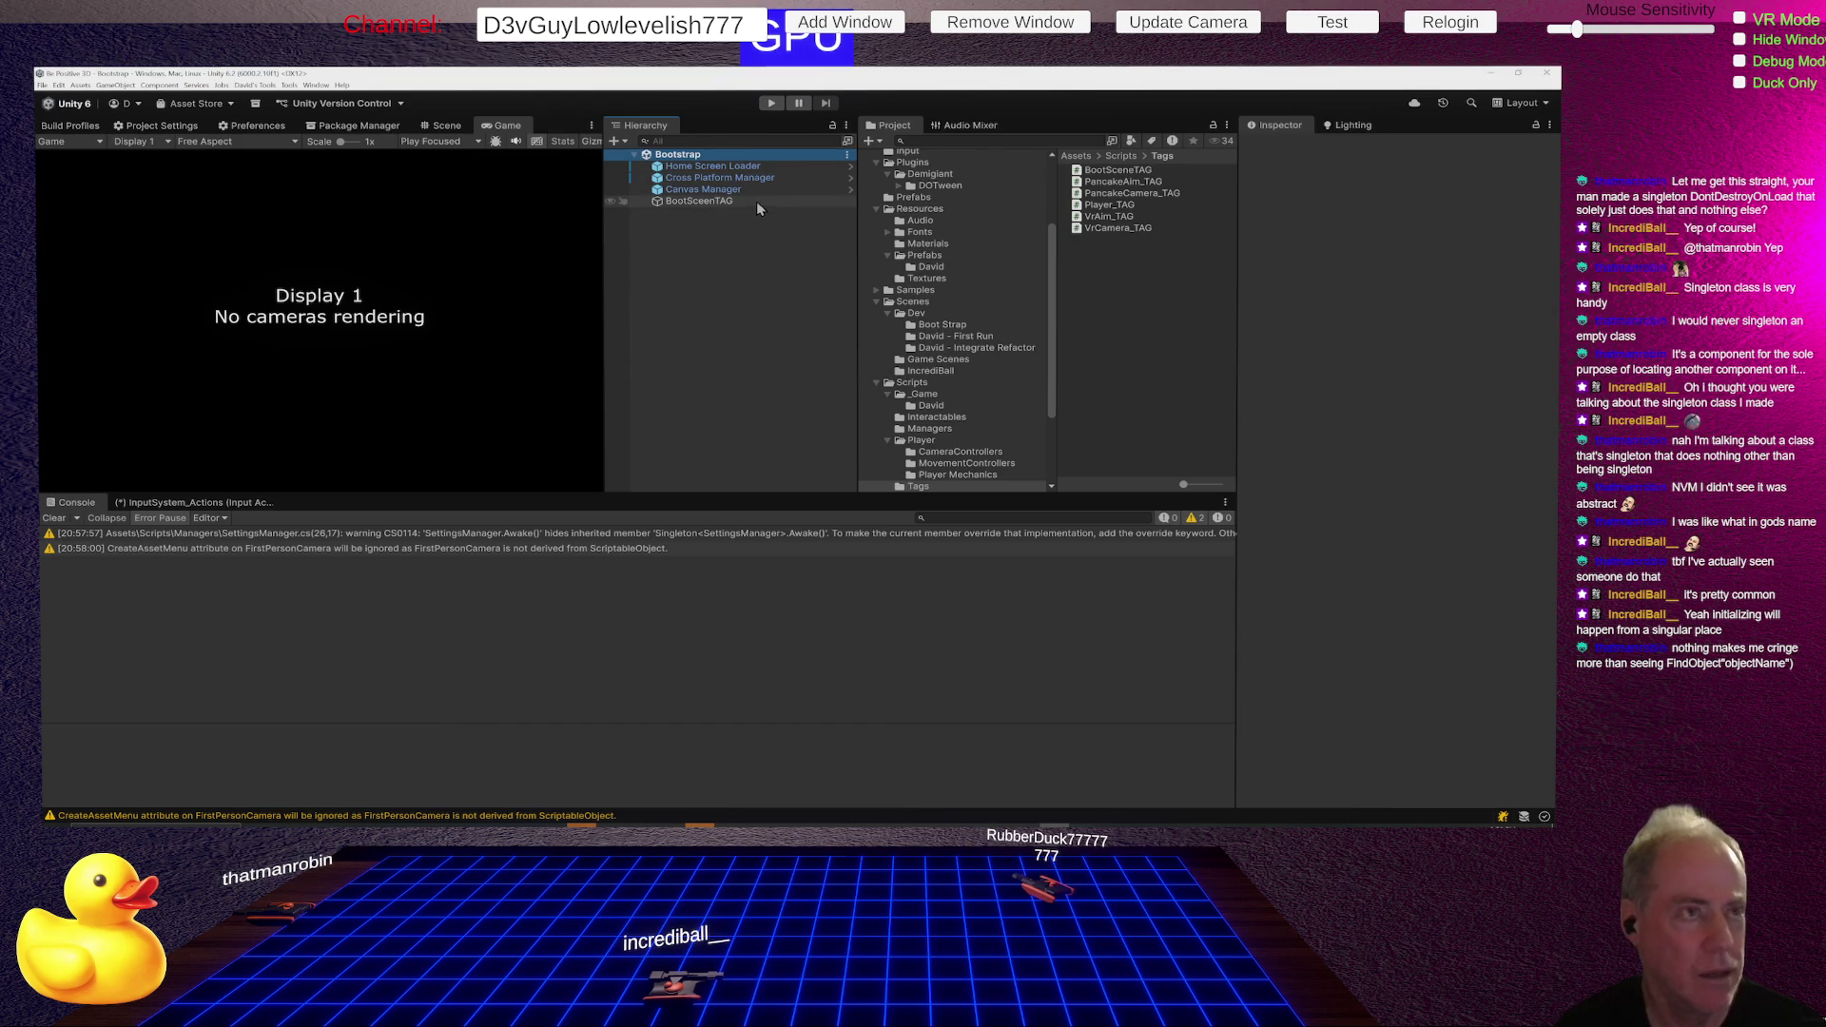
pyautogui.click(713, 180)
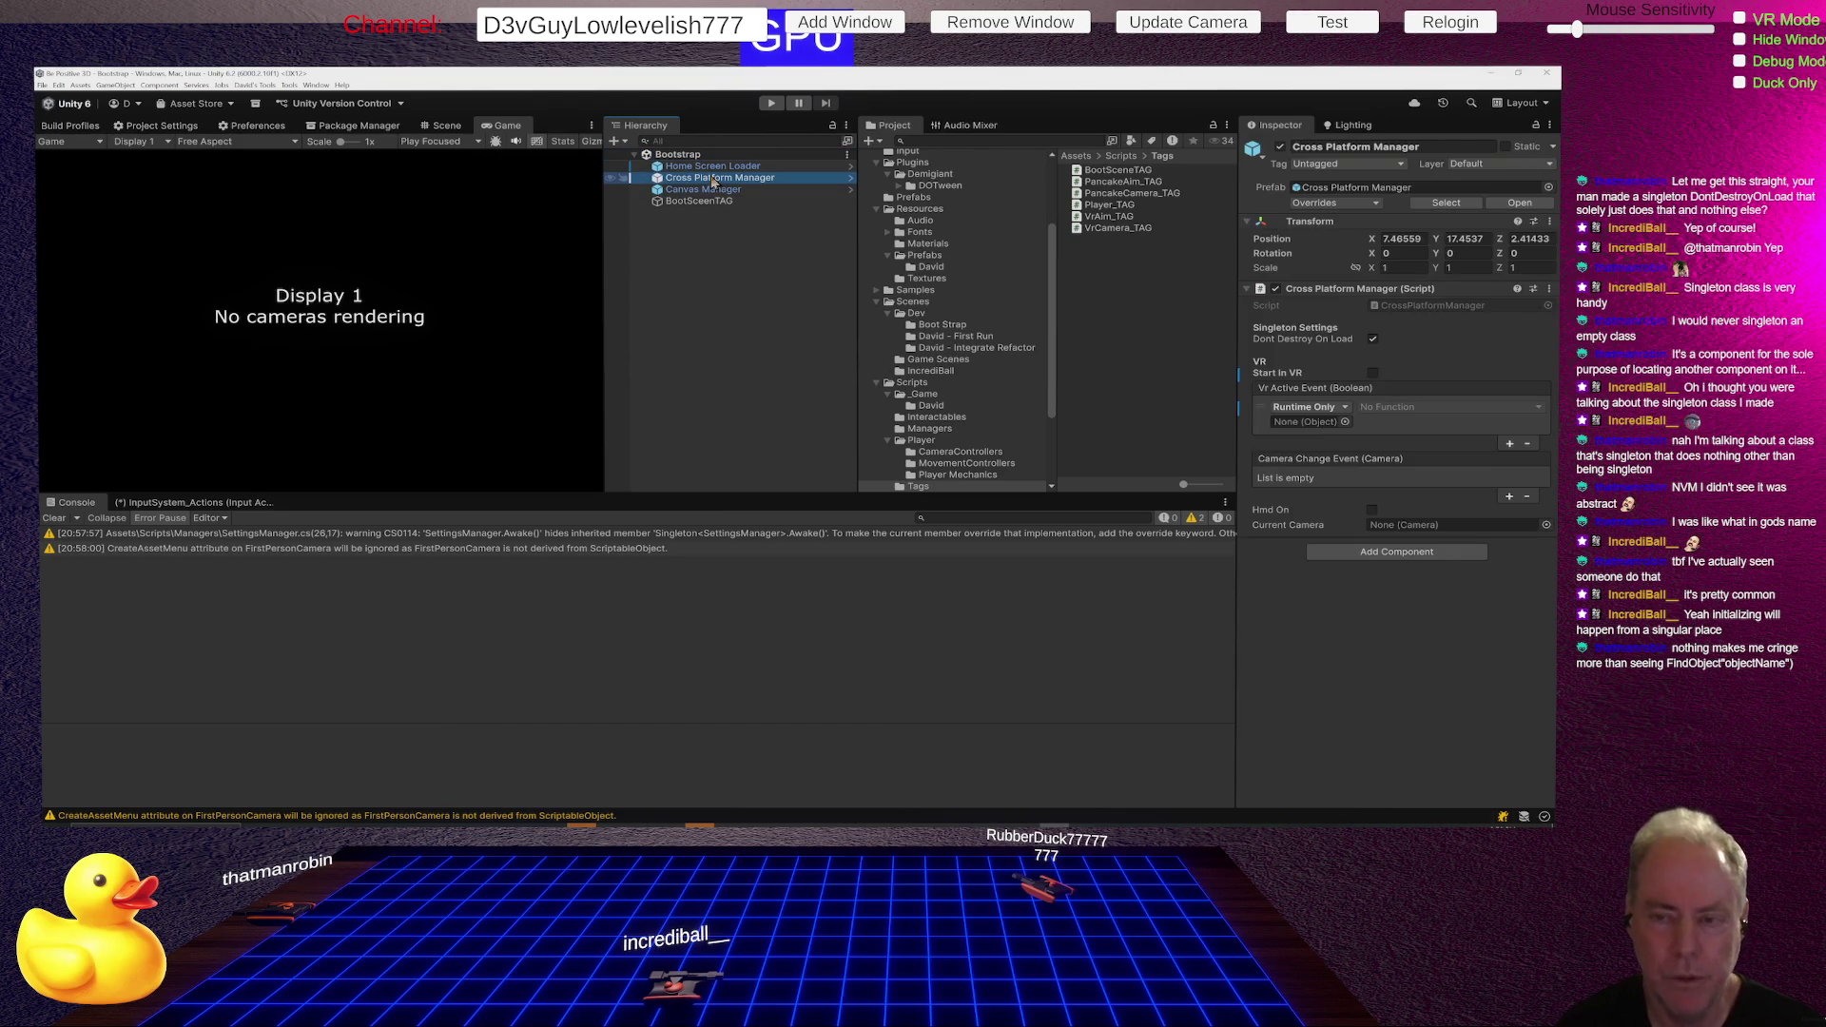
# - Deselect Cross Platform Manager and switch over to the git client
pyautogui.click(738, 251)
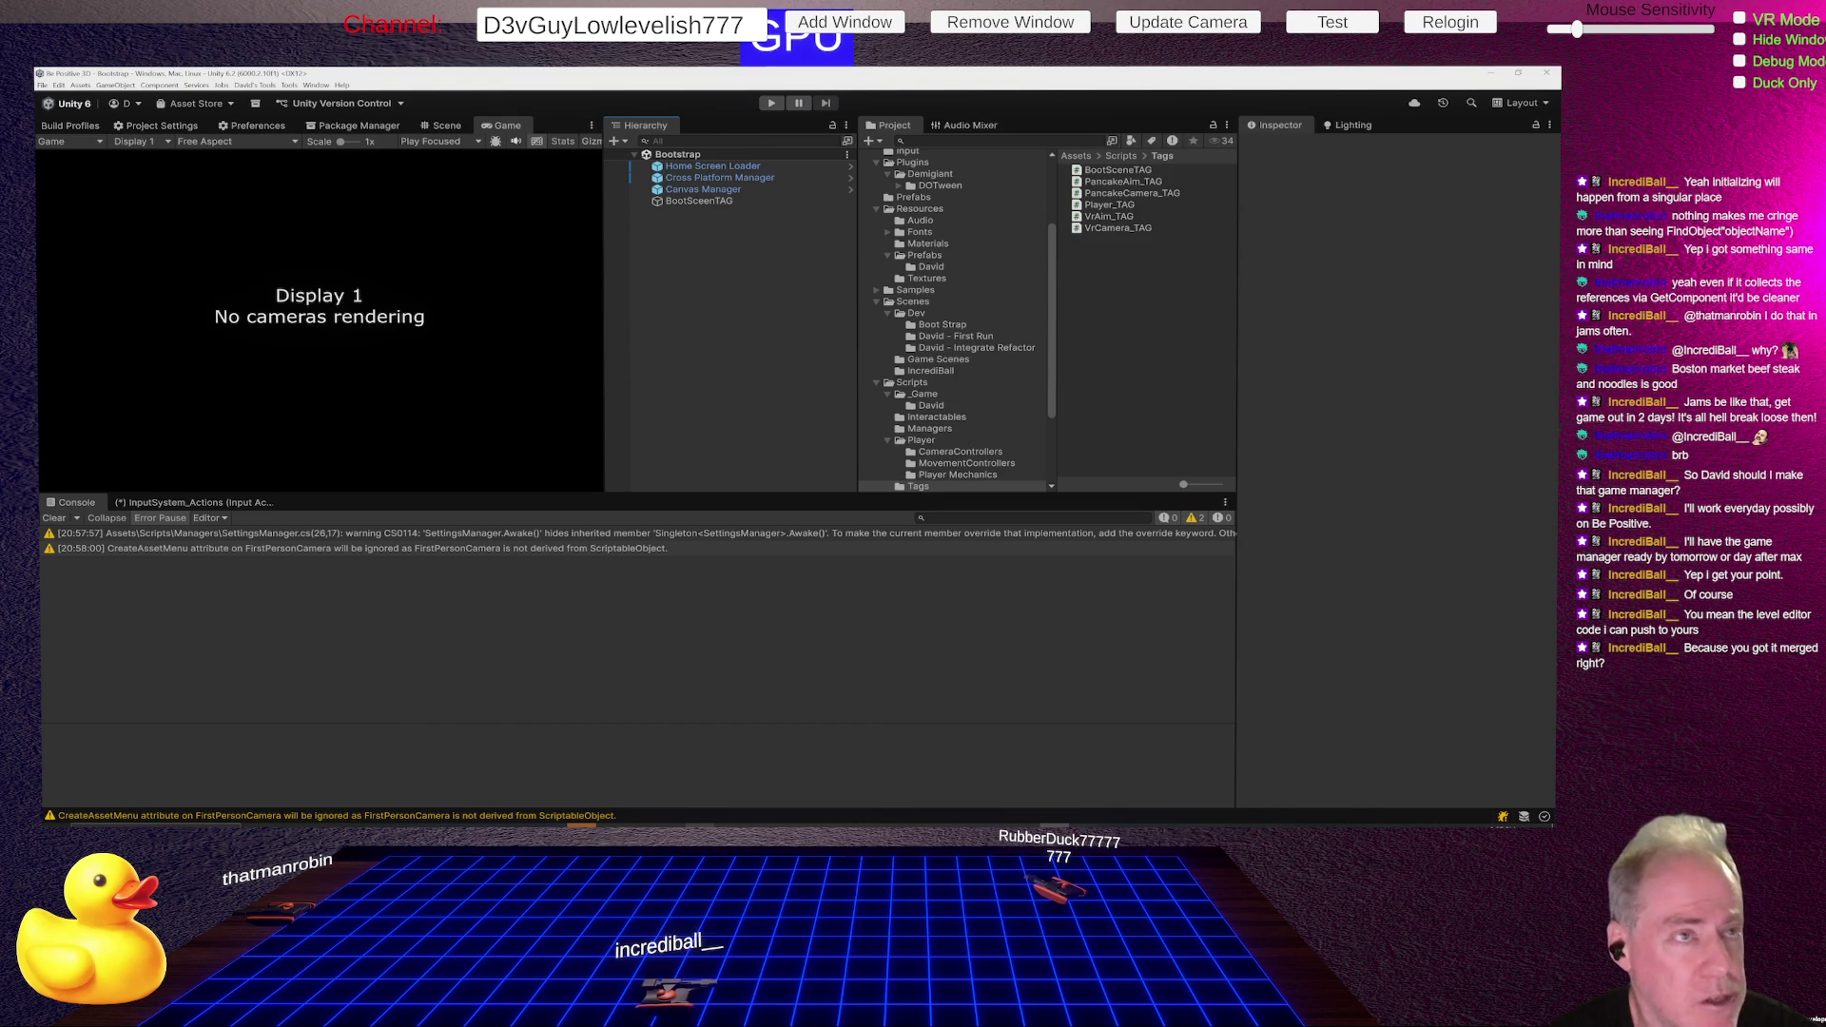
pyautogui.hotkey('alt', 'Tab')
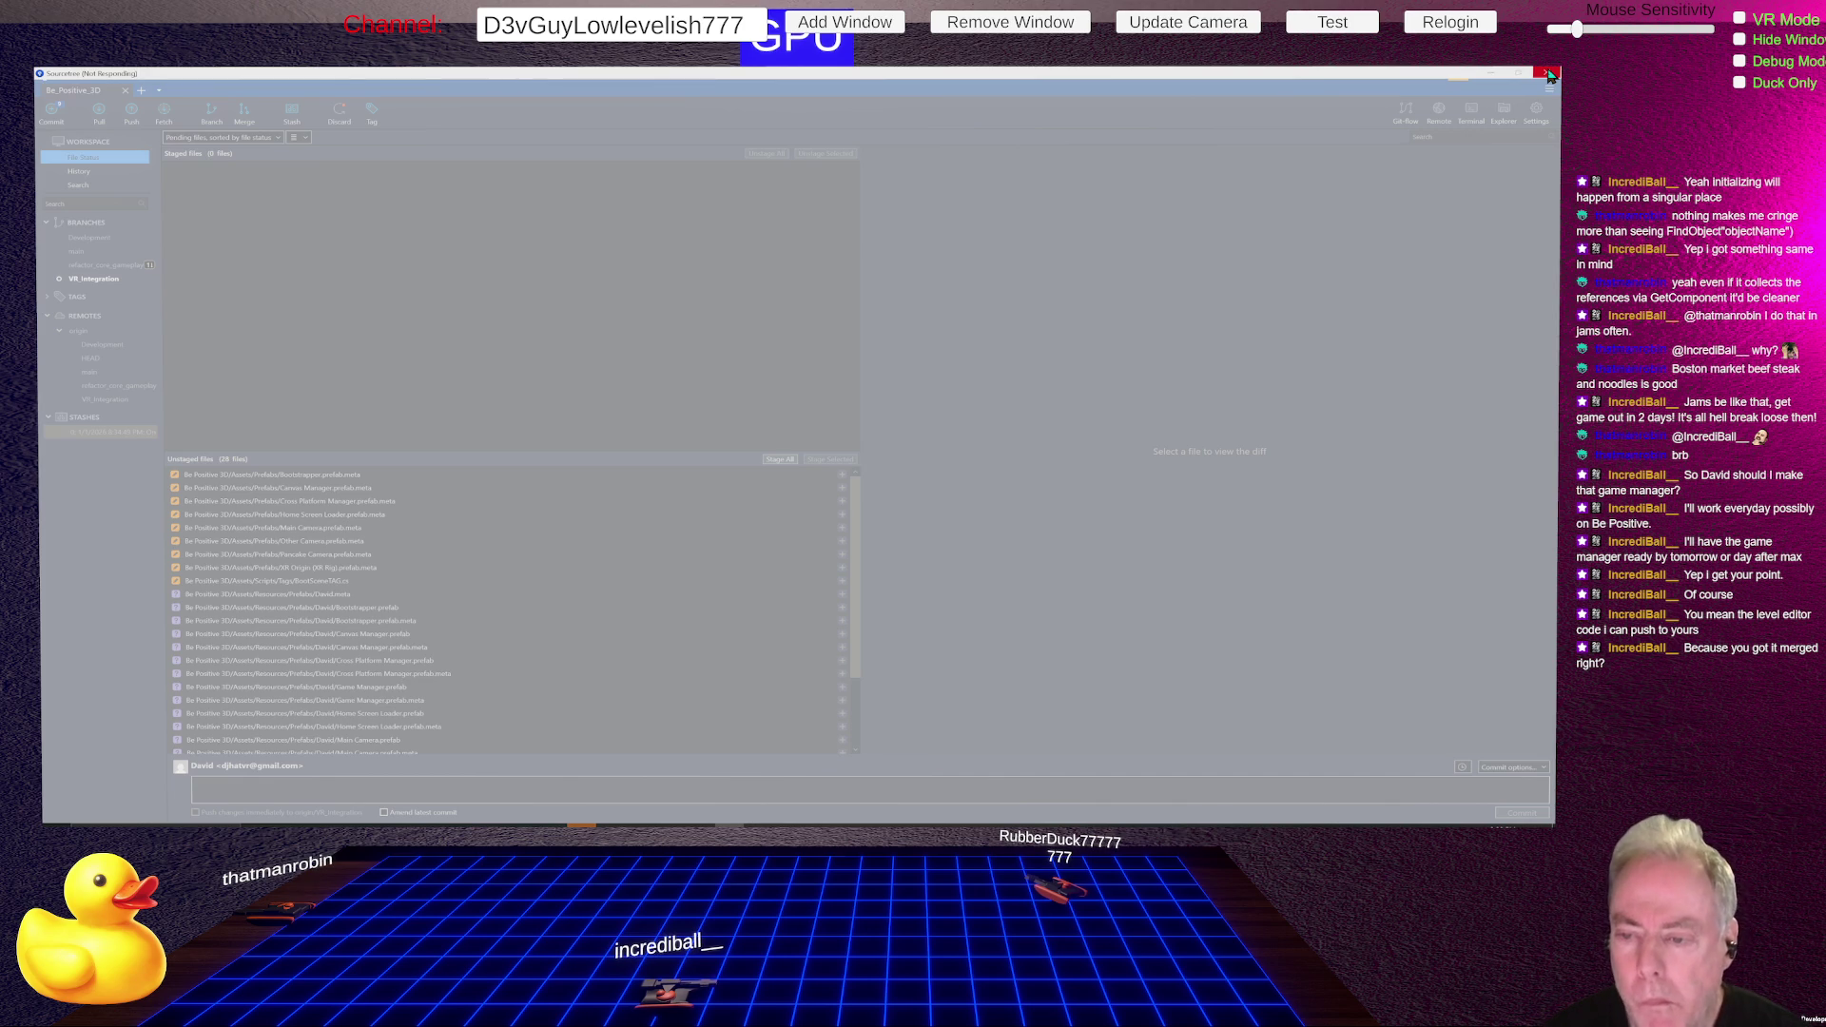
# - Close the unresponsive git client program
pyautogui.click(1550, 76)
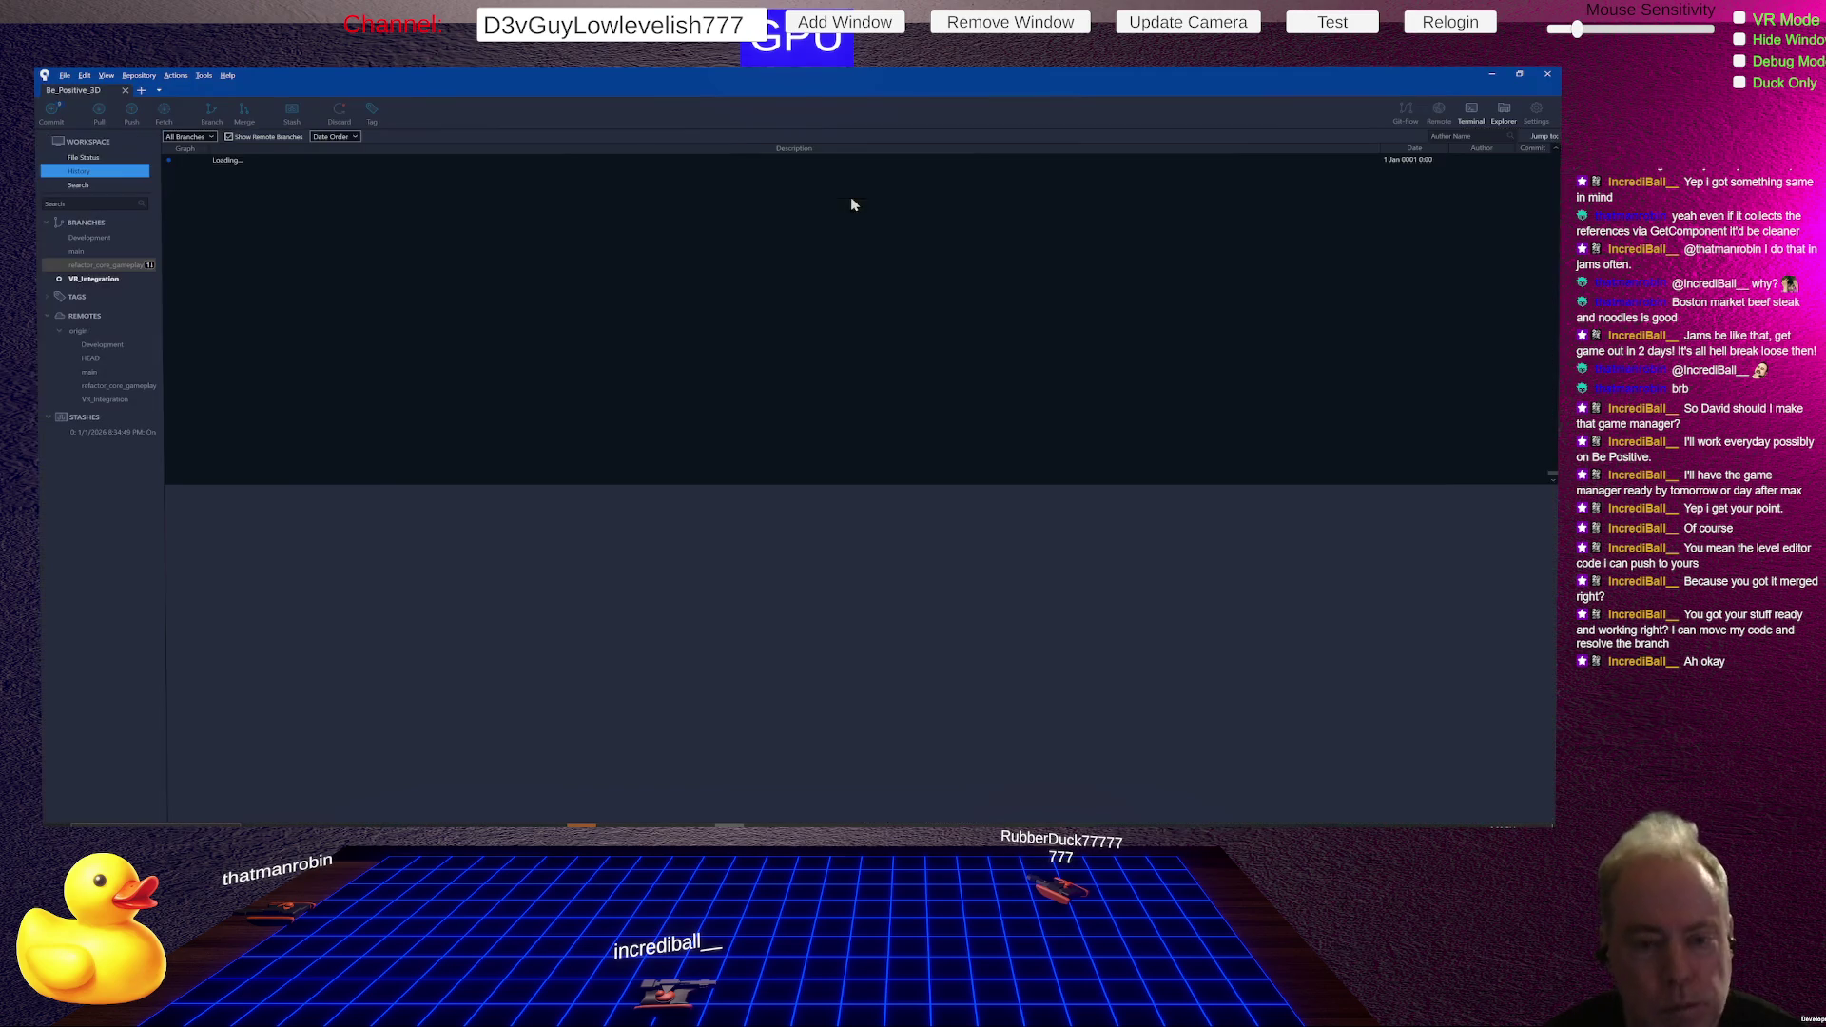
# - Apply the saved VR_Integration stash and list its 28 unstaged file changes
pyautogui.click(112, 279)
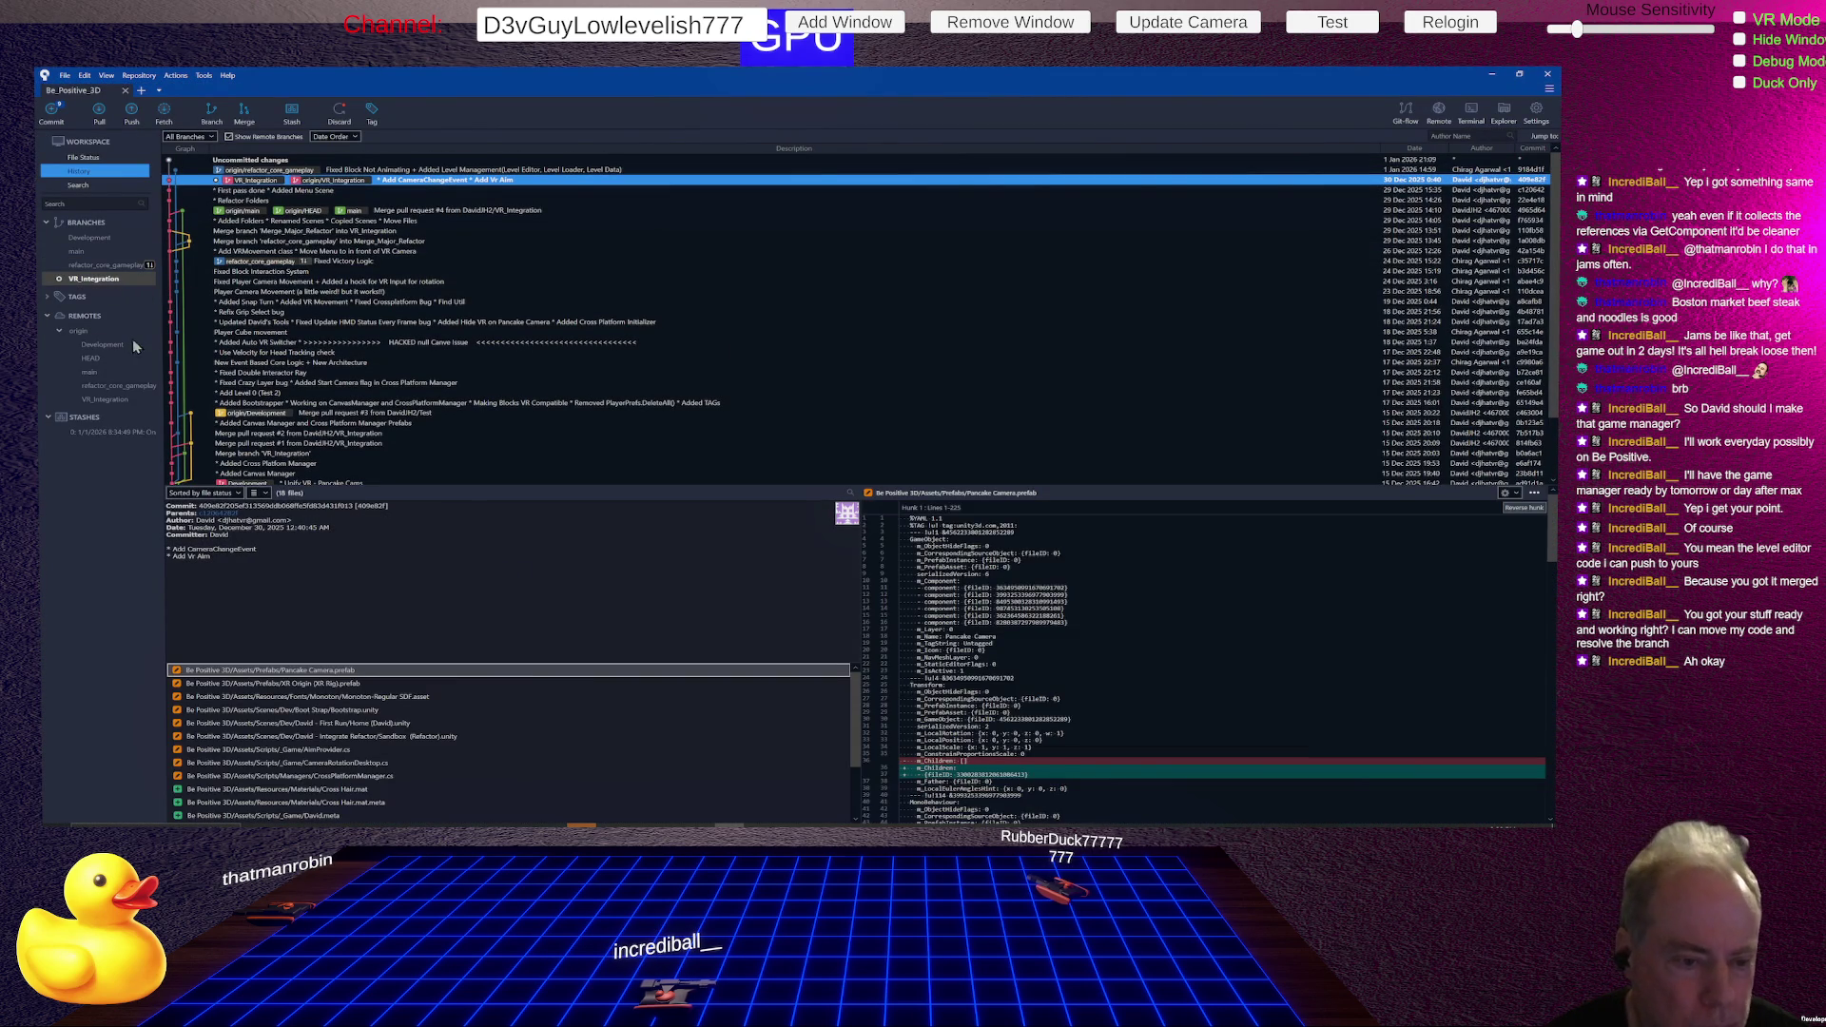
pyautogui.rightClick(103, 434)
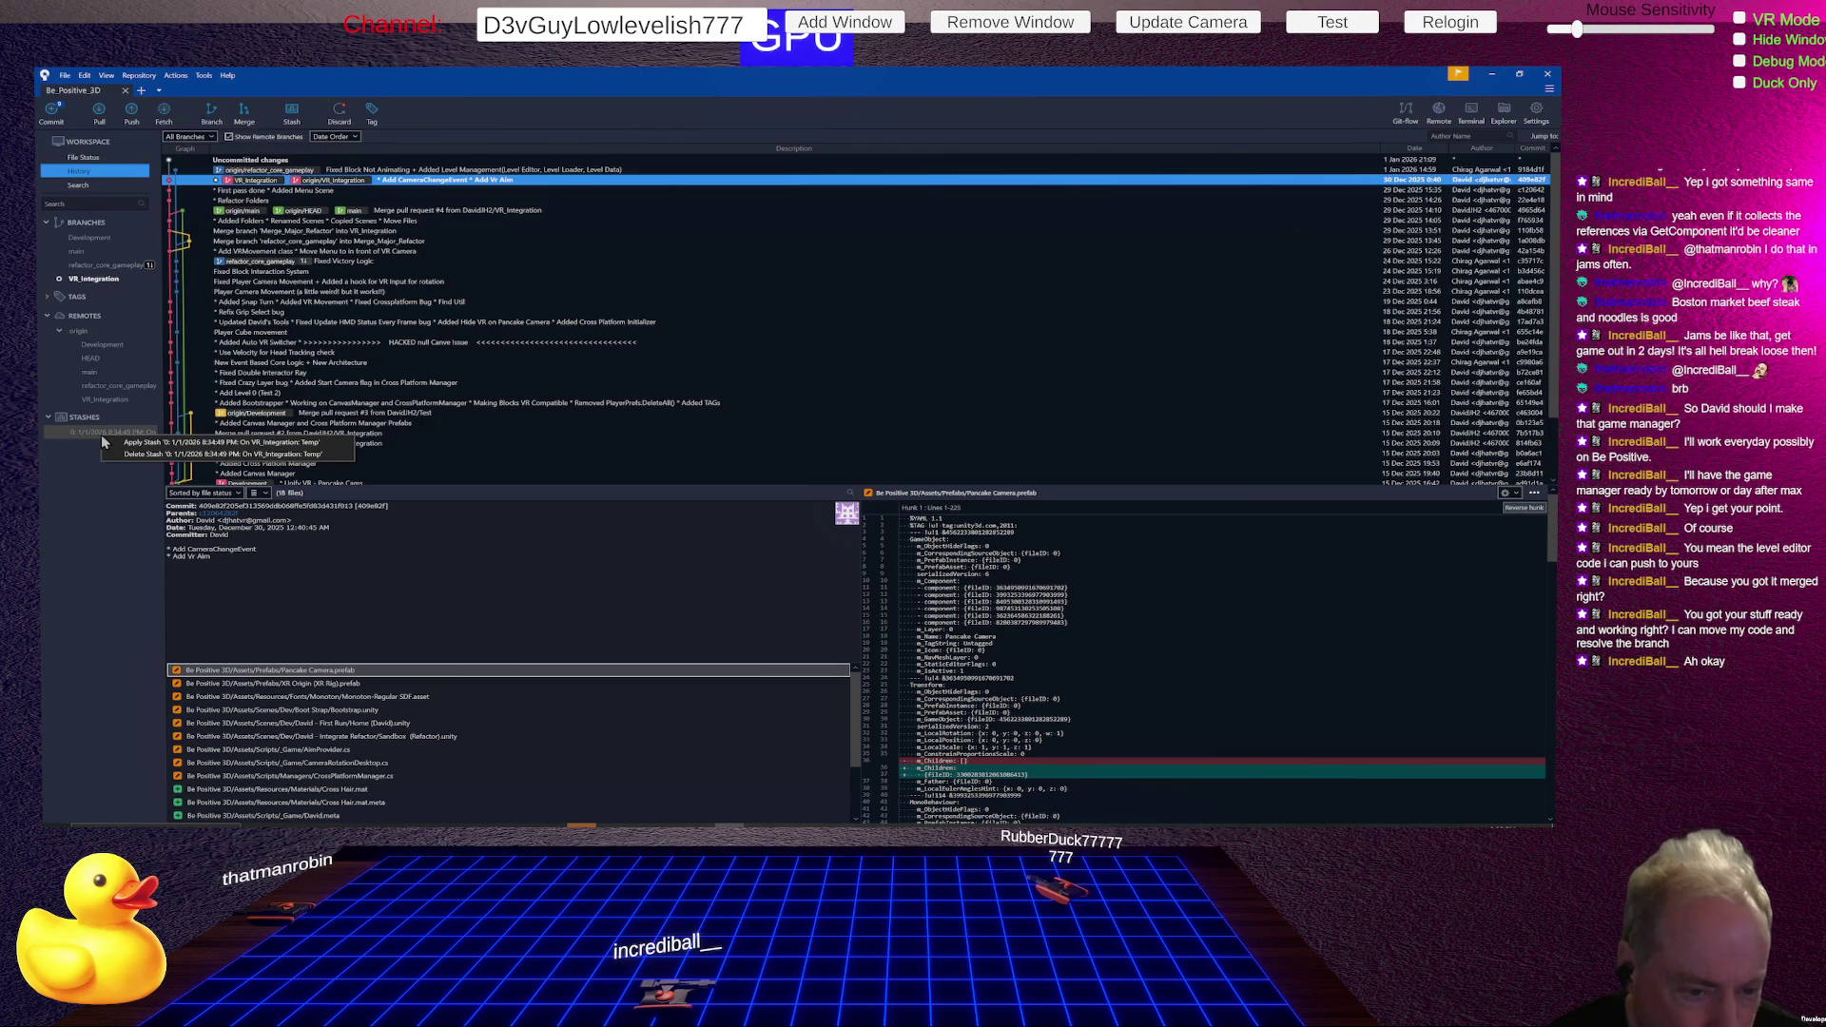
pyautogui.click(153, 443)
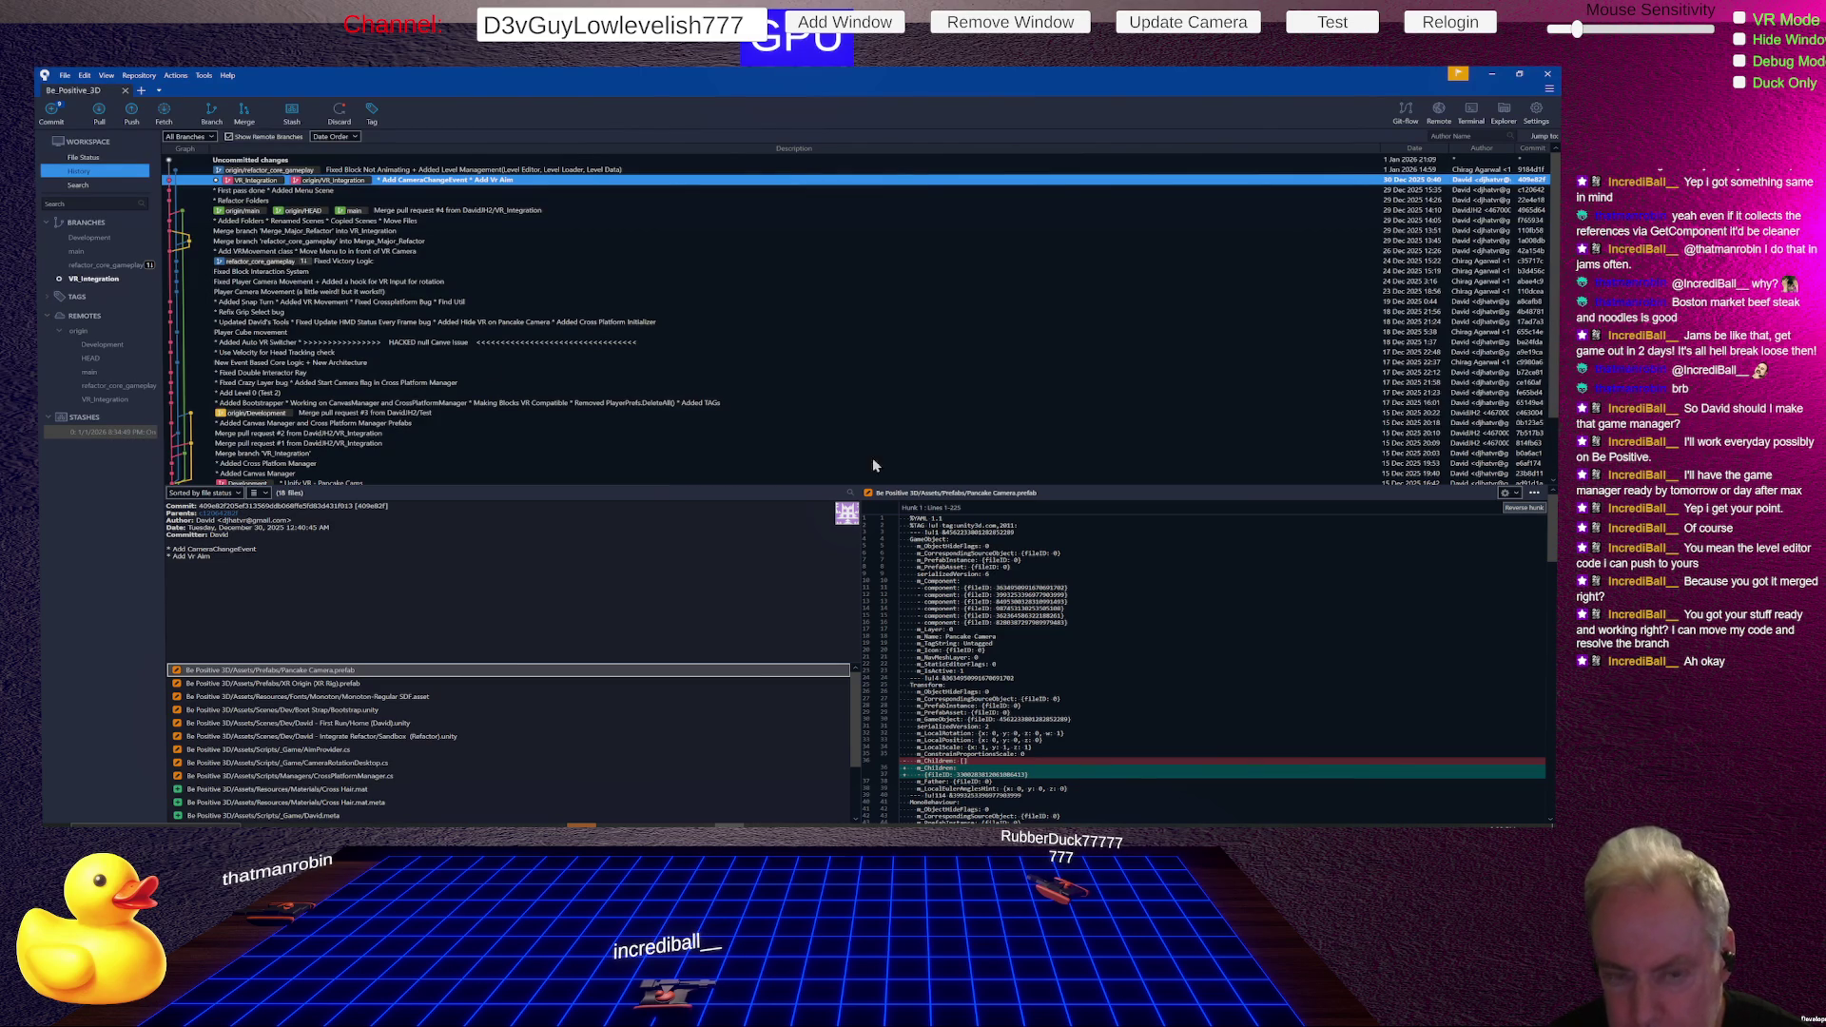
pyautogui.click(83, 158)
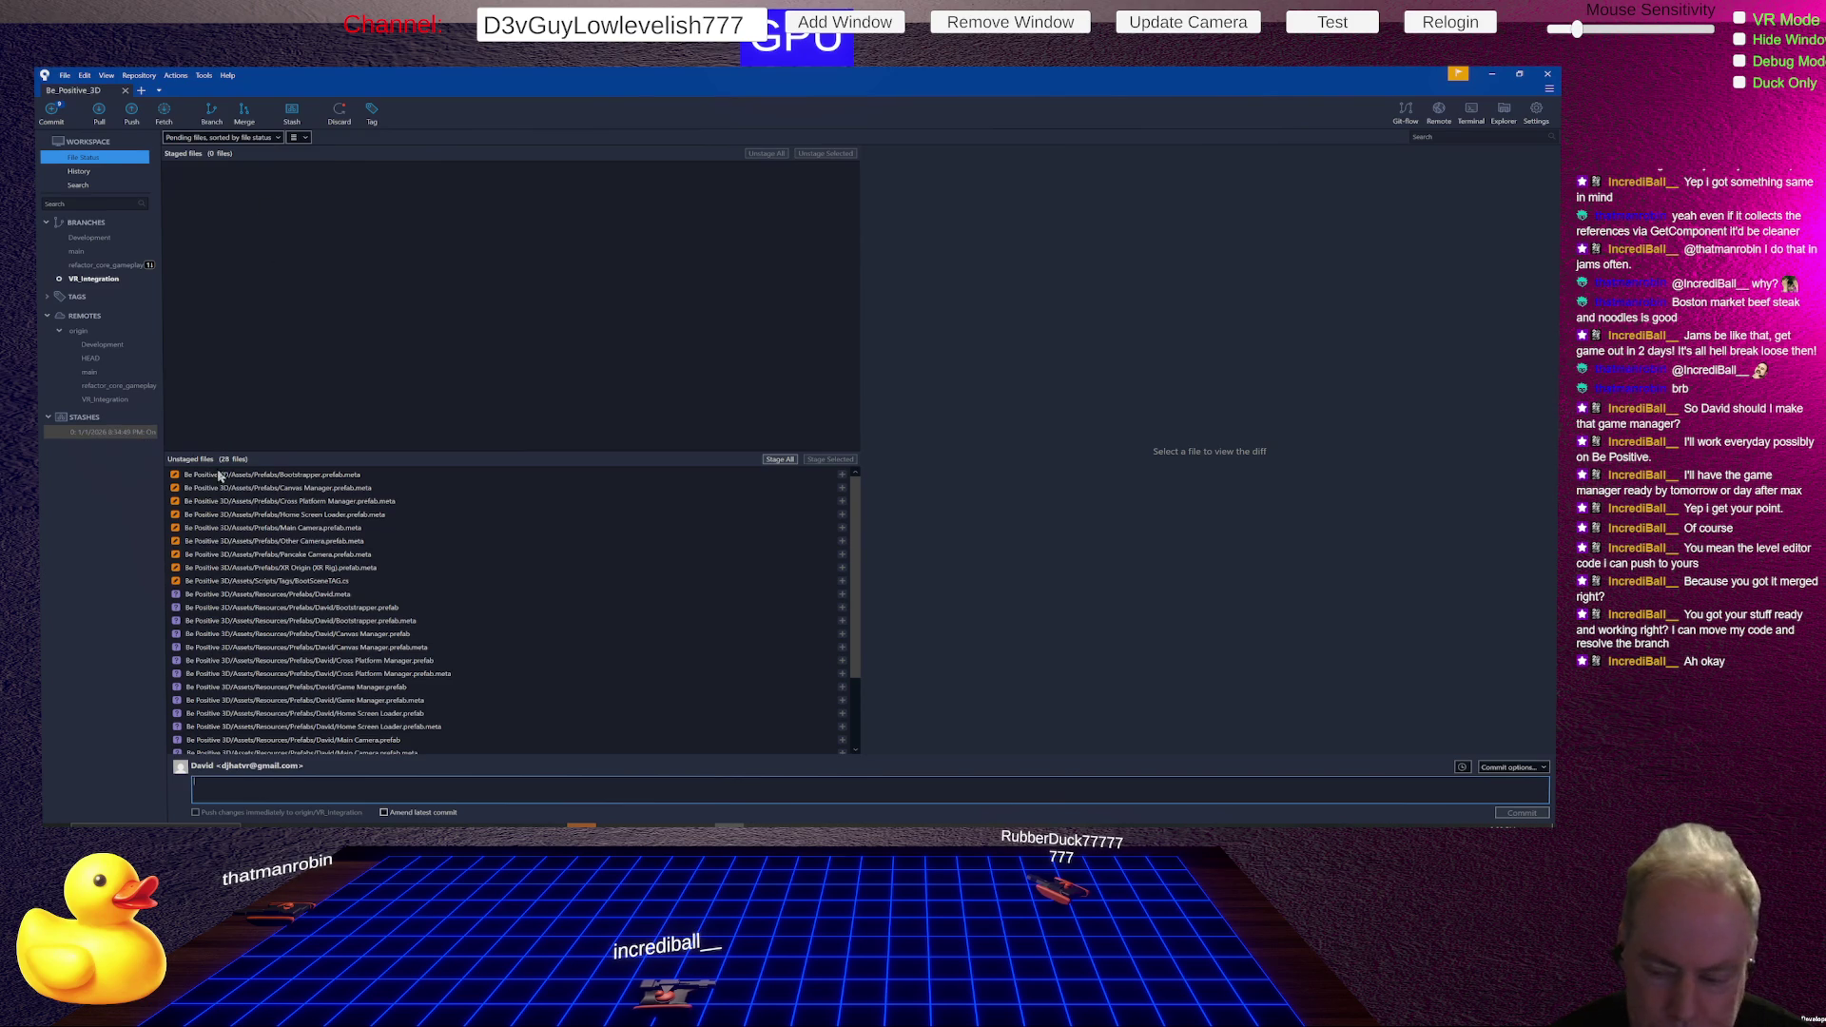
# - Enlarge the unstaged file list and show the BootSceneTAG.cs diff
pyautogui.scroll(-3, 465, 591)
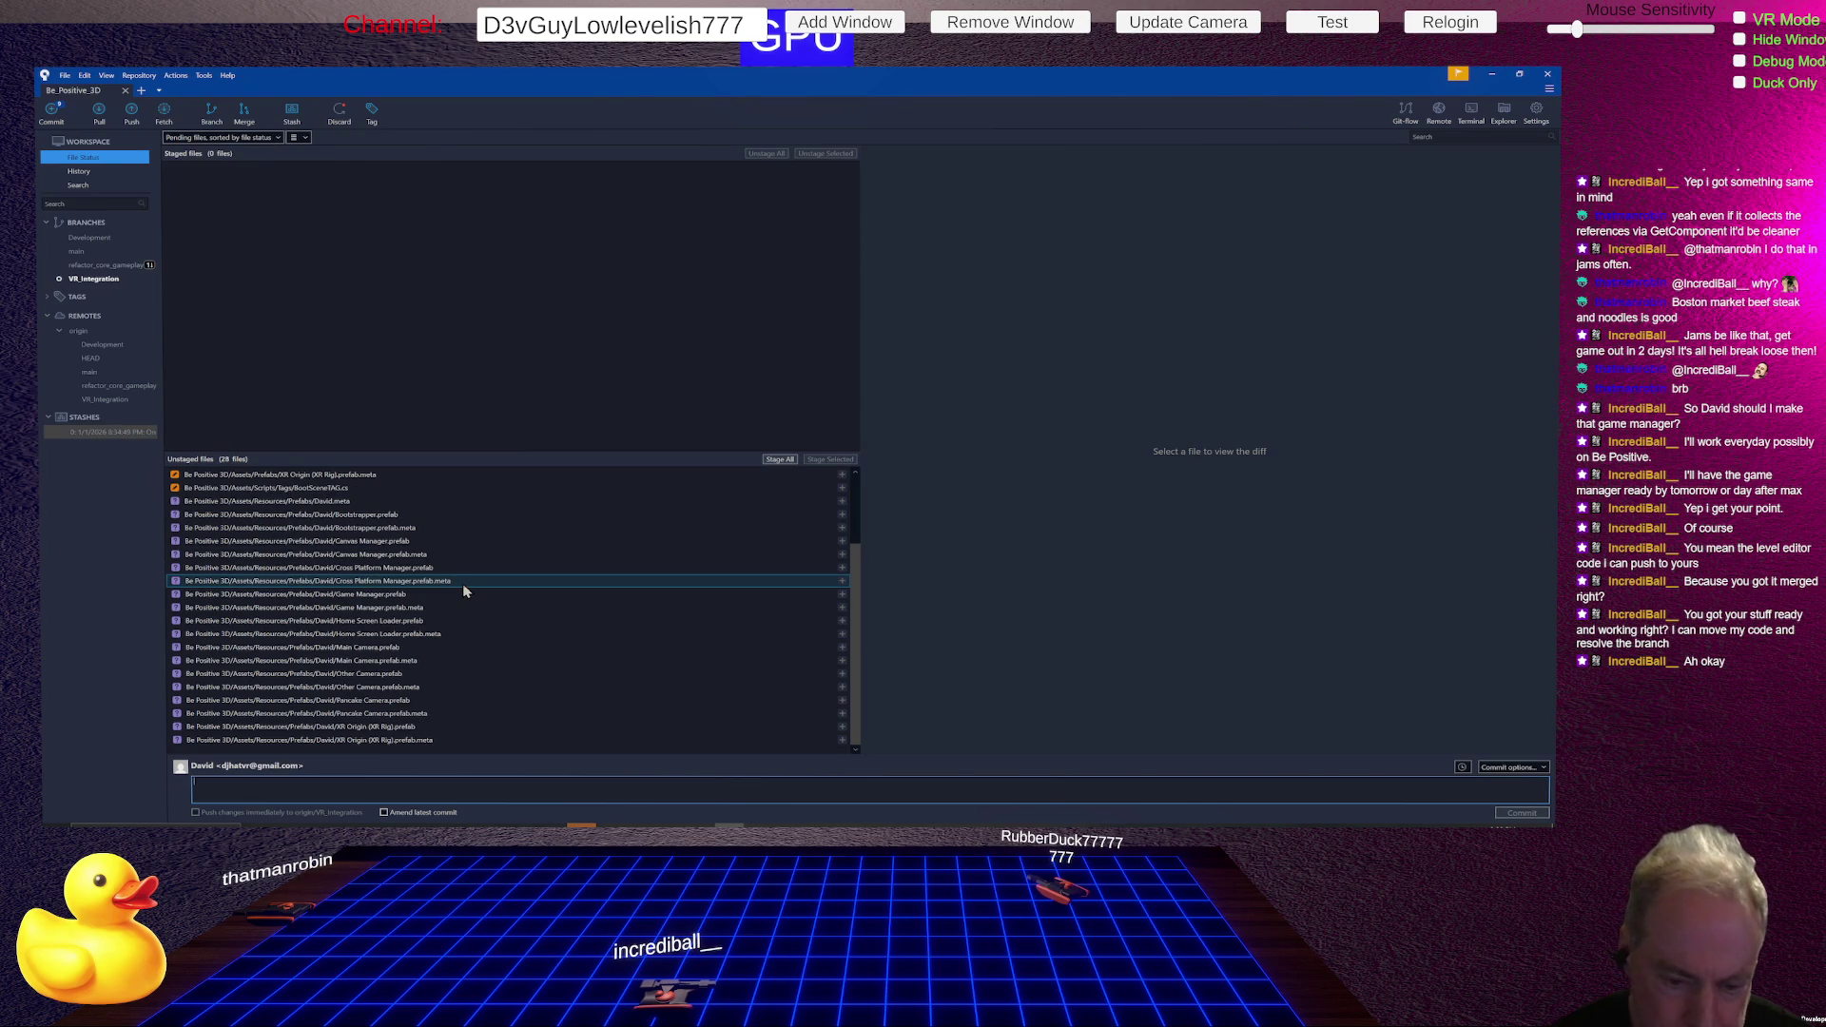
pyautogui.scroll(3, 462, 584)
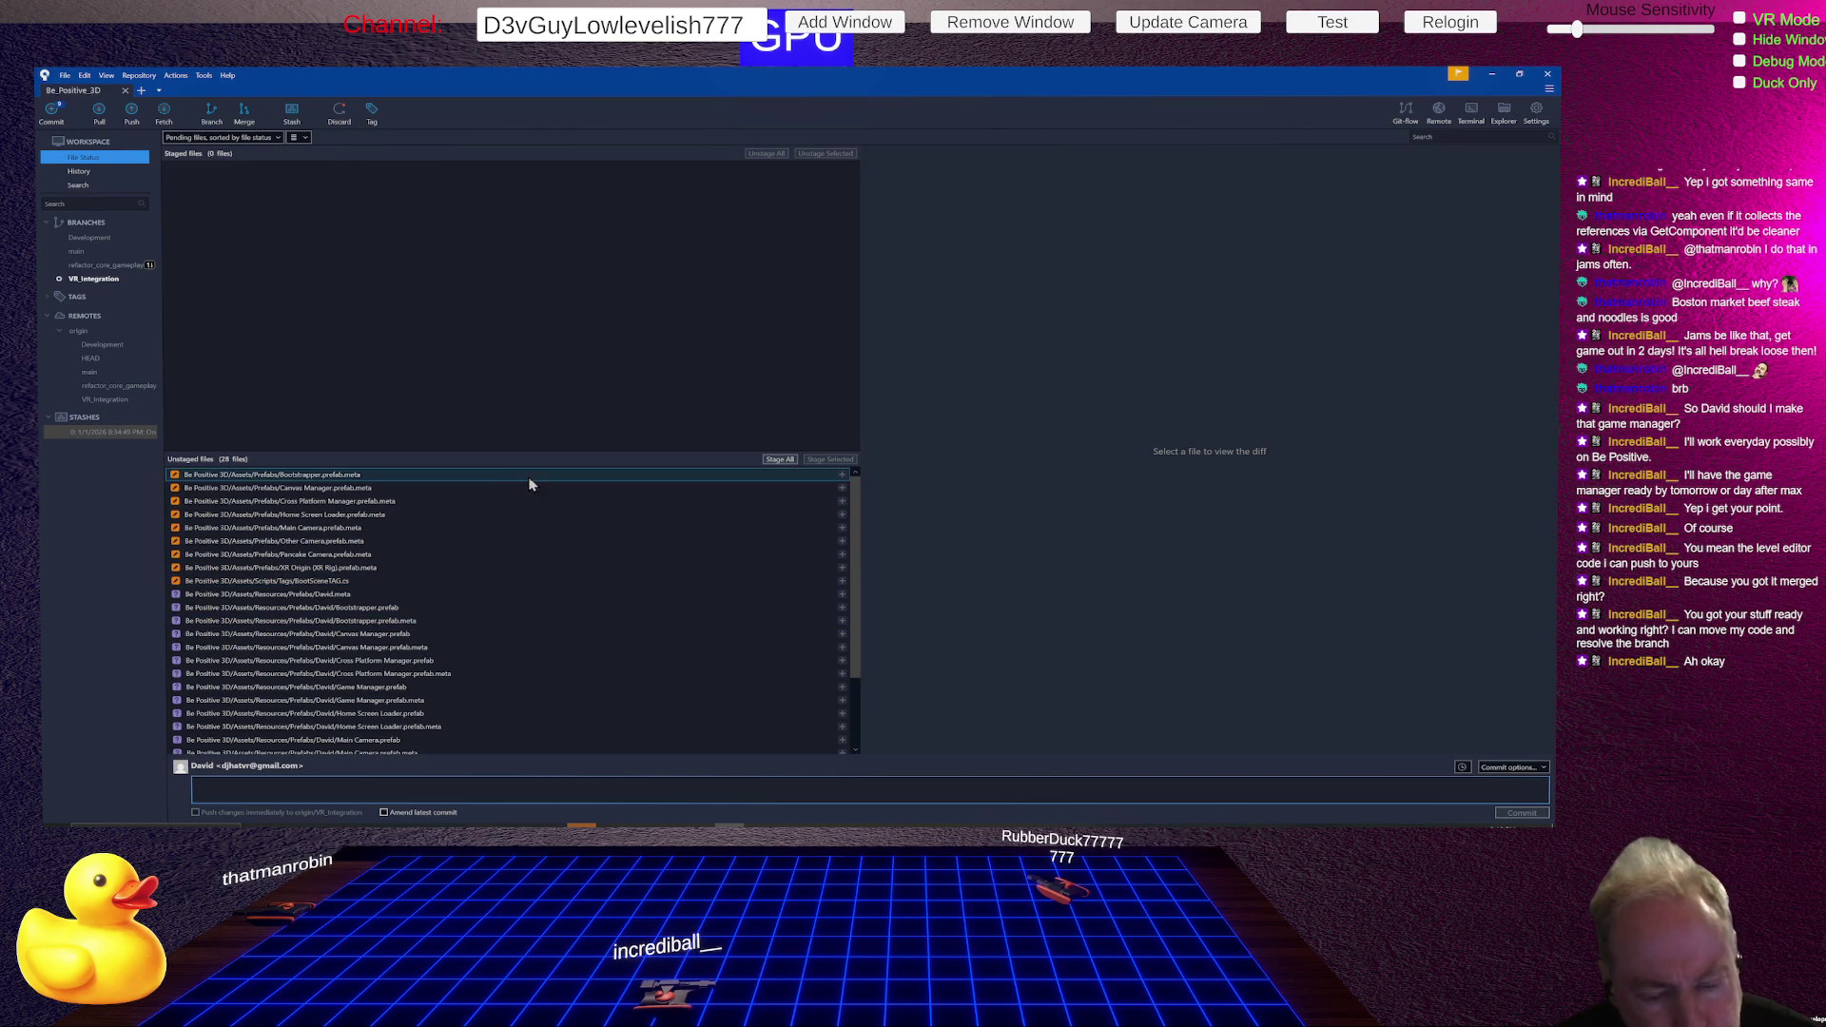
pyautogui.moveTo(514, 451); pyautogui.dragTo(550, 346)
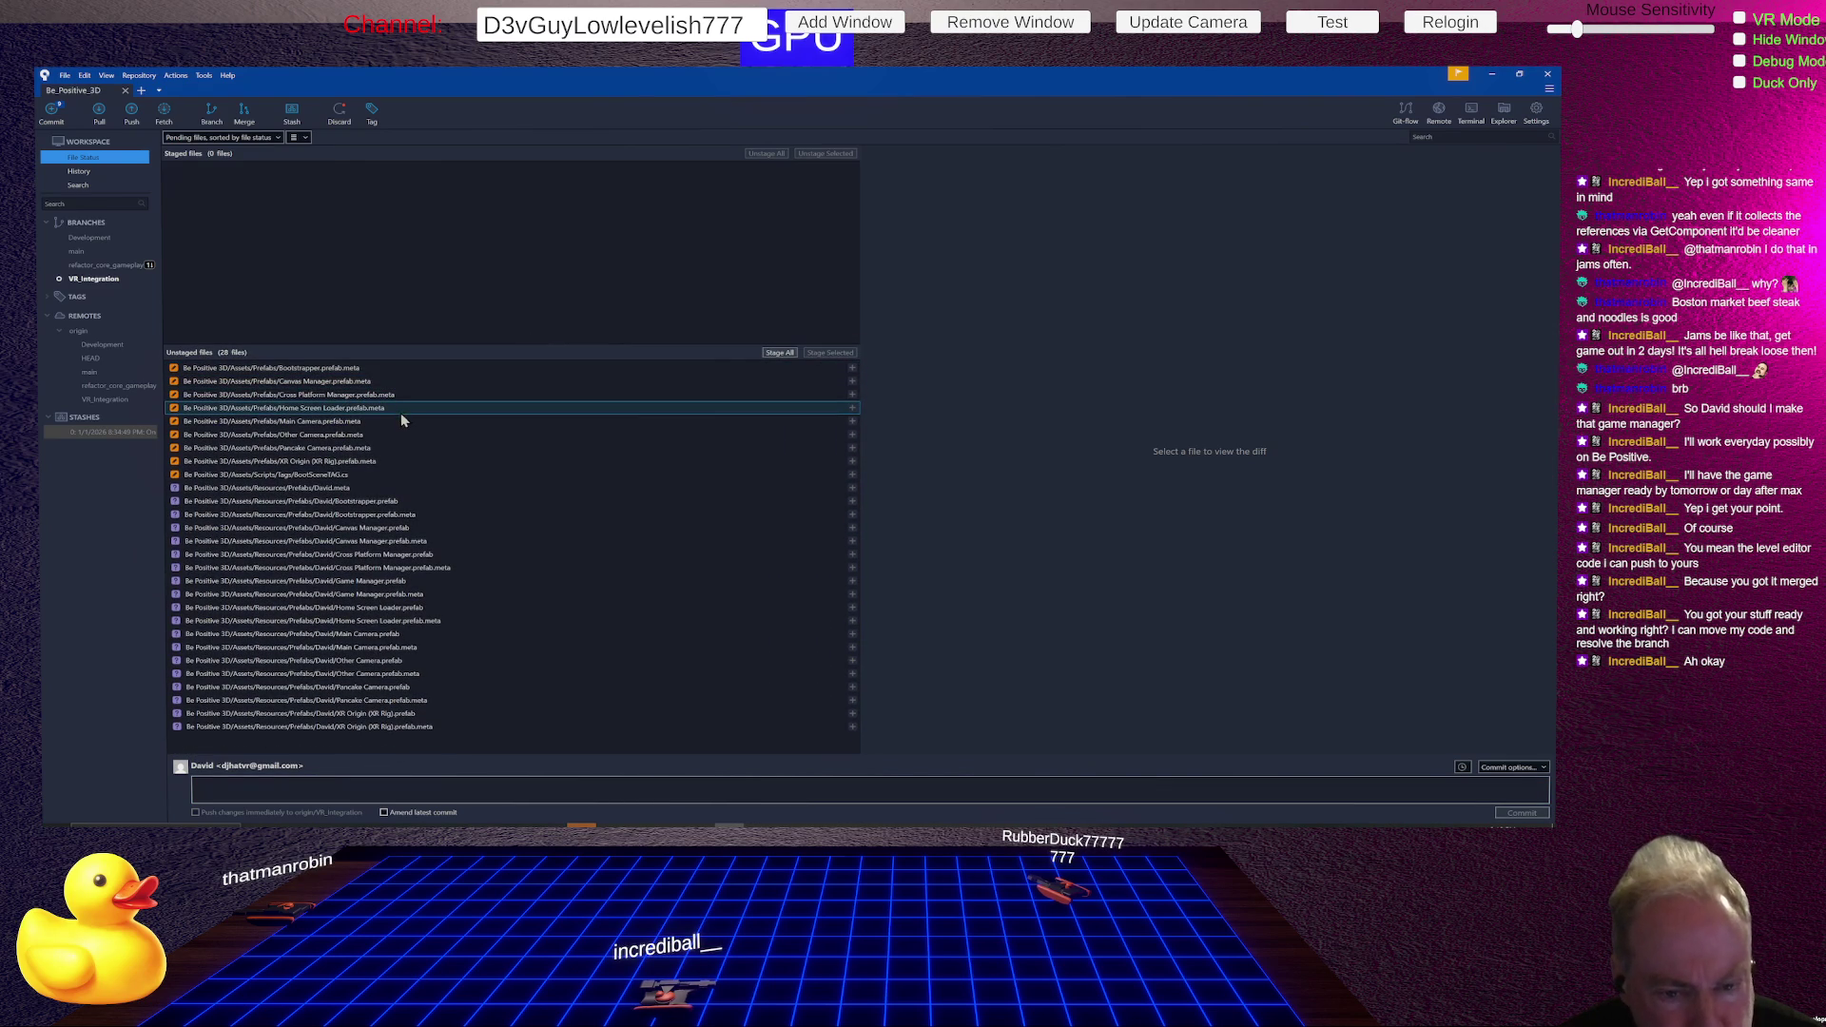
pyautogui.click(365, 474)
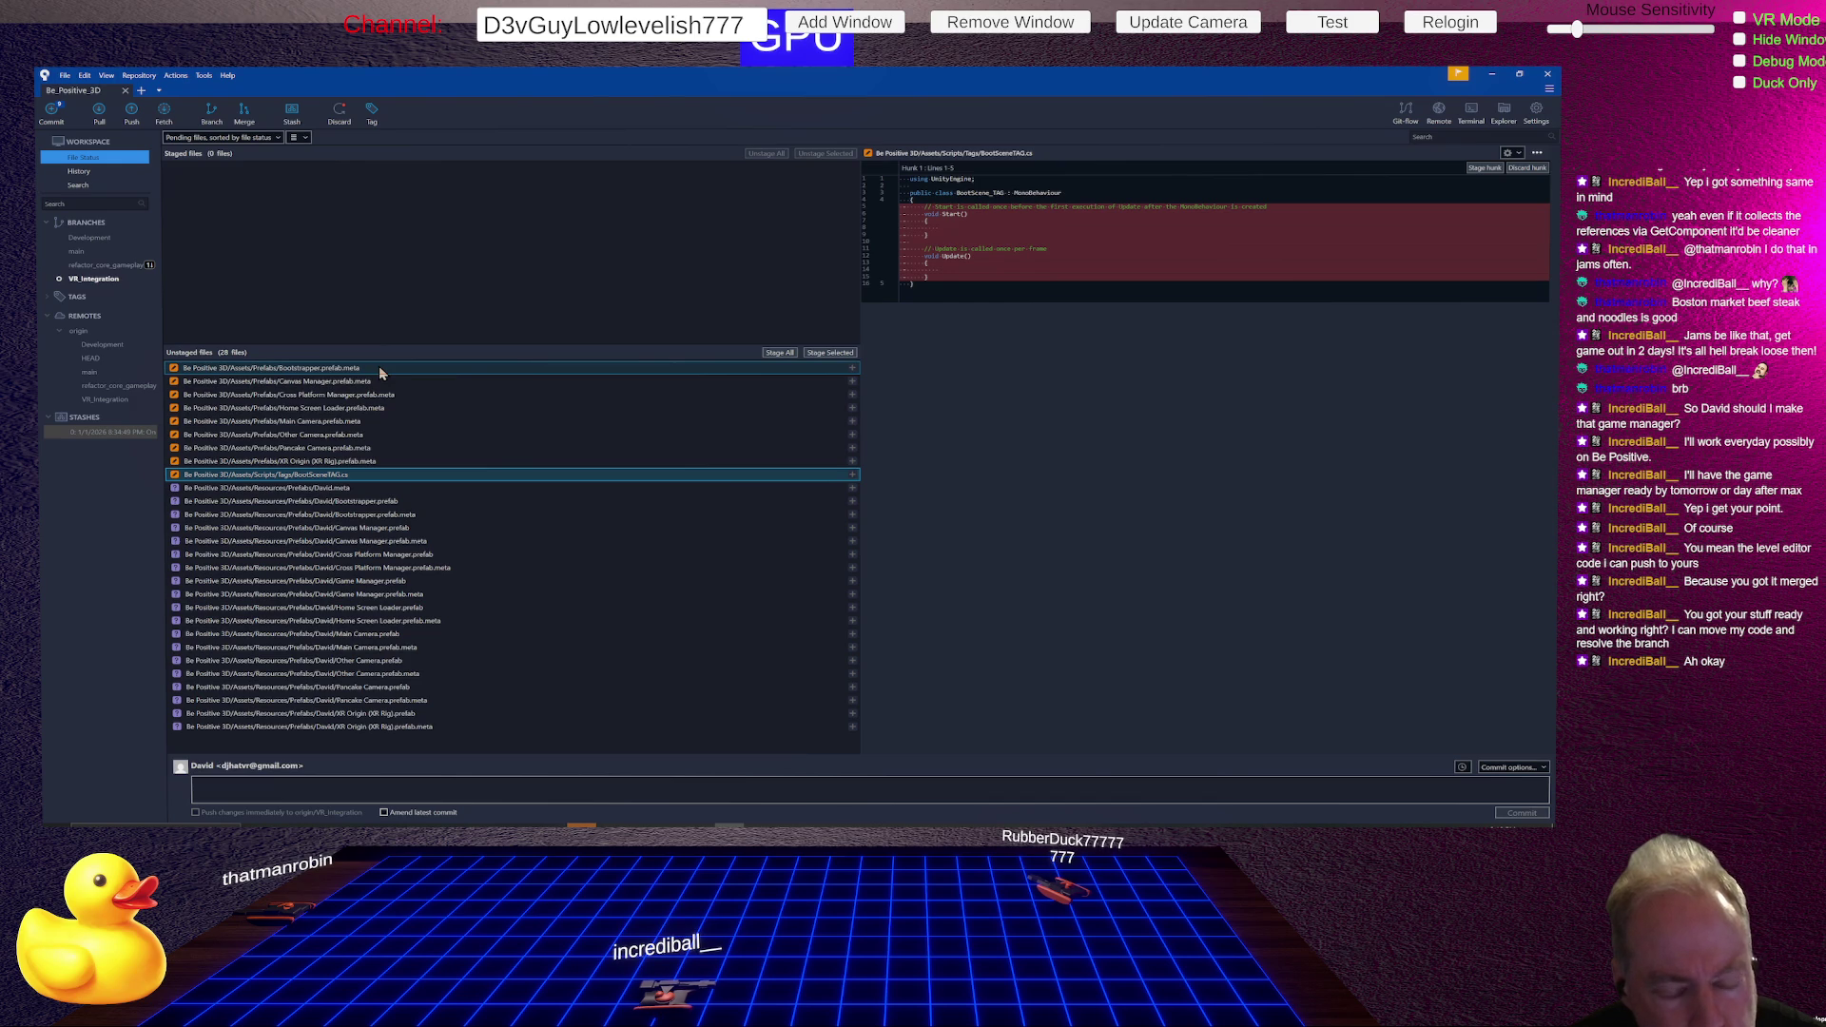
pyautogui.hotkey('alt', 'Tab')
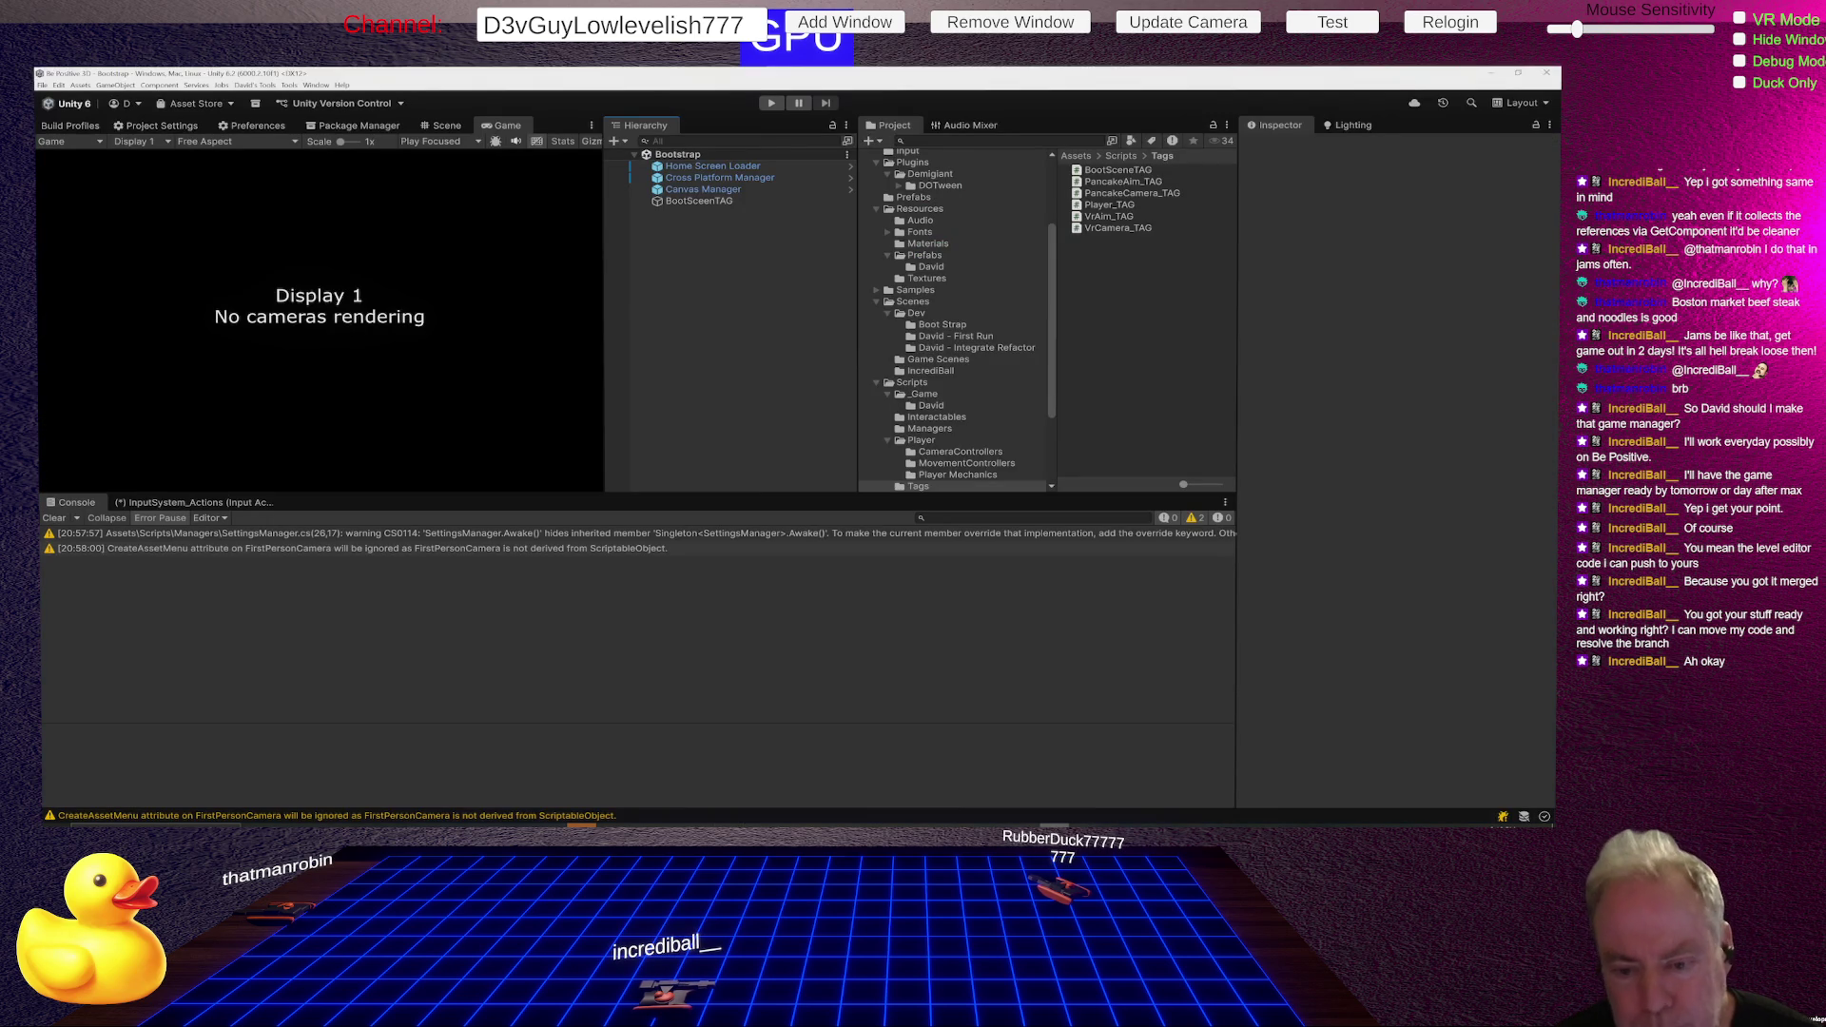
pyautogui.hotkey('alt', 'Tab')
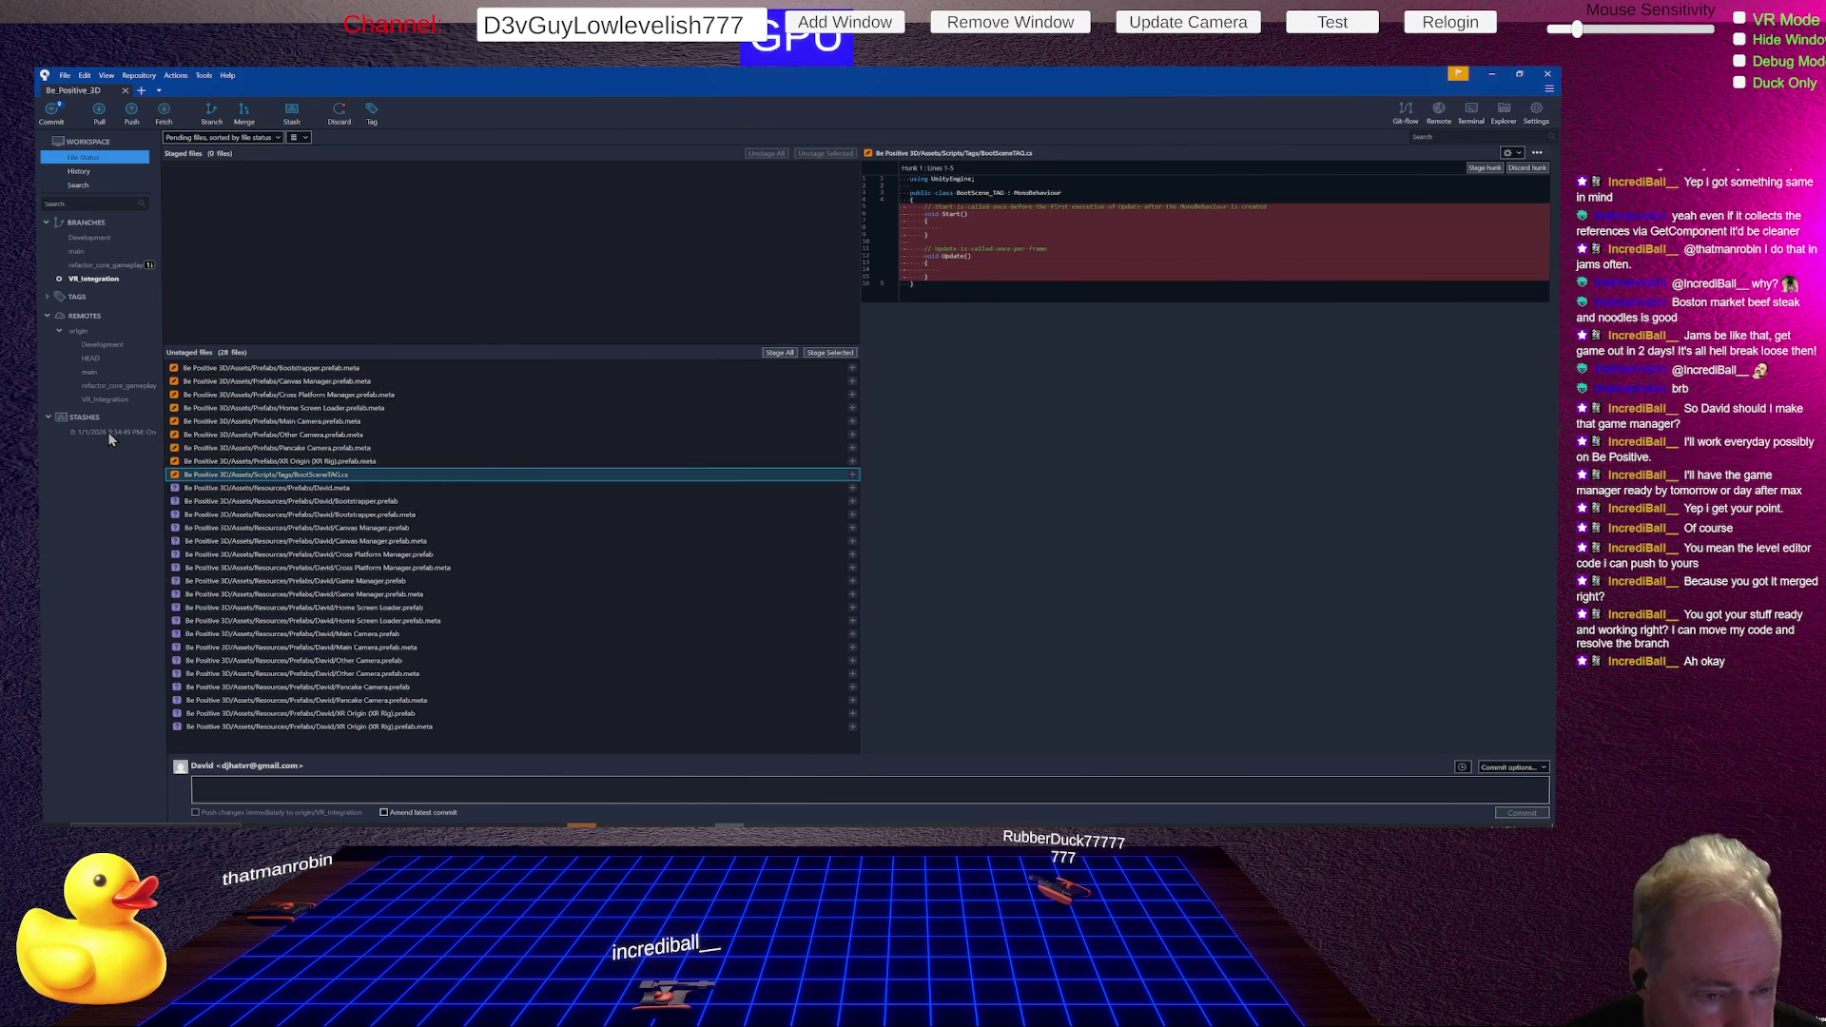
# - Discard changes in the nine modified files from Bootstrapper.prefab.meta to BootSceneTAG.cs
pyautogui.moveTo(161, 483); pyautogui.dragTo(253, 506)
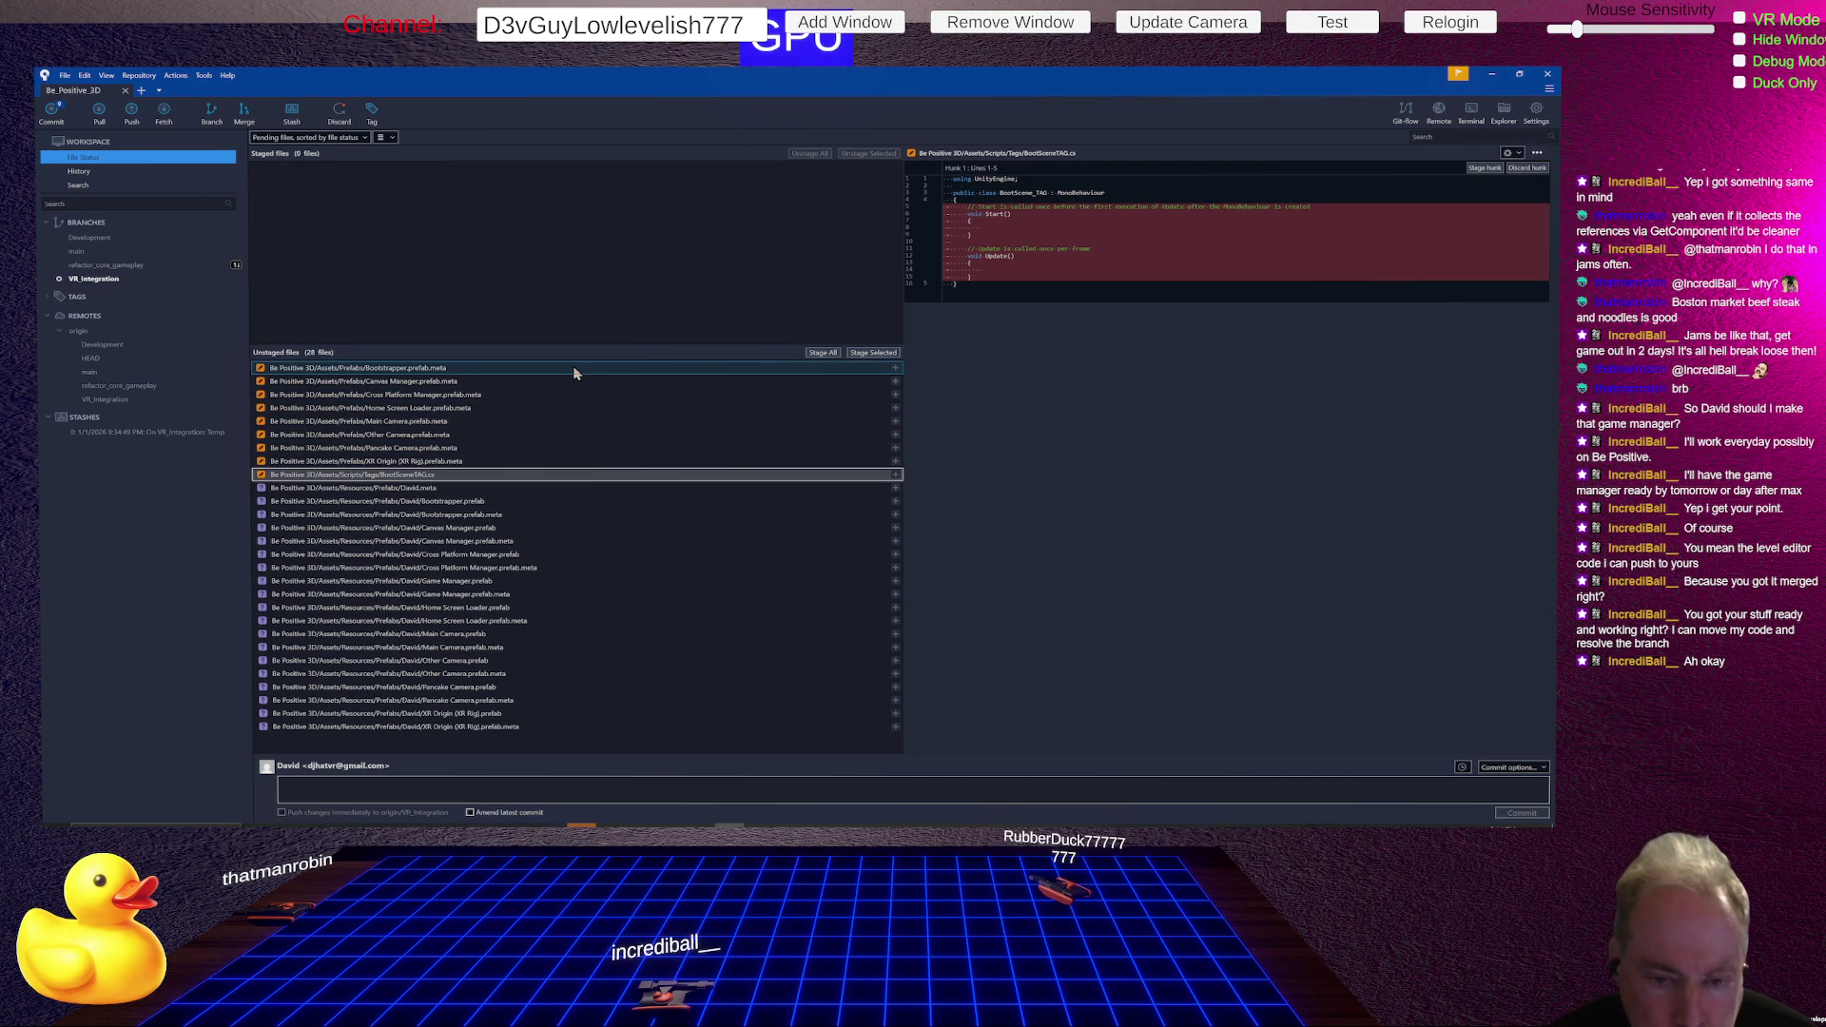
pyautogui.click(476, 366)
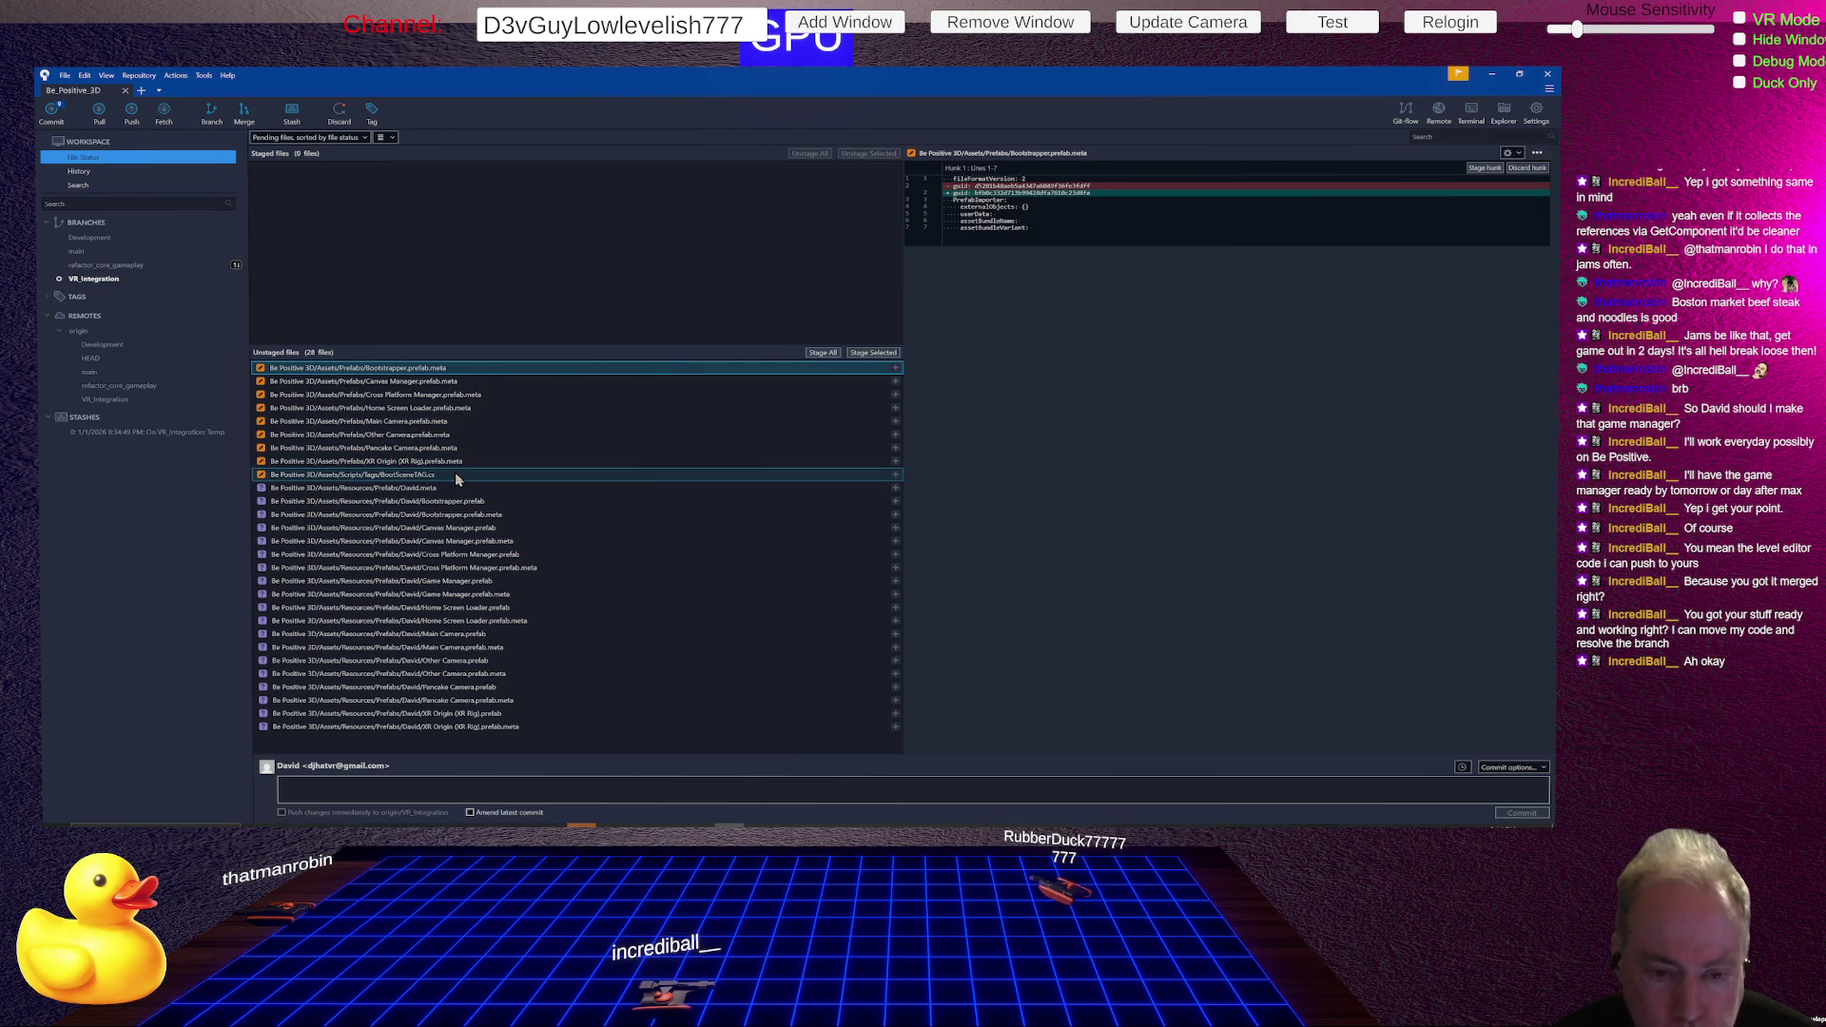
pyautogui.keyDown('ctrl'); pyautogui.click(453, 475); pyautogui.keyUp('ctrl')
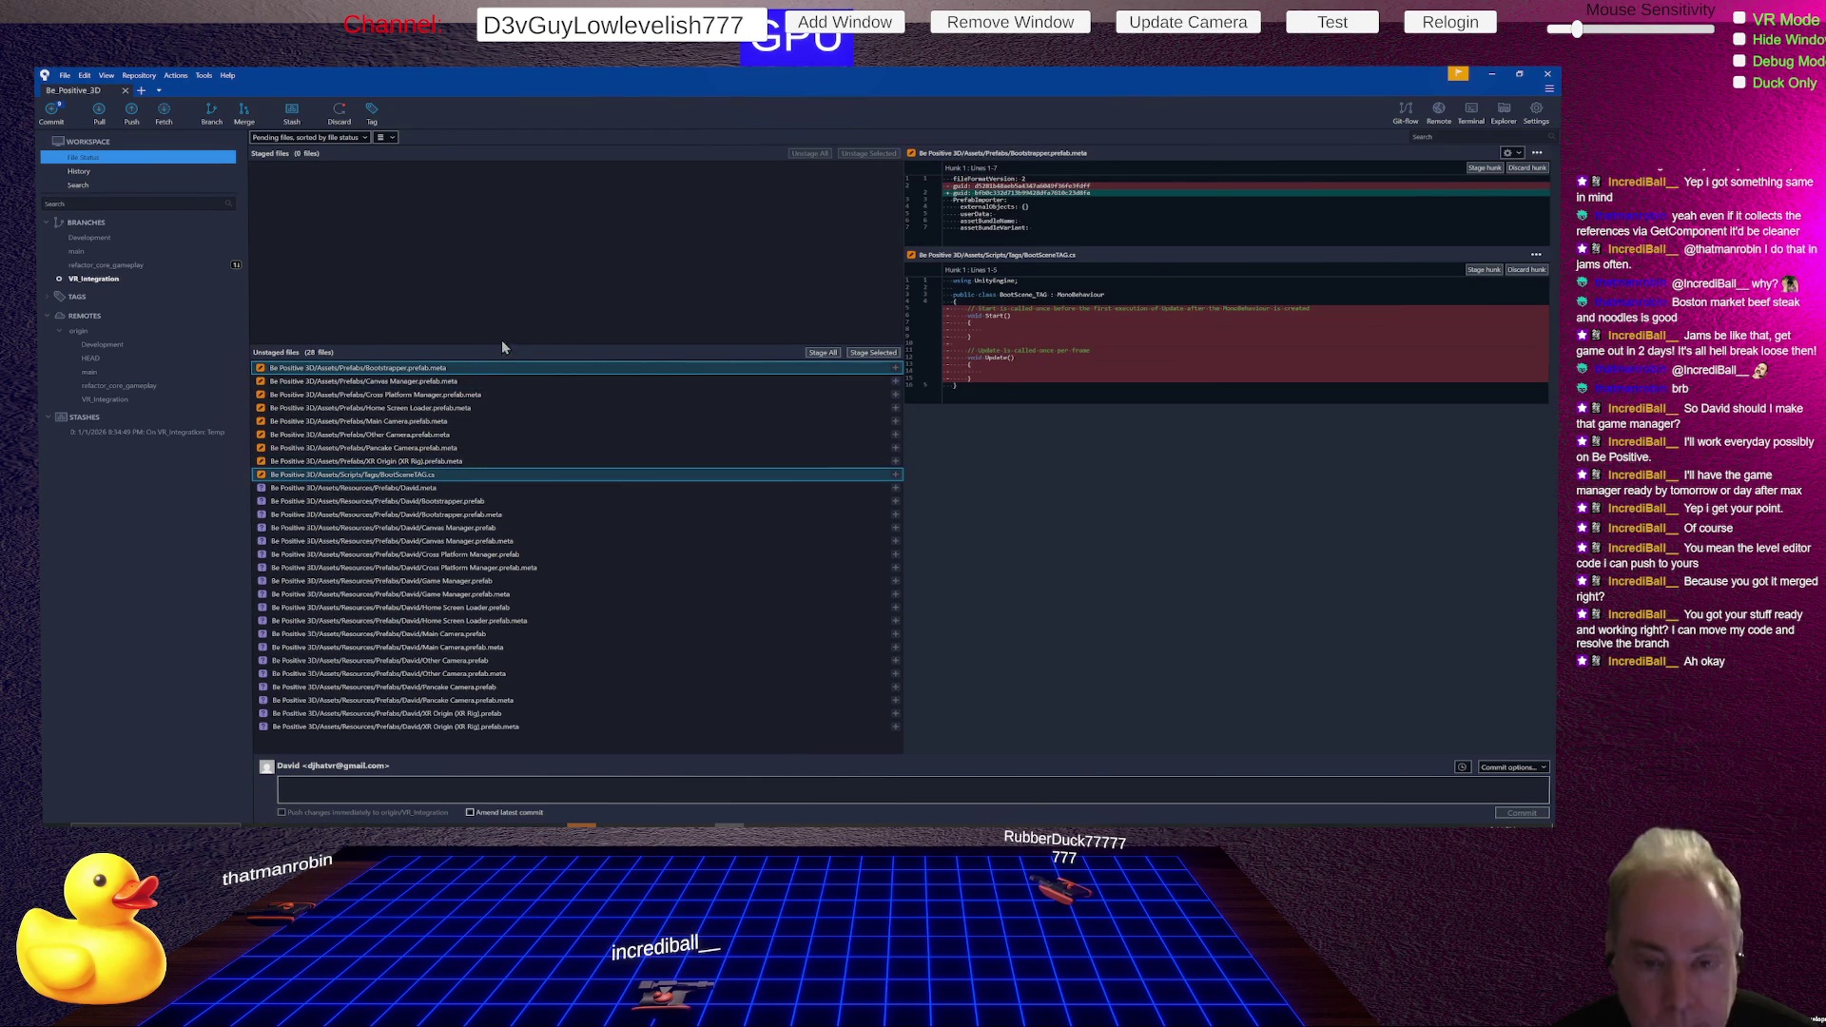
pyautogui.keyDown('shift'); pyautogui.click(466, 371); pyautogui.keyUp('shift')
pyautogui.rightClick(467, 371)
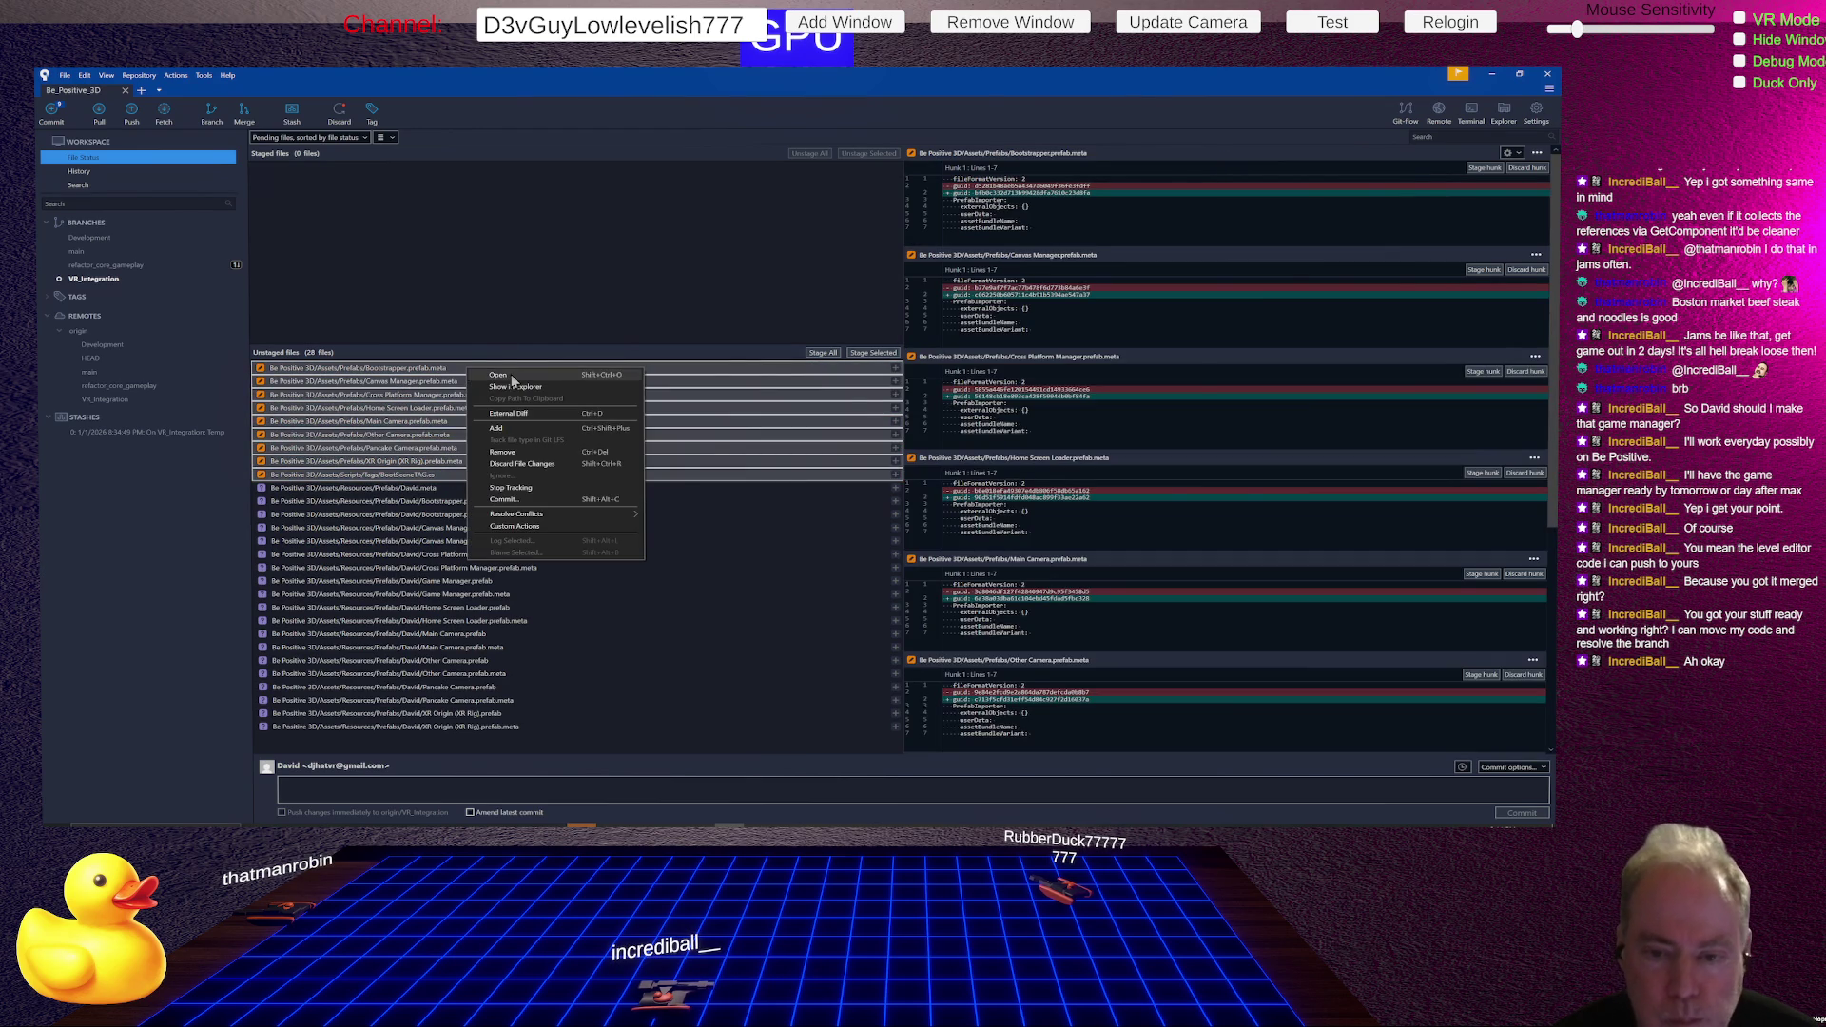
pyautogui.click(525, 466)
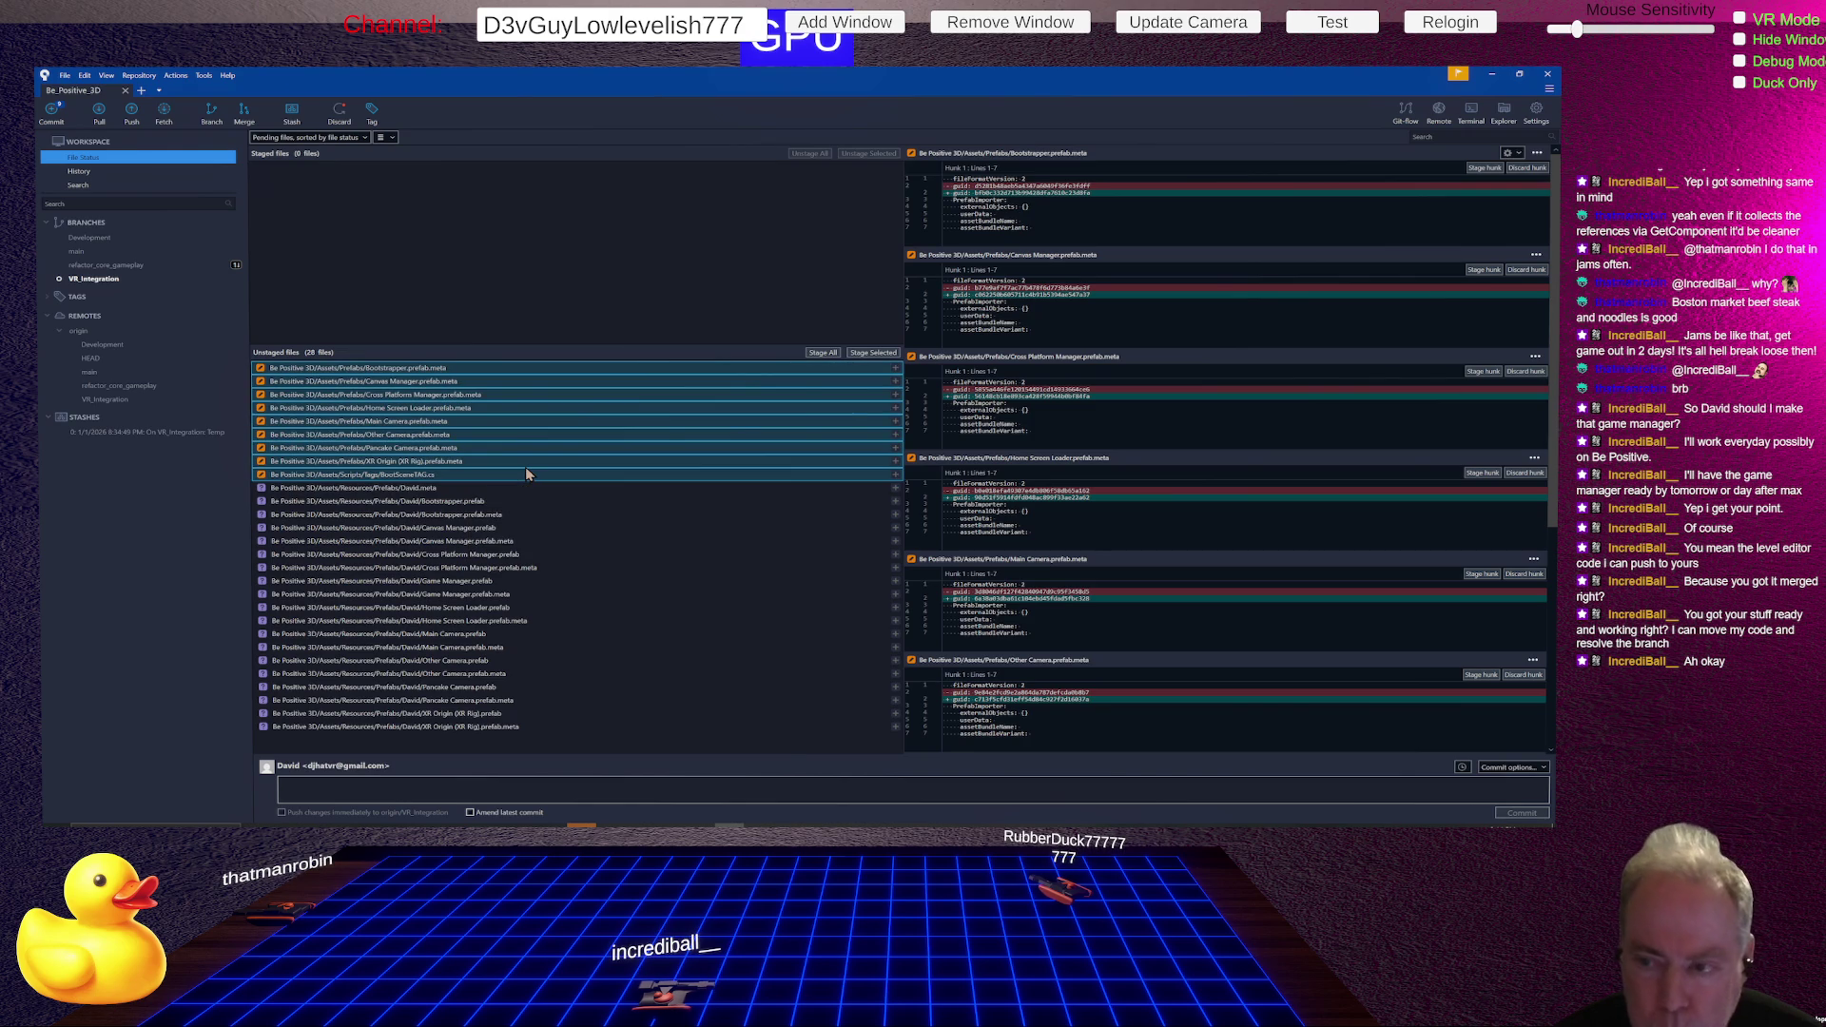
# - Remove all 19 untracked David prefab files, leaving nothing to commit
pyautogui.click(446, 371)
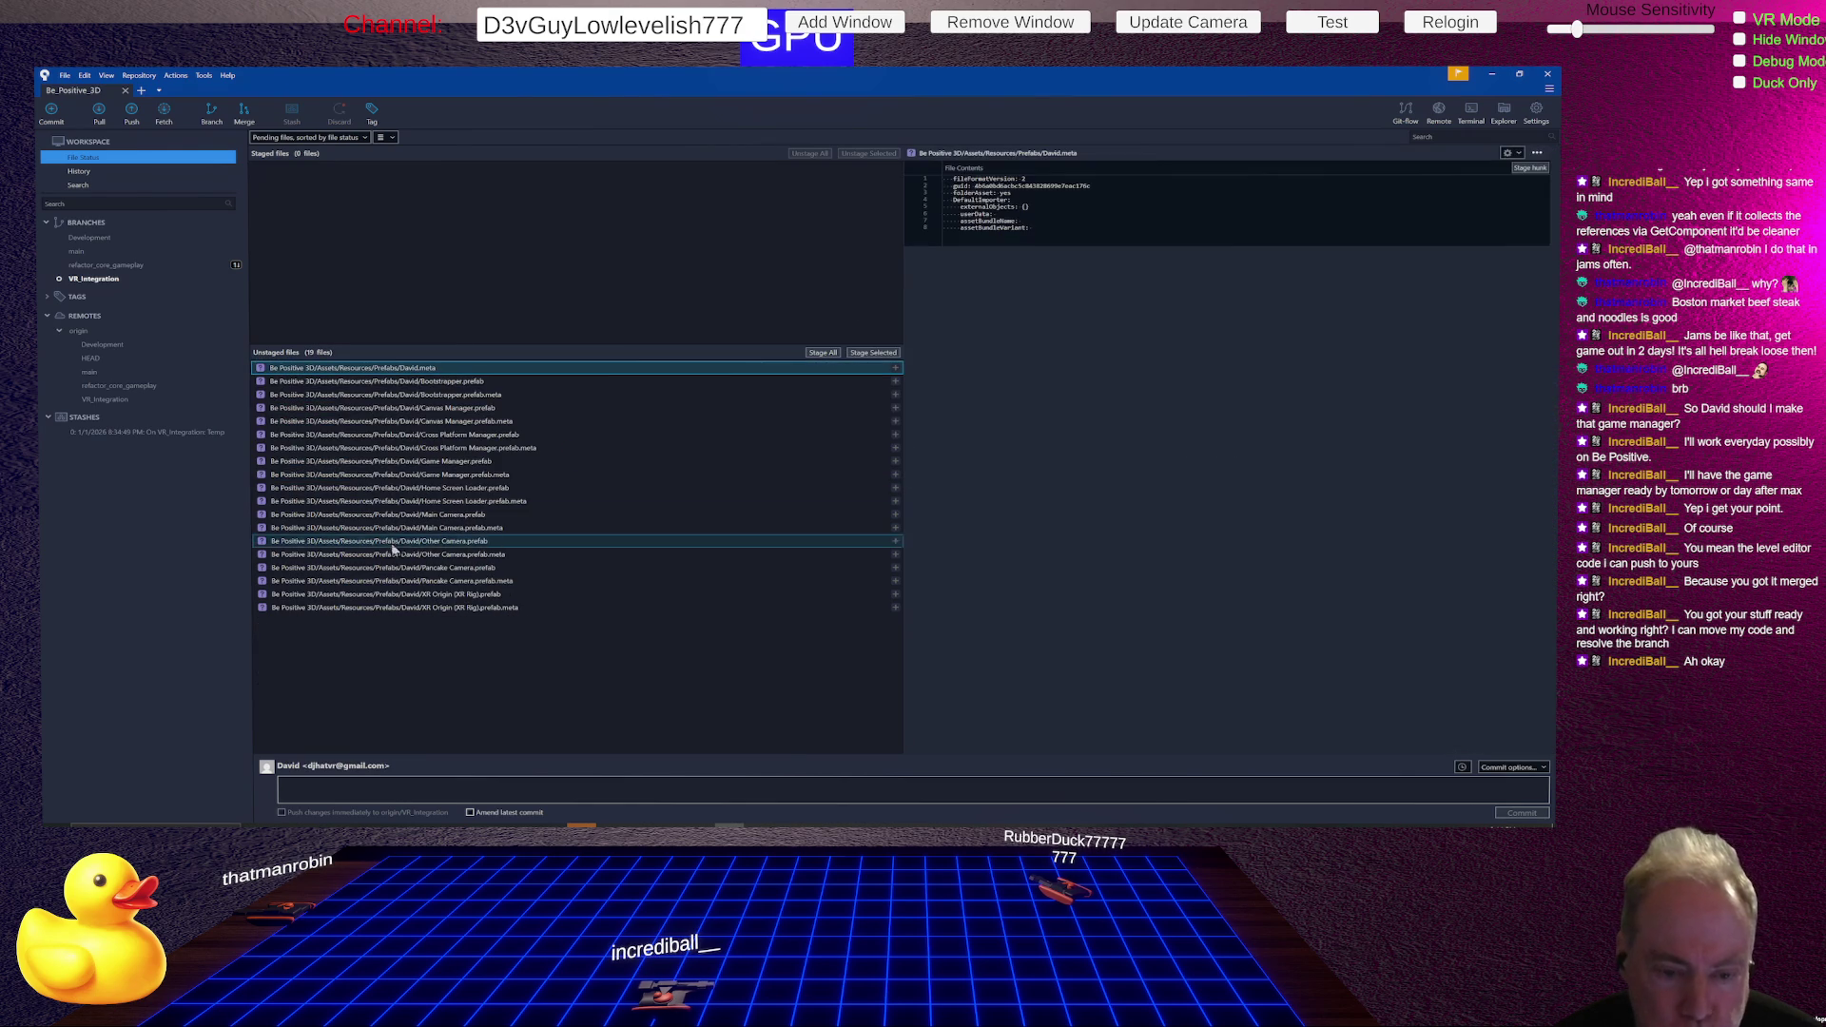
pyautogui.keyDown('shift'); pyautogui.click(397, 608); pyautogui.keyUp('shift')
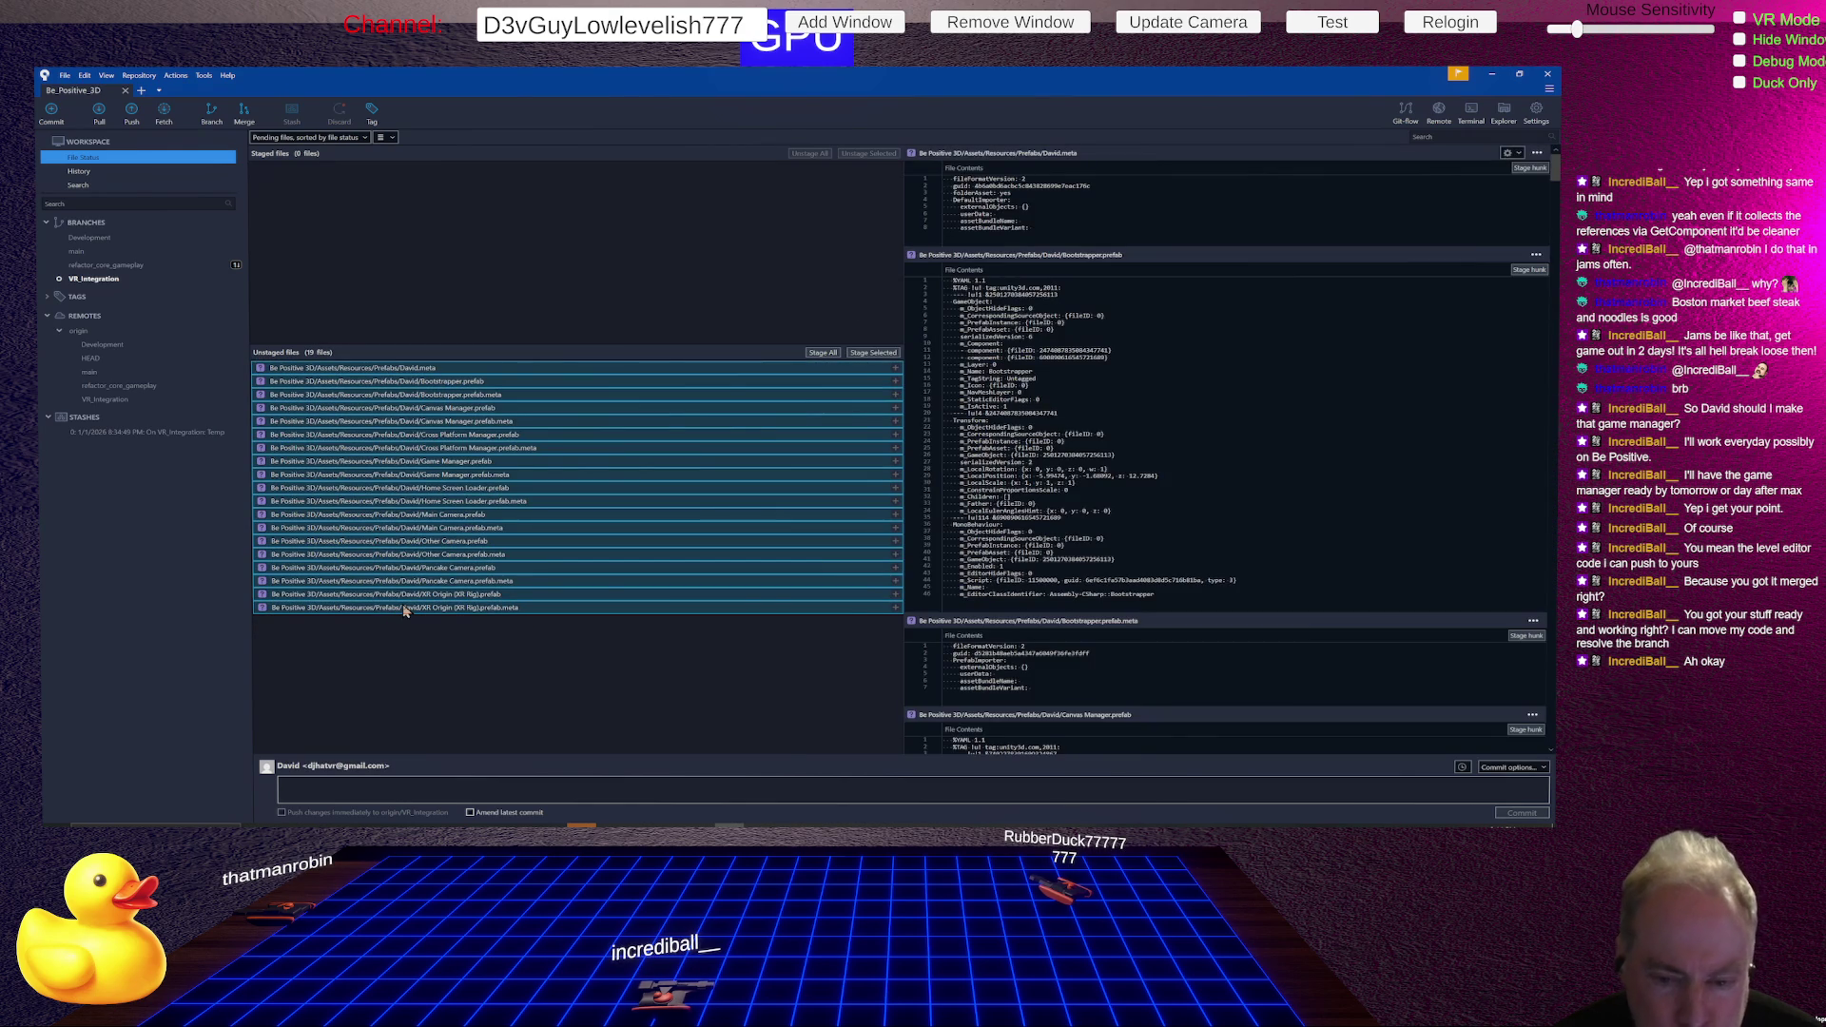
pyautogui.rightClick(373, 527)
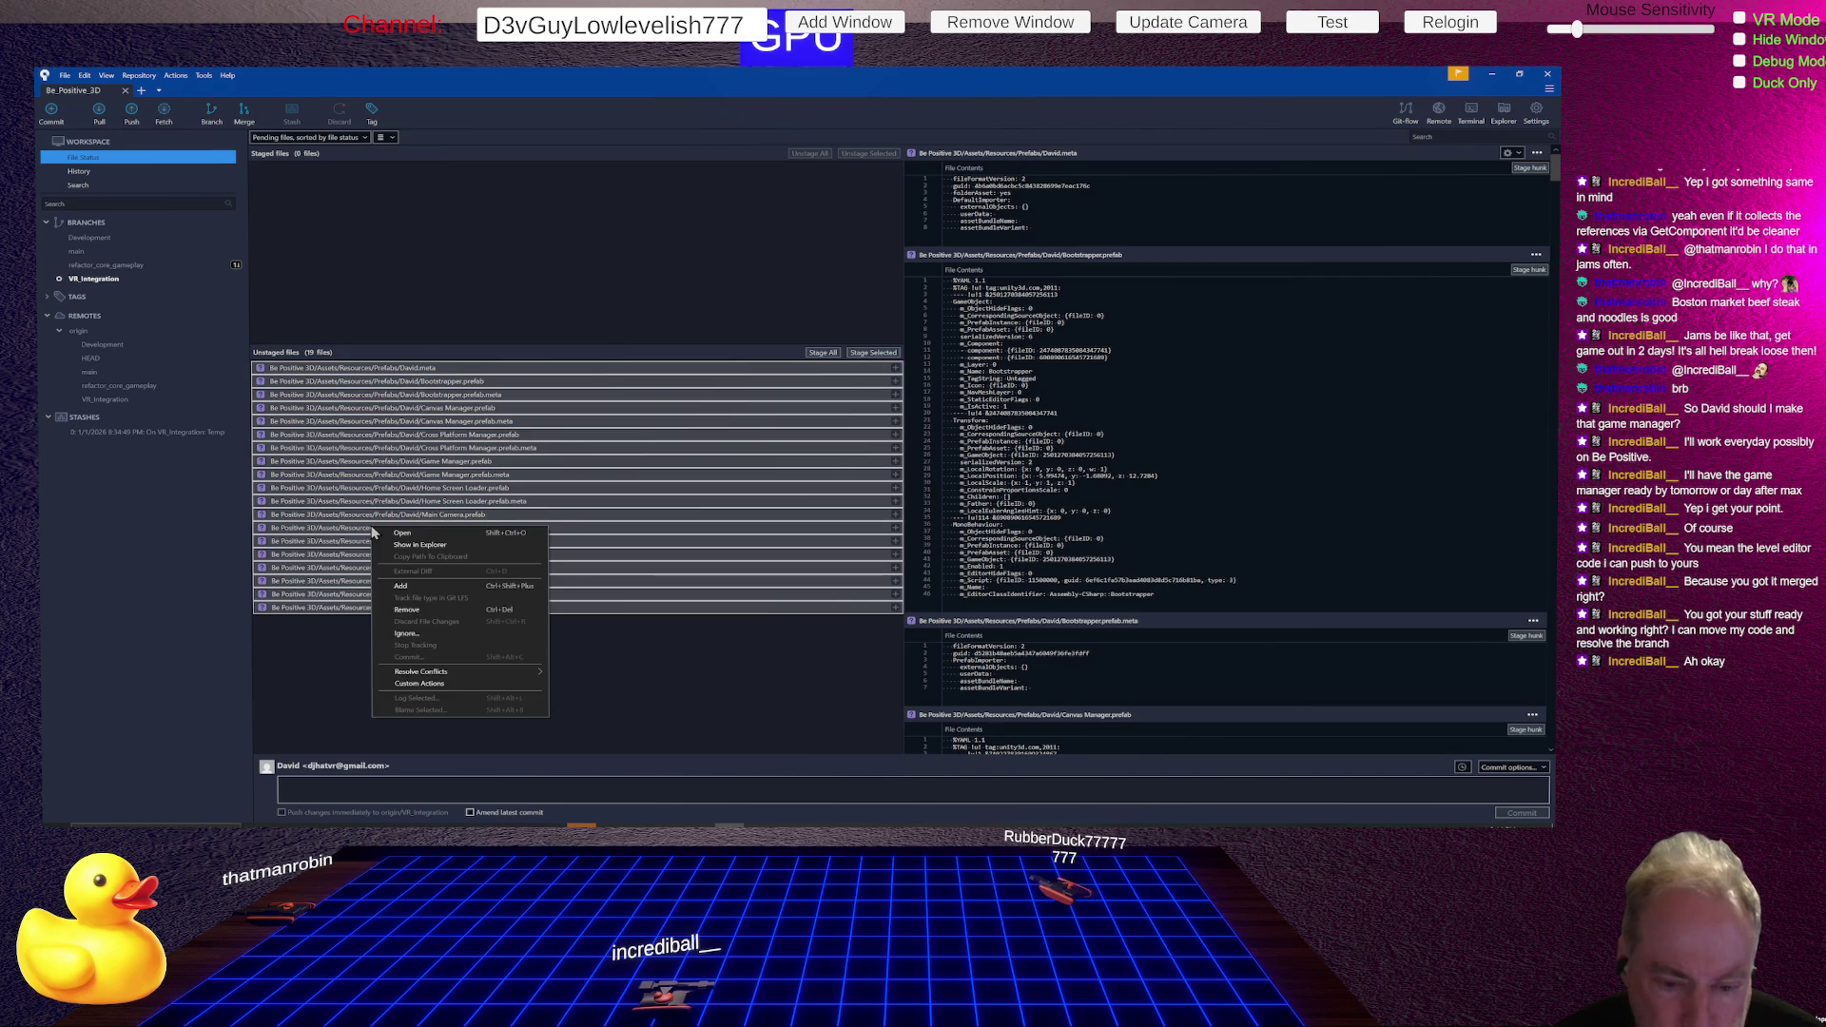
pyautogui.moveTo(428, 672)
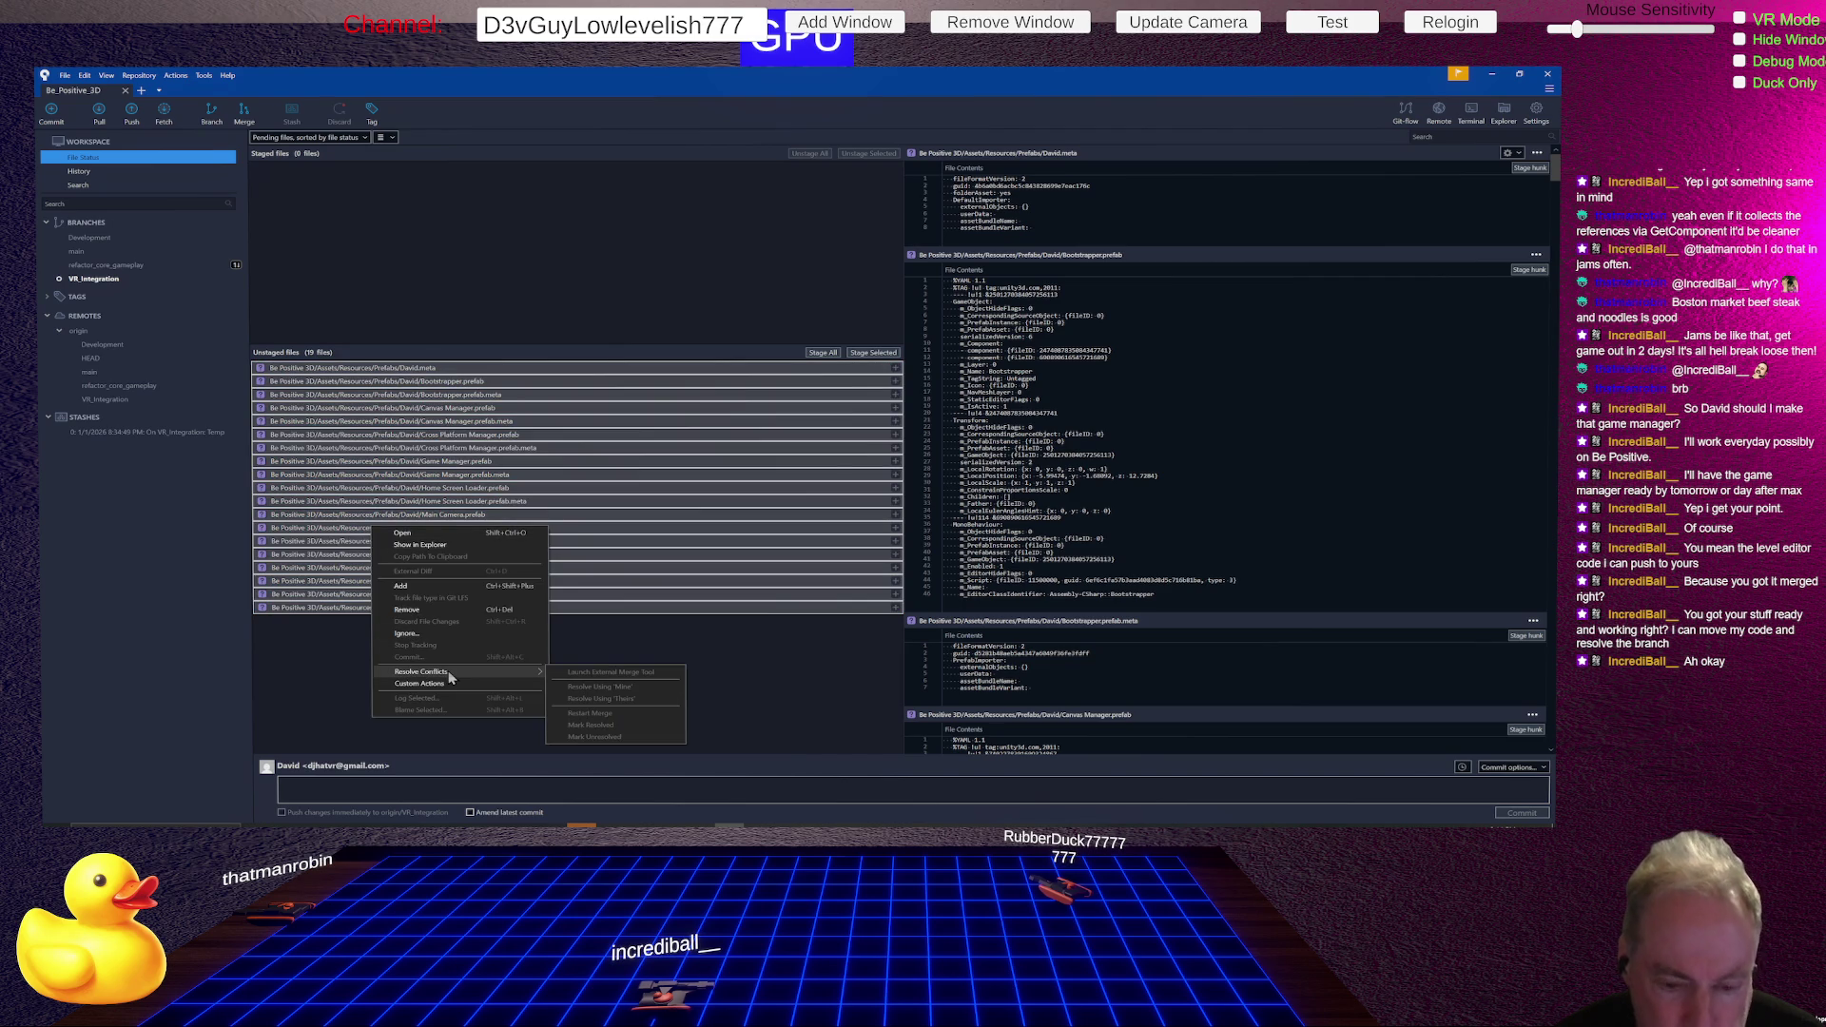
pyautogui.click(426, 613)
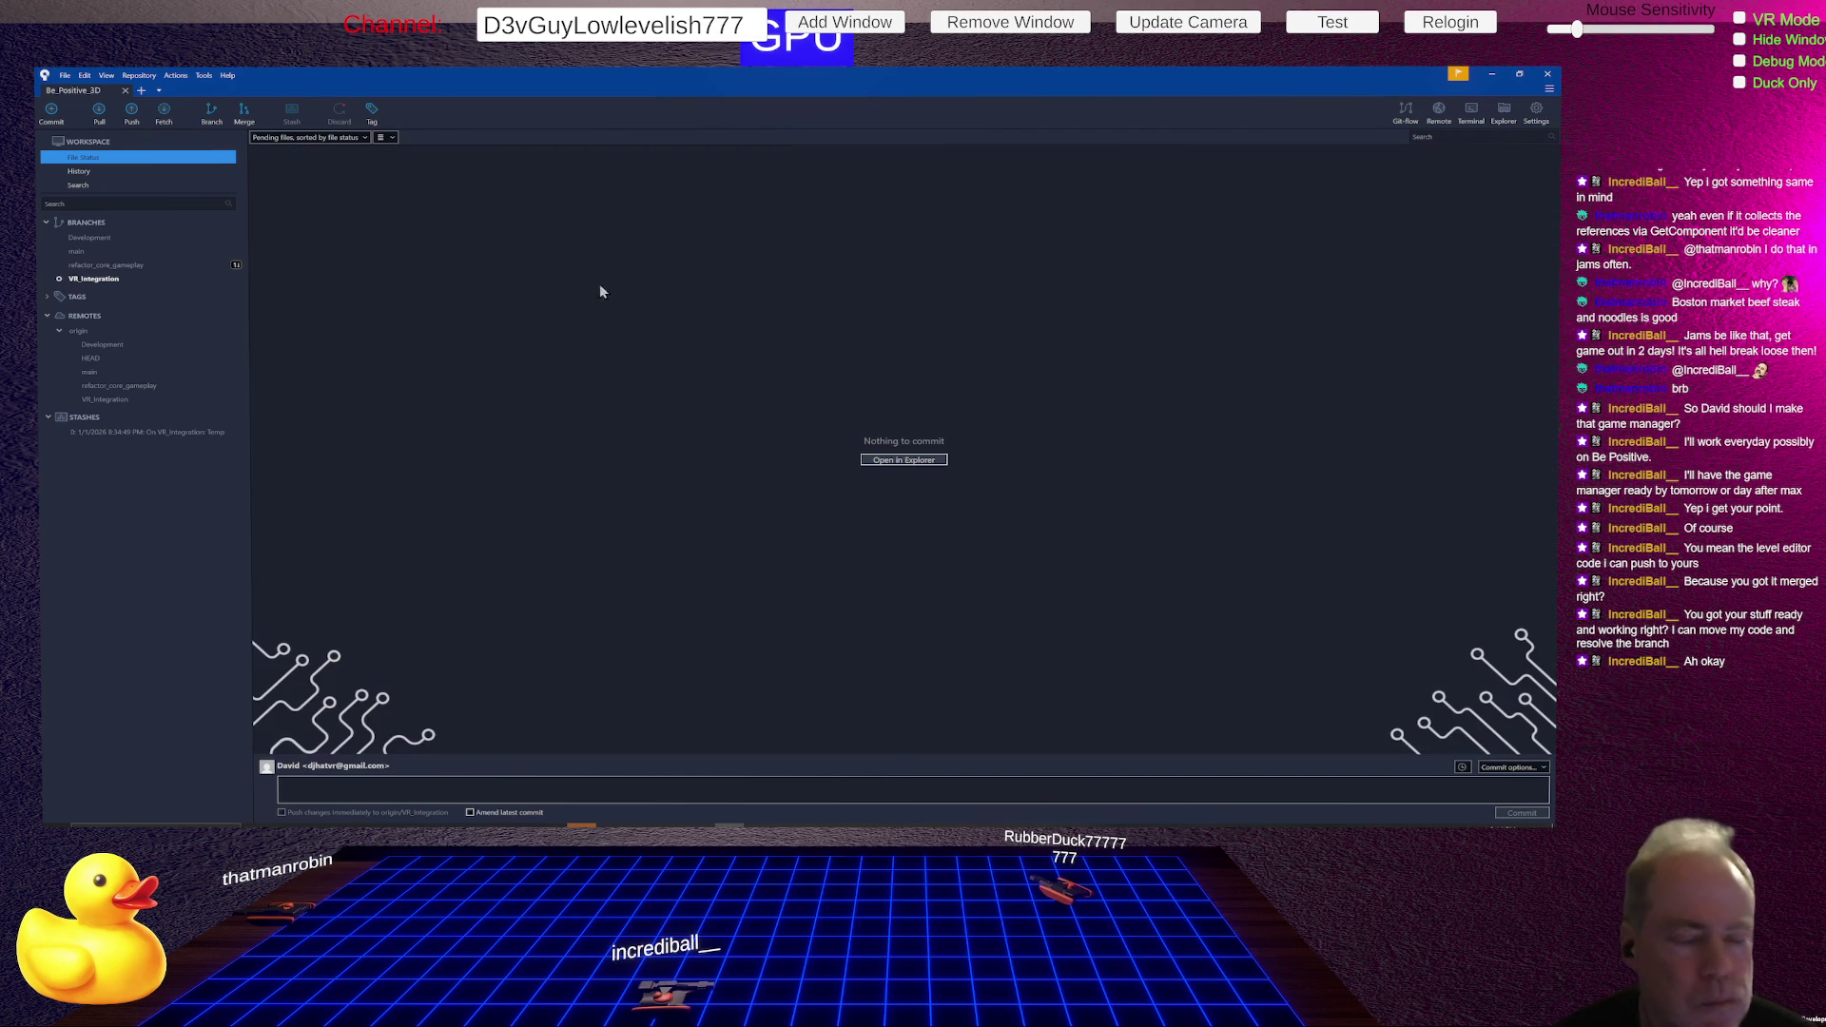
# - Pull the VR_Integration branch from origin, then go back to Unity
pyautogui.click(121, 279)
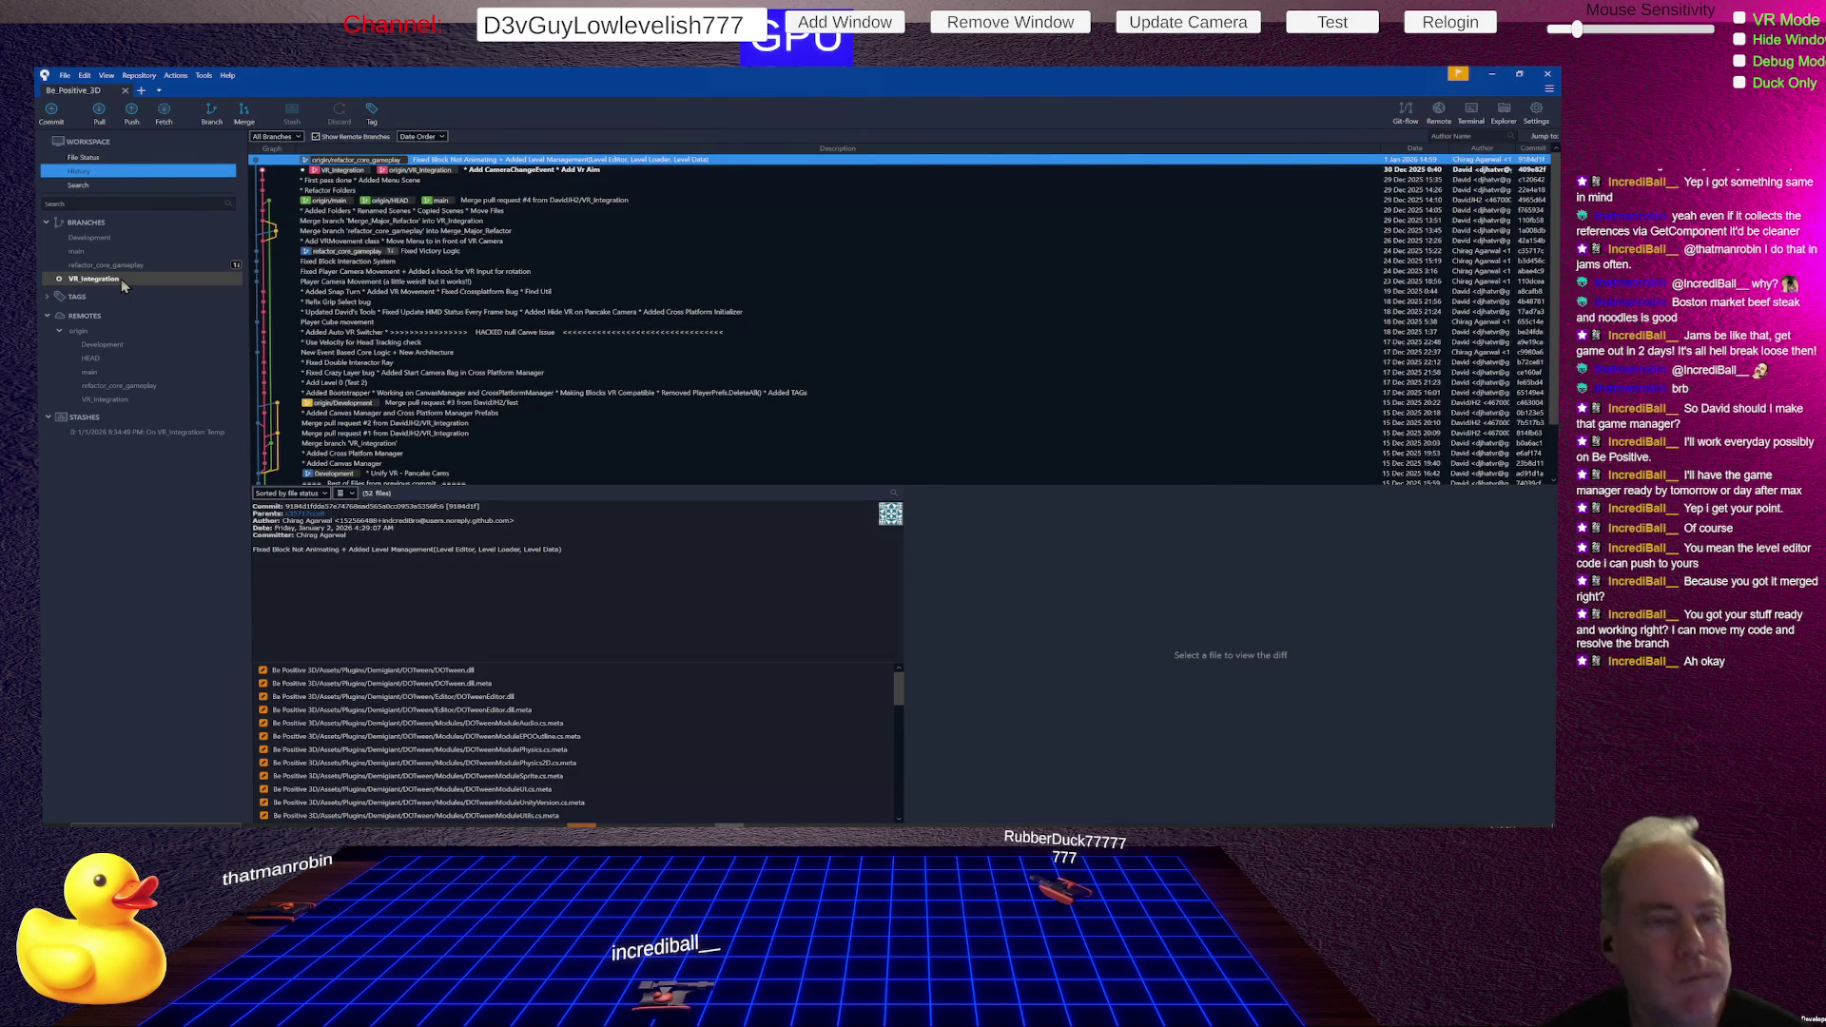
pyautogui.click(95, 114)
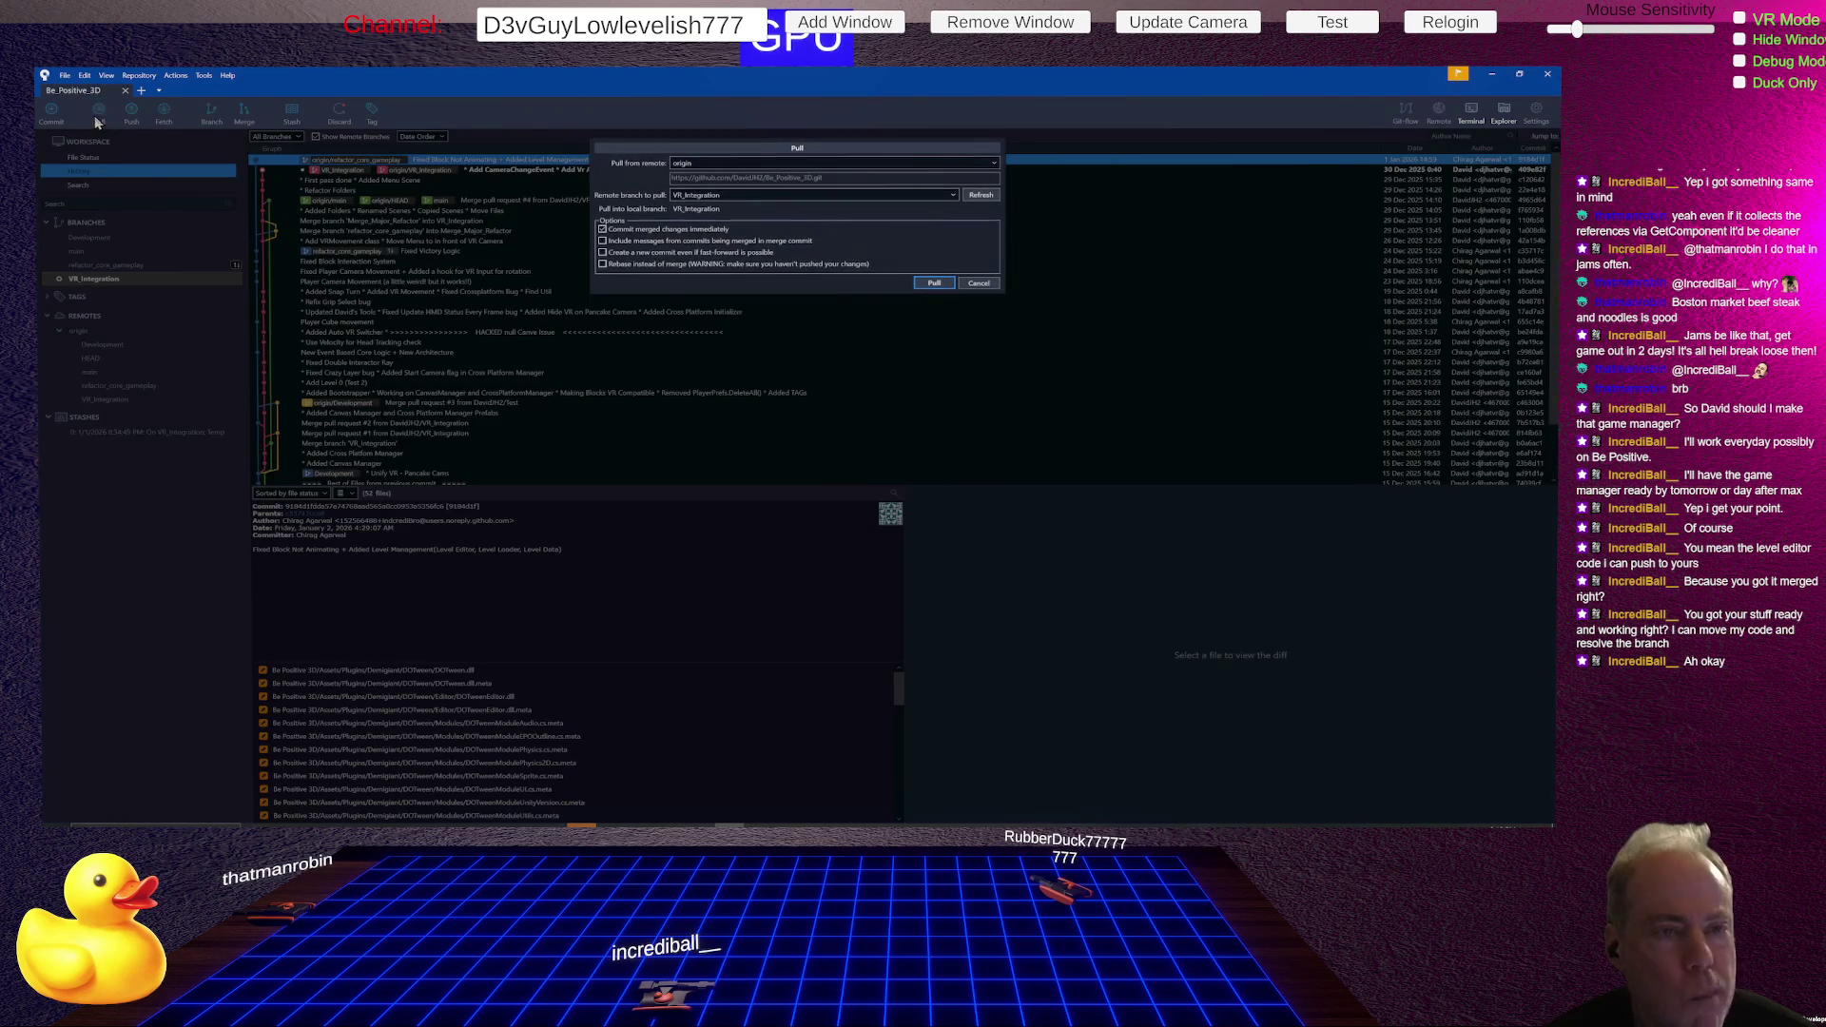
pyautogui.click(934, 284)
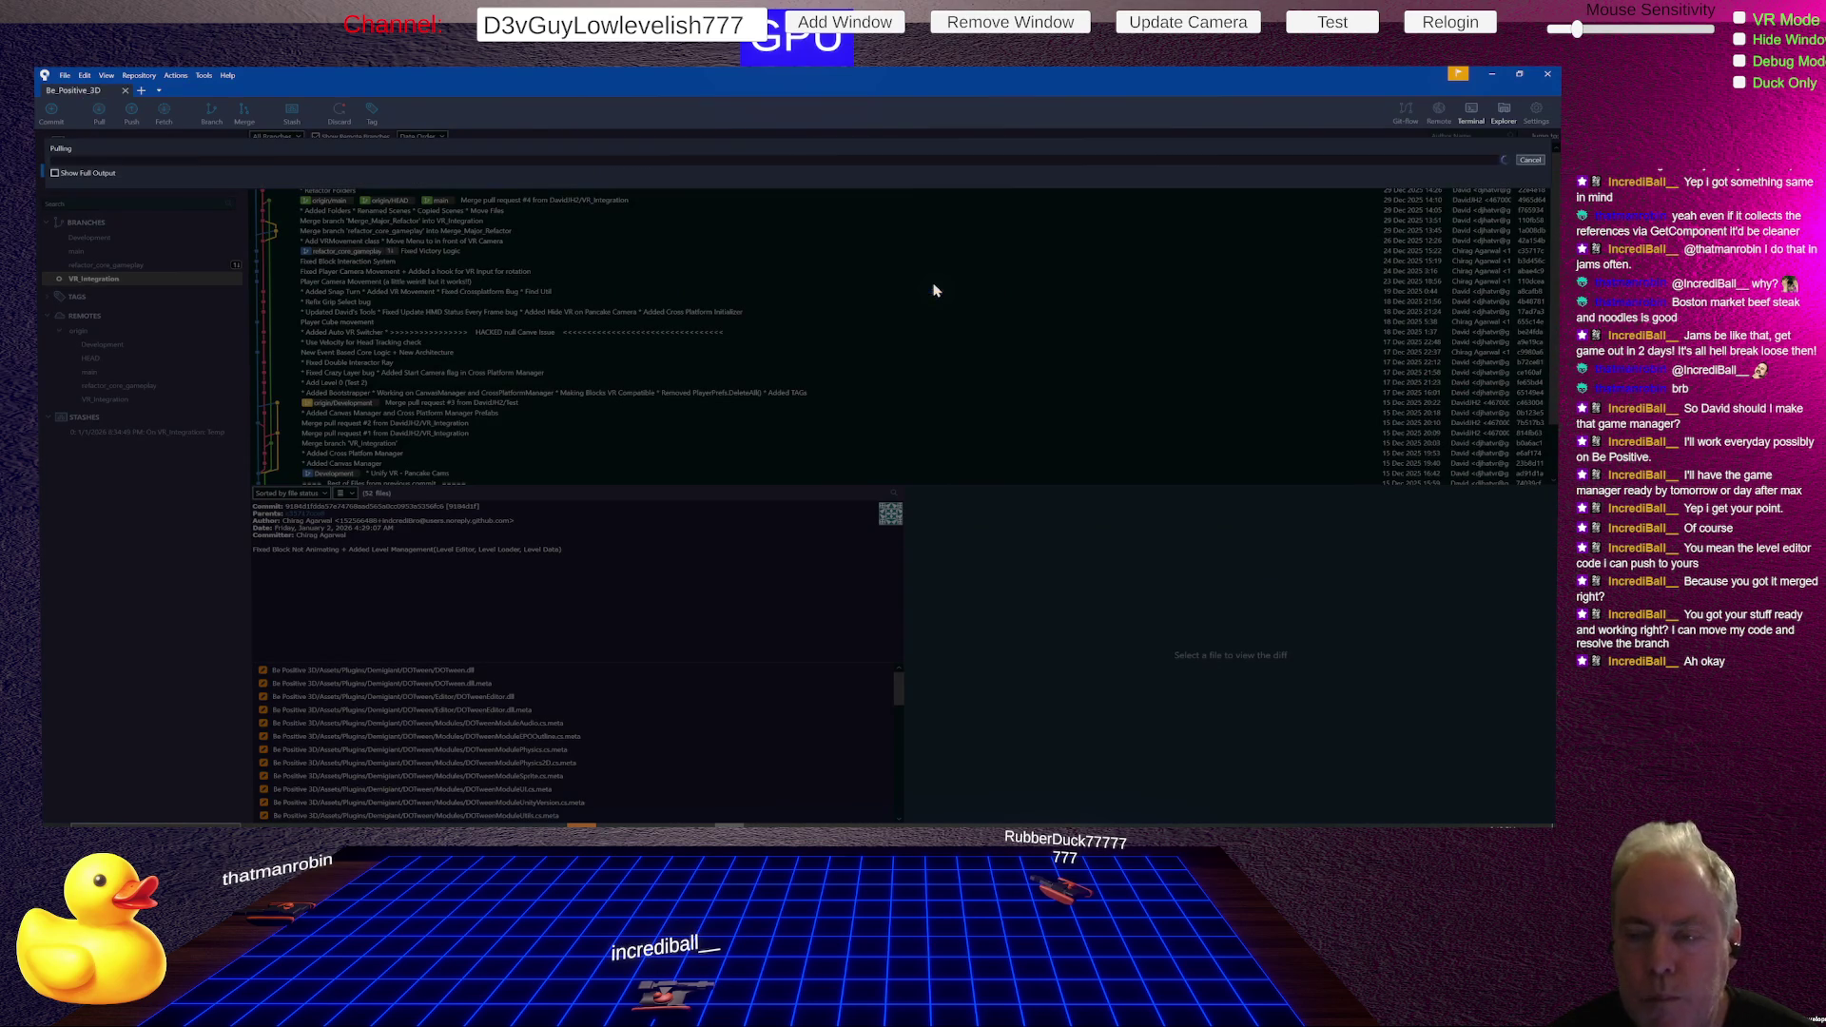
pyautogui.hotkey('alt', 'Tab')
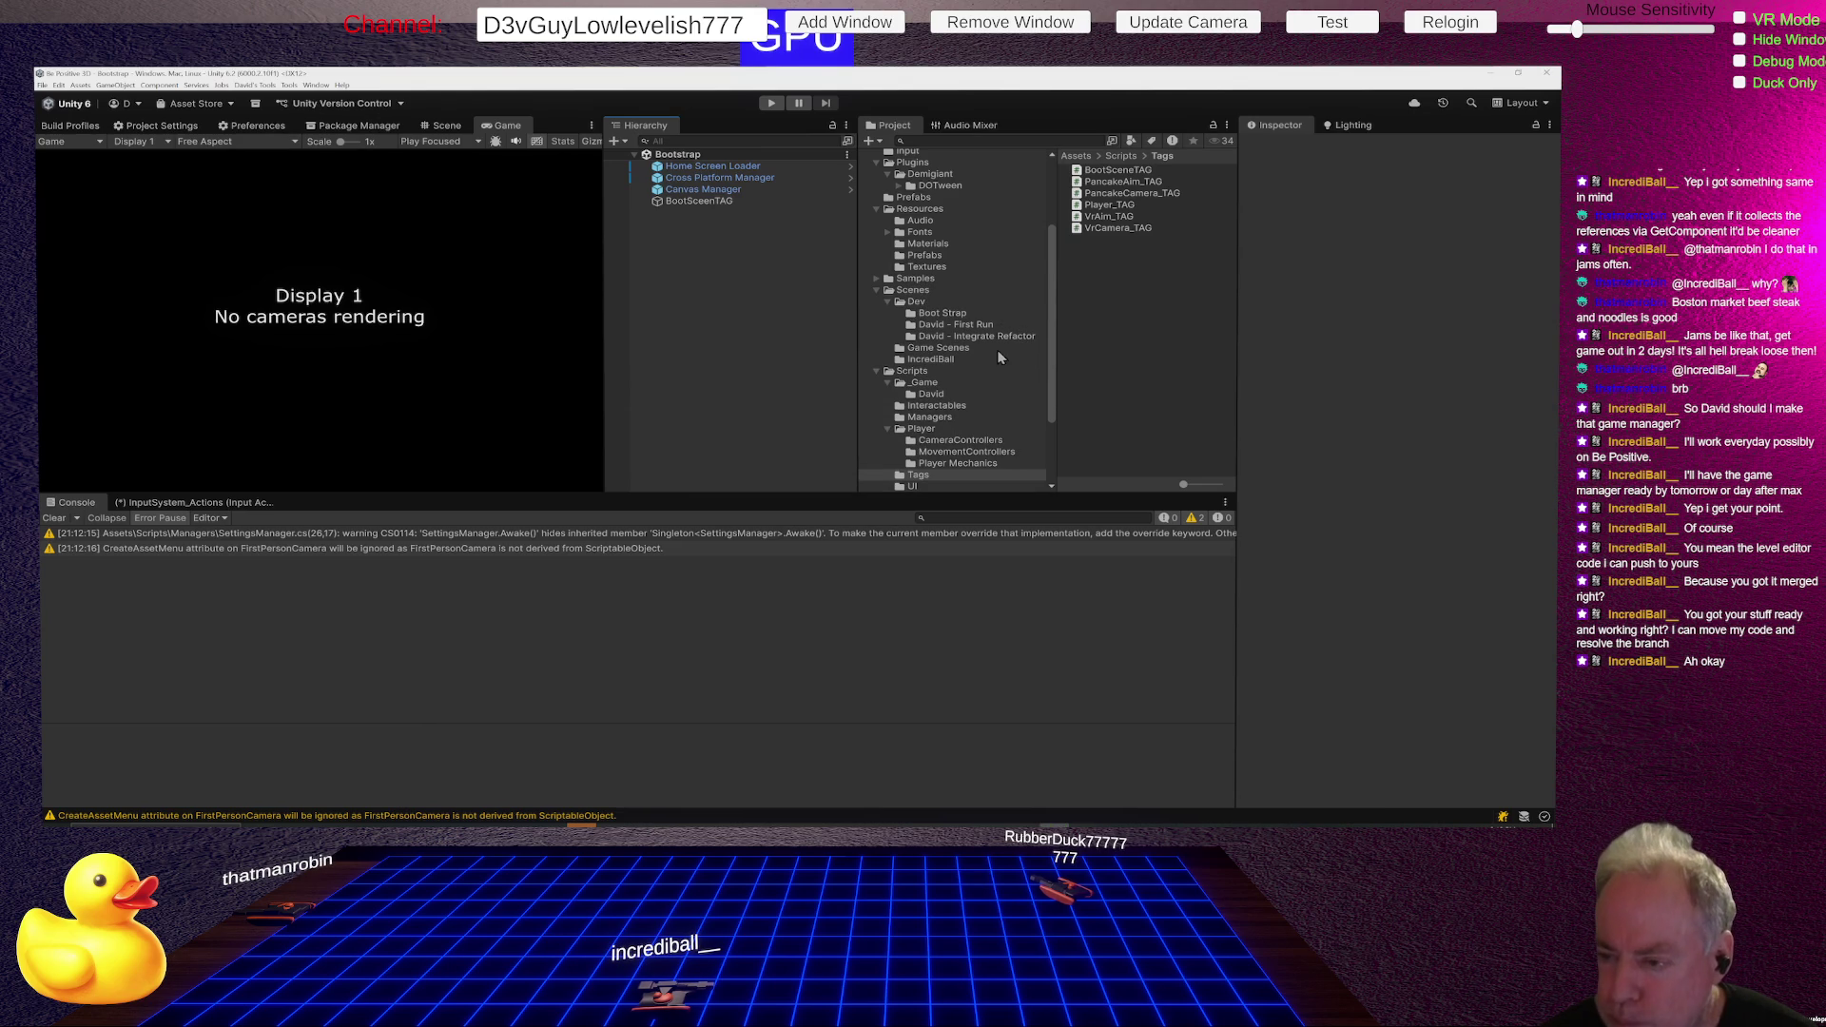
# - Load the Sandbox scene asset from the Scenes/IncrediBall folder
pyautogui.click(947, 359)
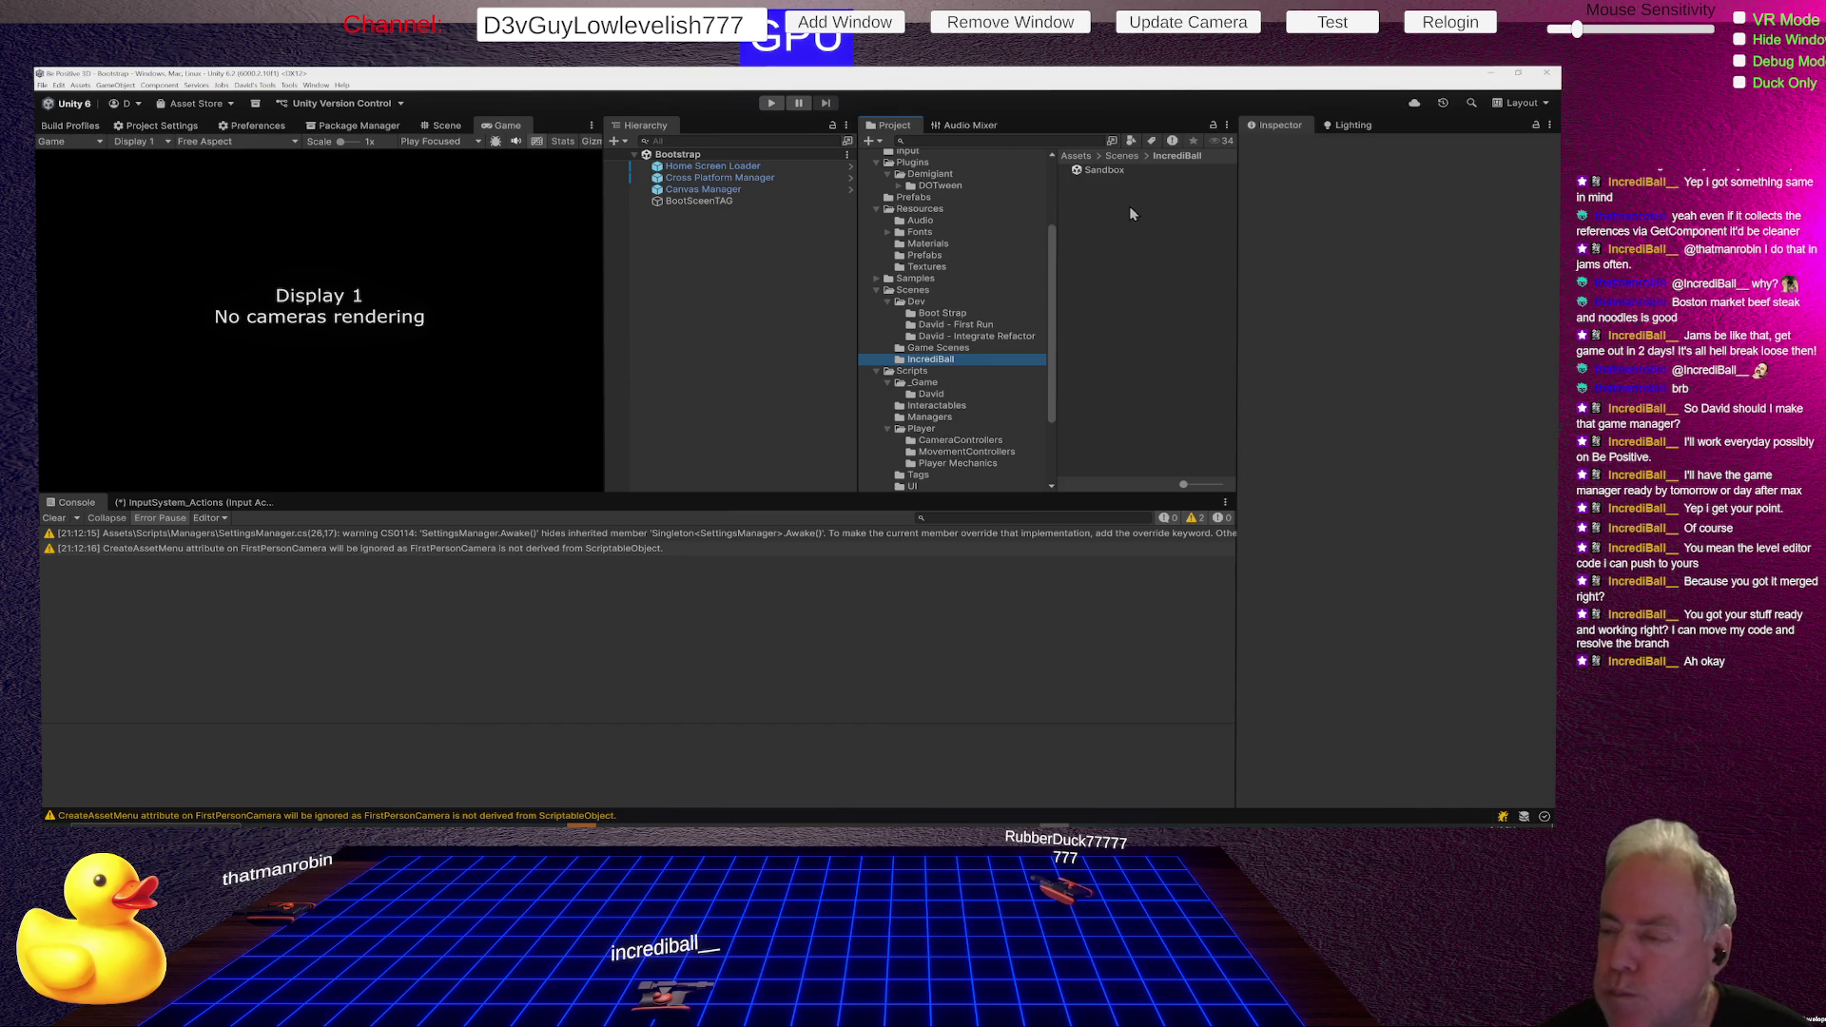
pyautogui.click(1108, 171)
pyautogui.doubleClick(1108, 171)
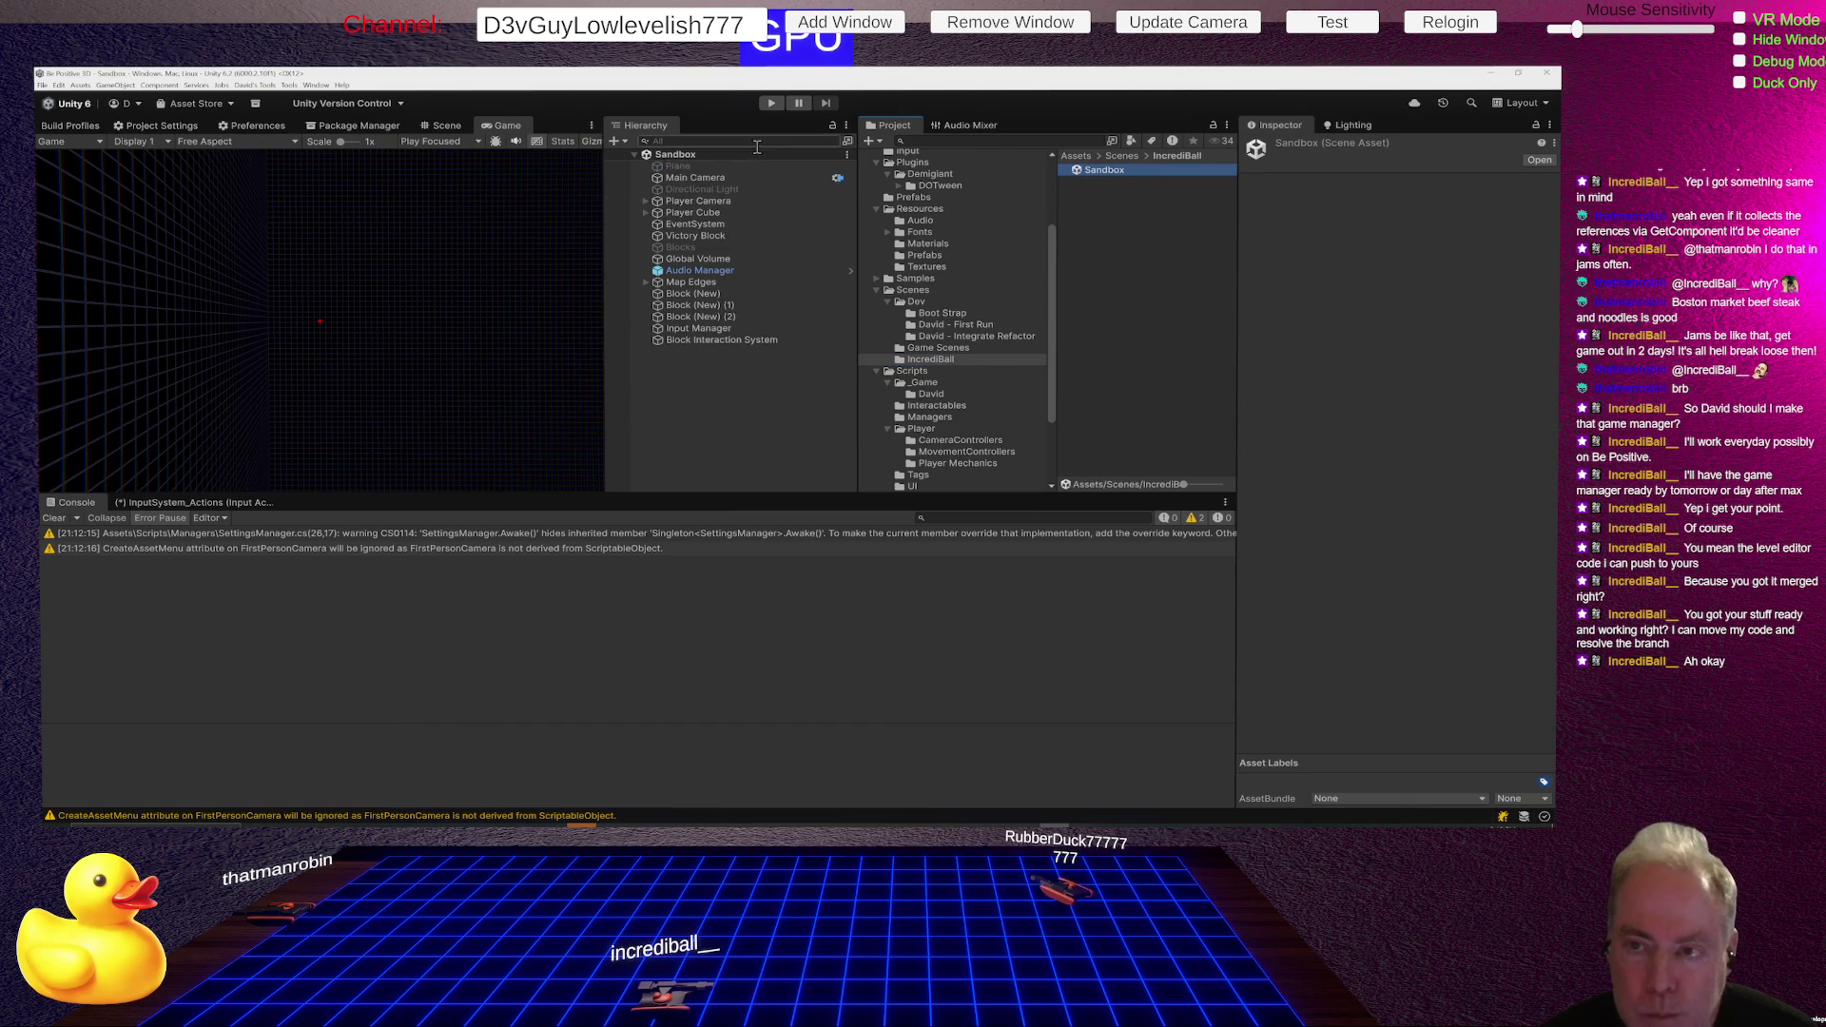
pyautogui.click(772, 102)
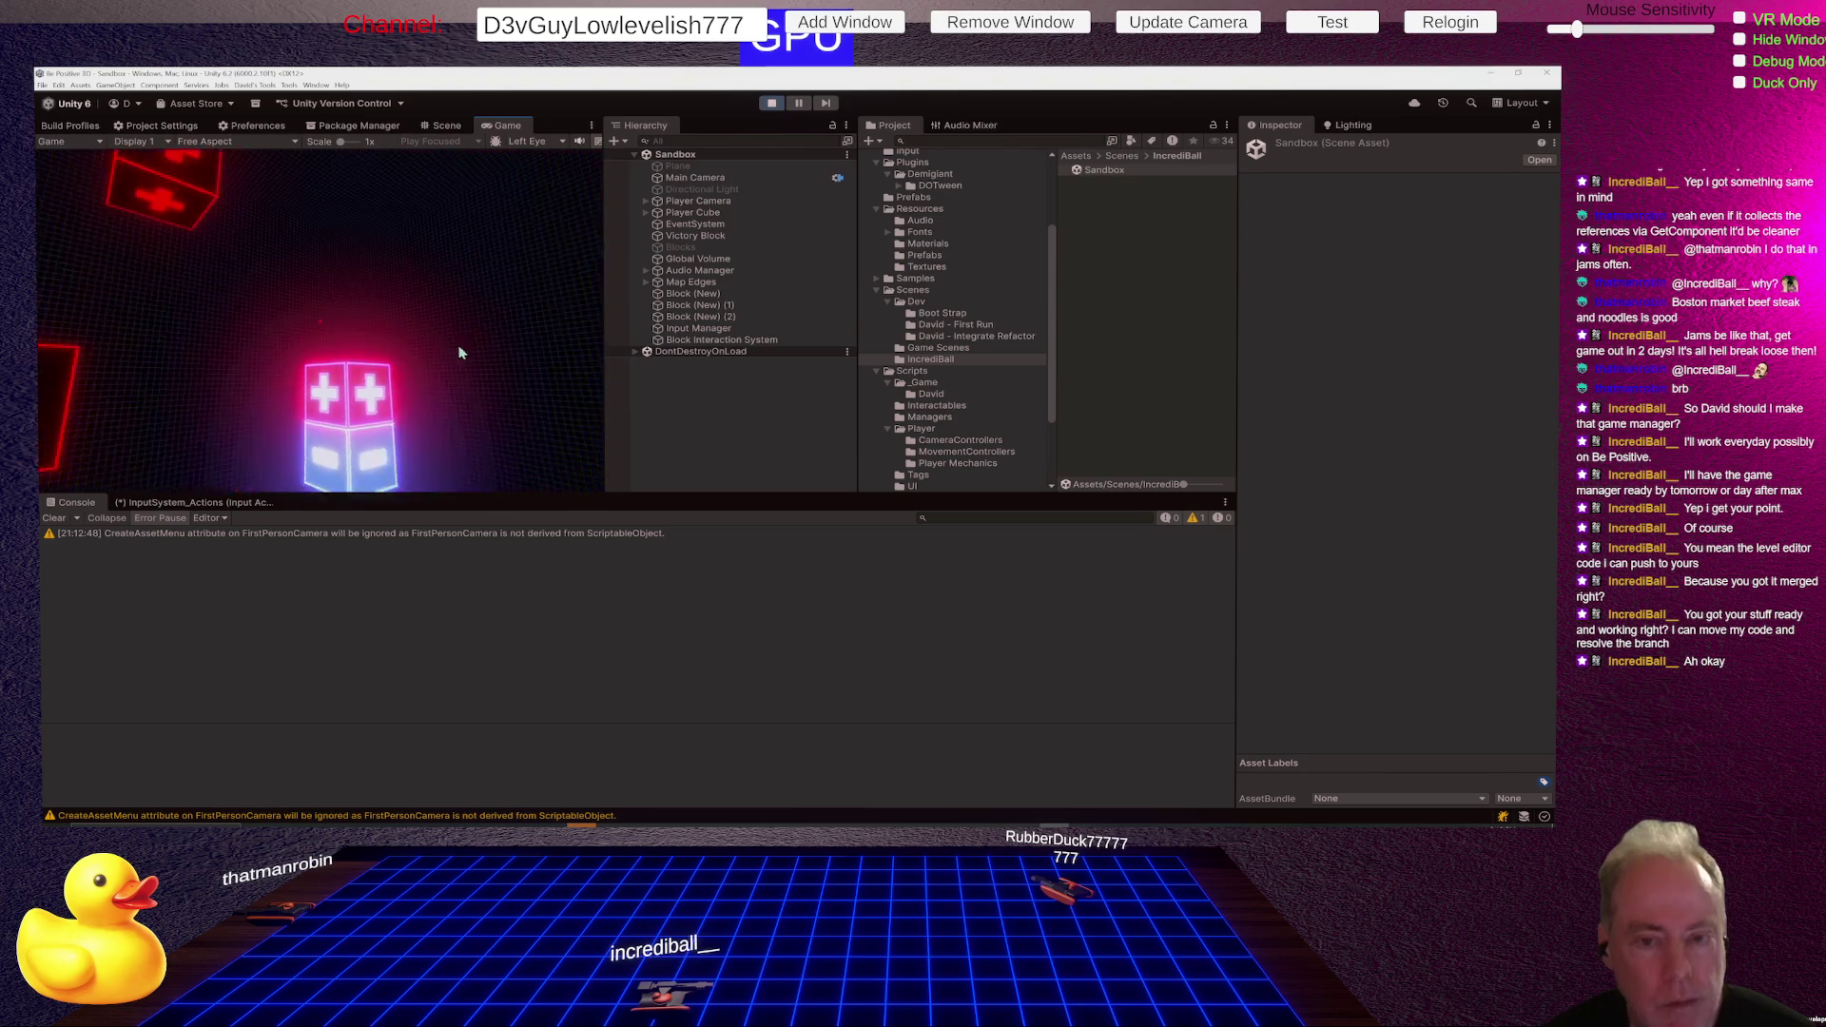
pyautogui.click(778, 104)
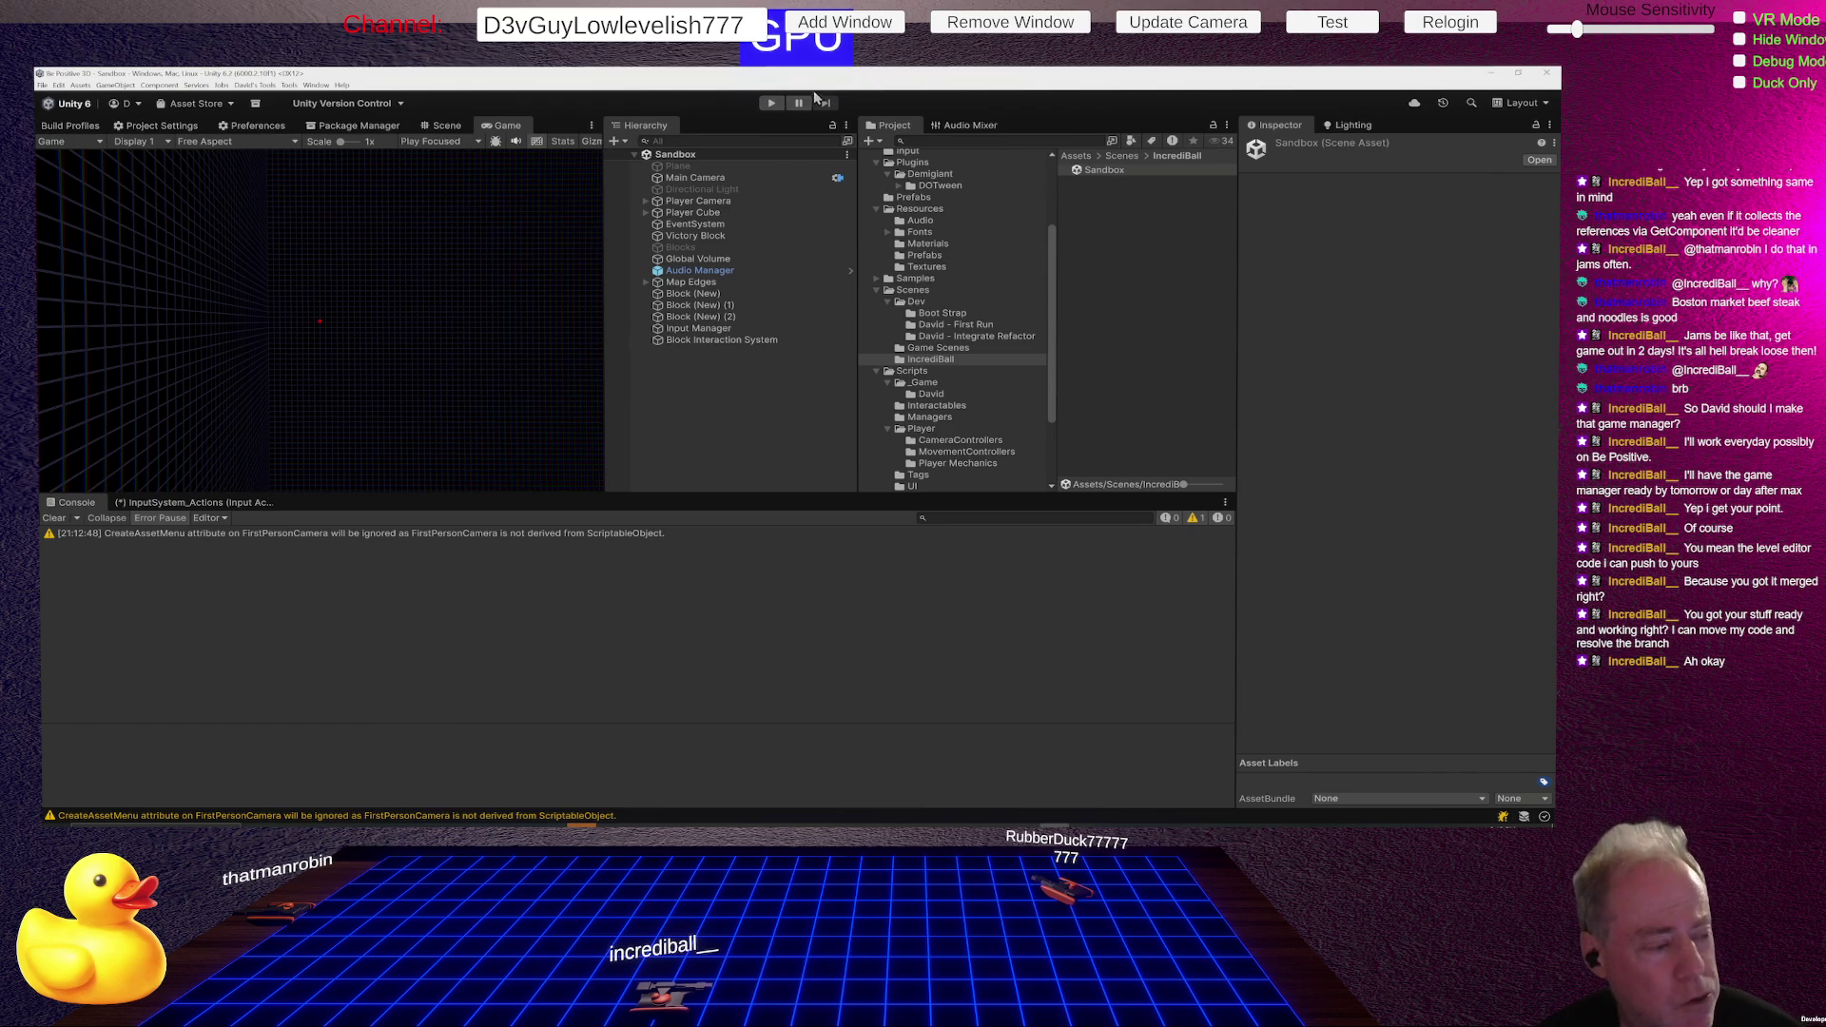
pyautogui.click(771, 102)
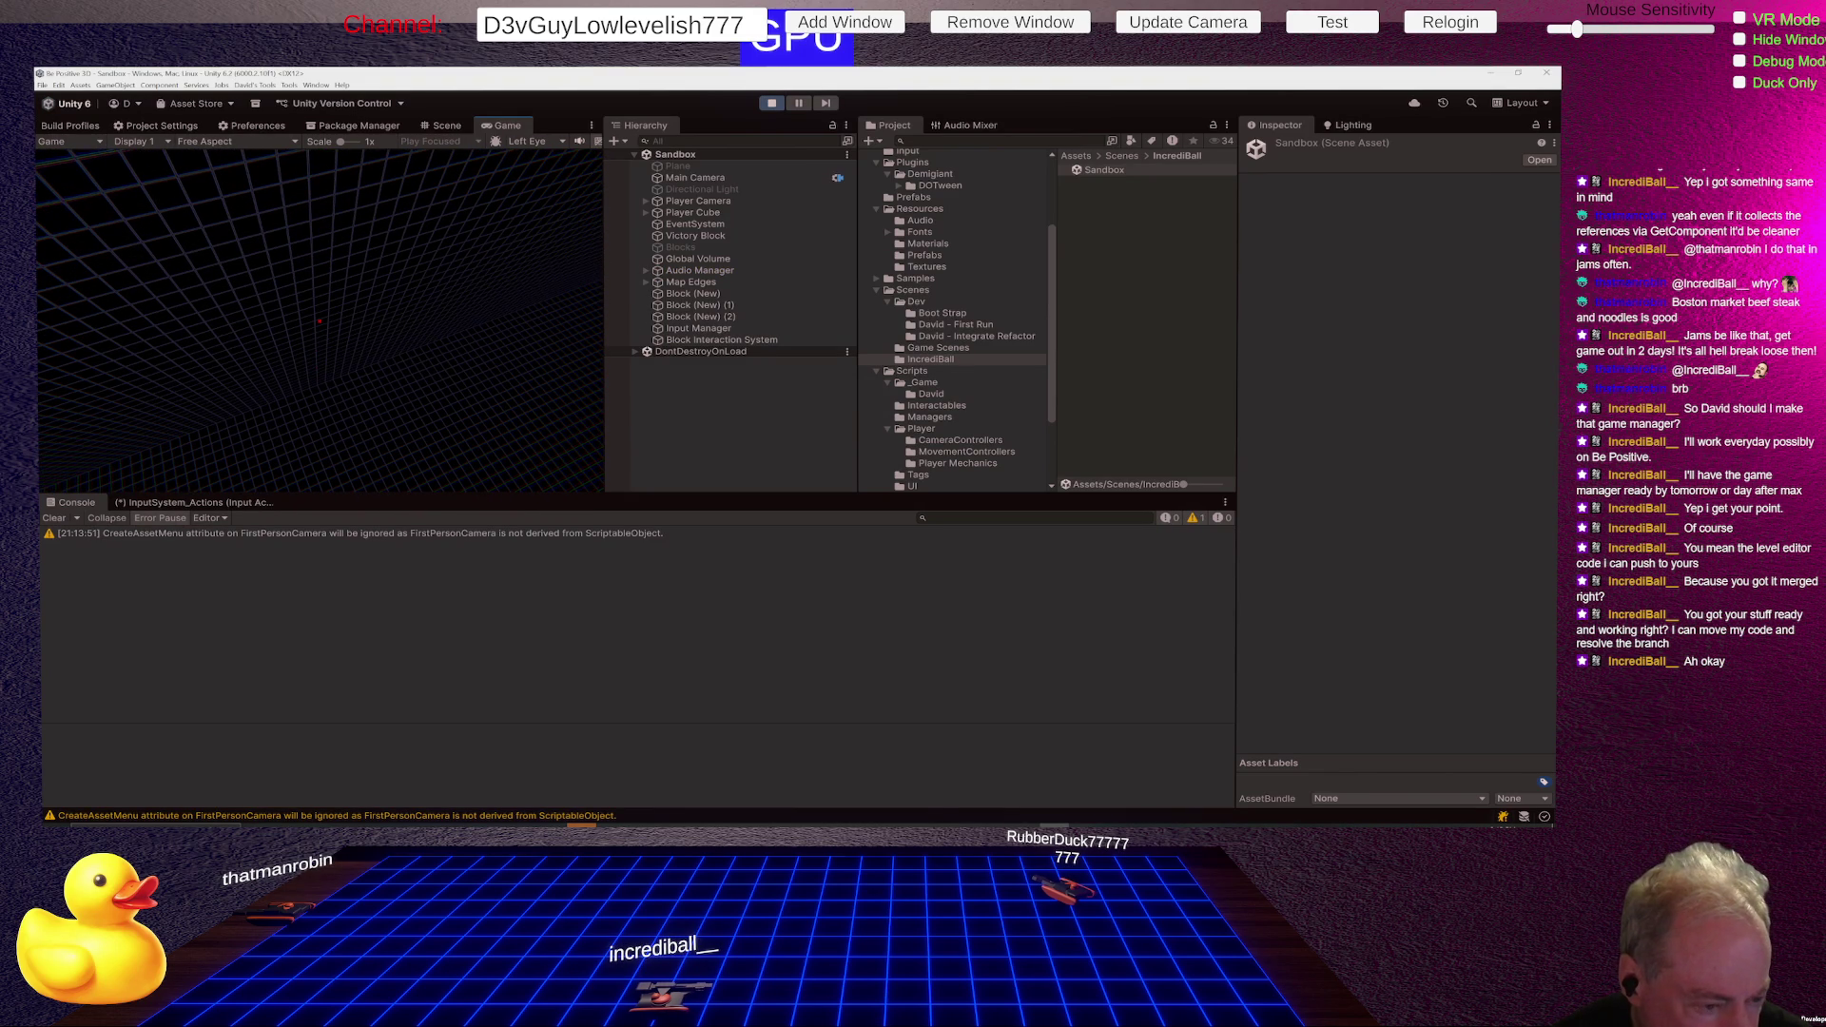
pyautogui.click(773, 103)
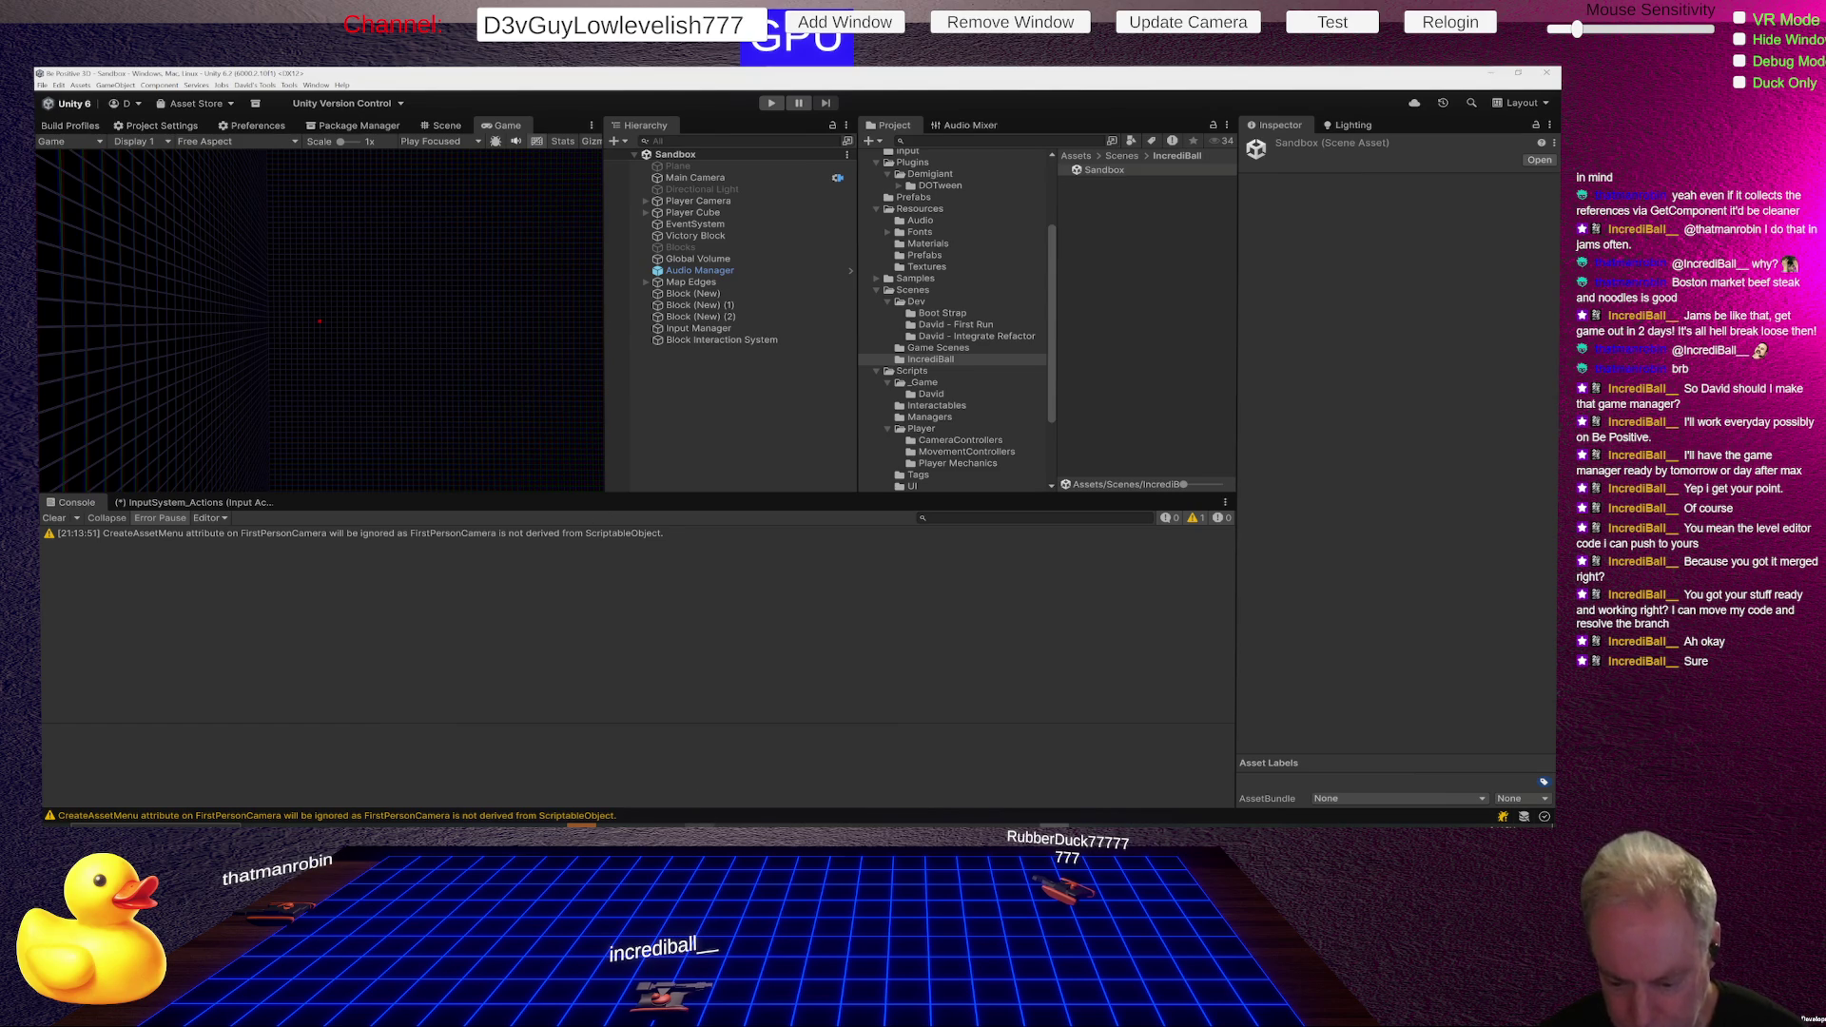
pyautogui.moveTo(701, 826)
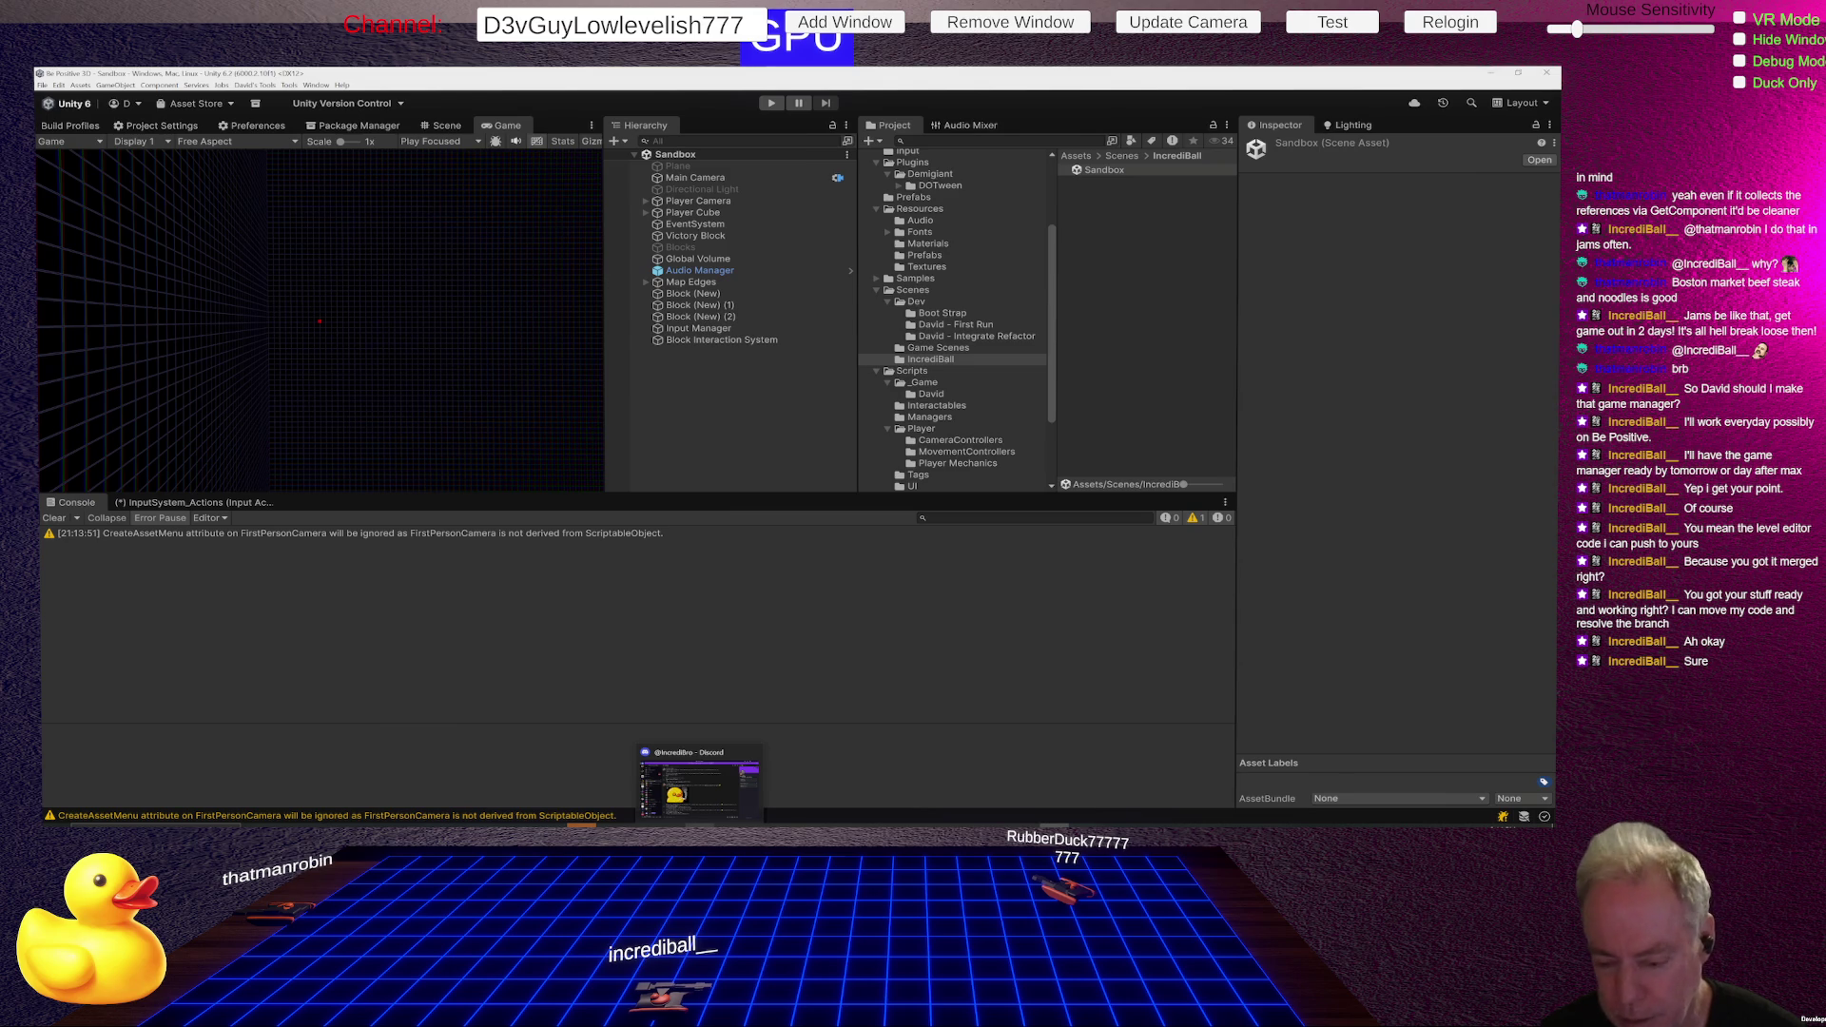
pyautogui.click(729, 825)
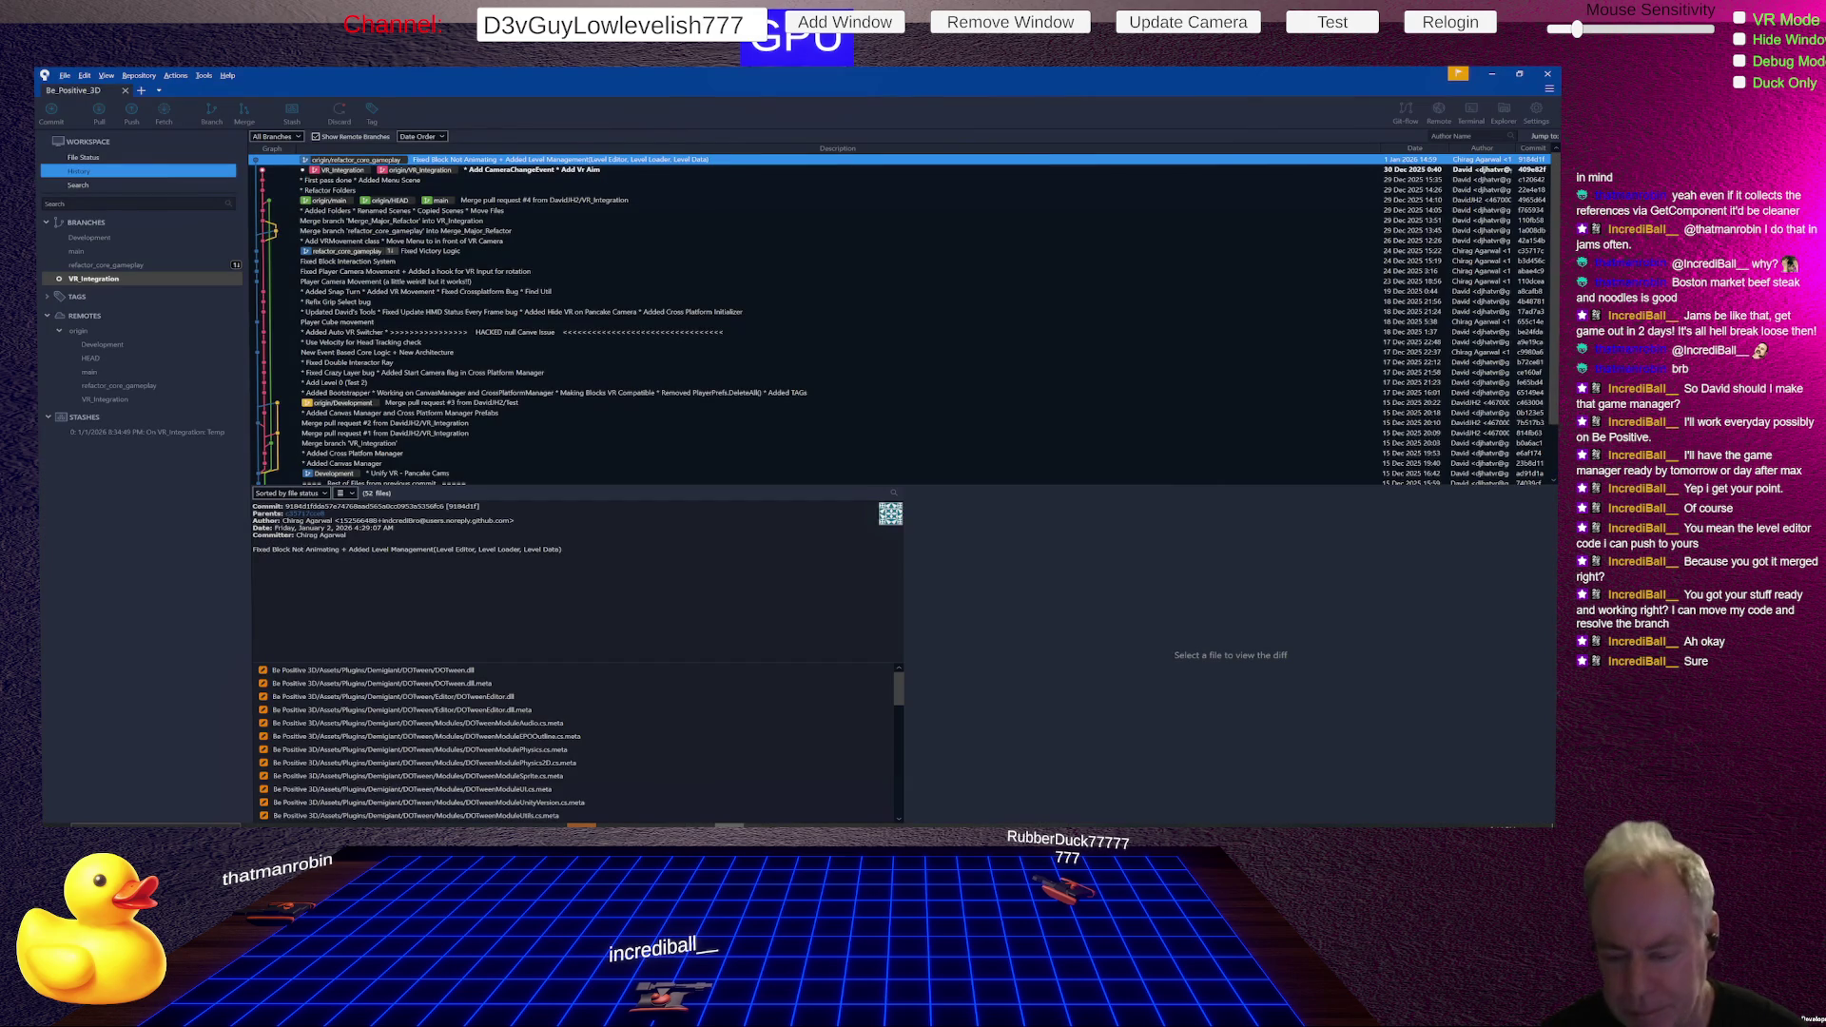
# - Close the Unity editor and view Fork's pending changes on refactor_core_gameplay
pyautogui.moveTo(1053, 824)
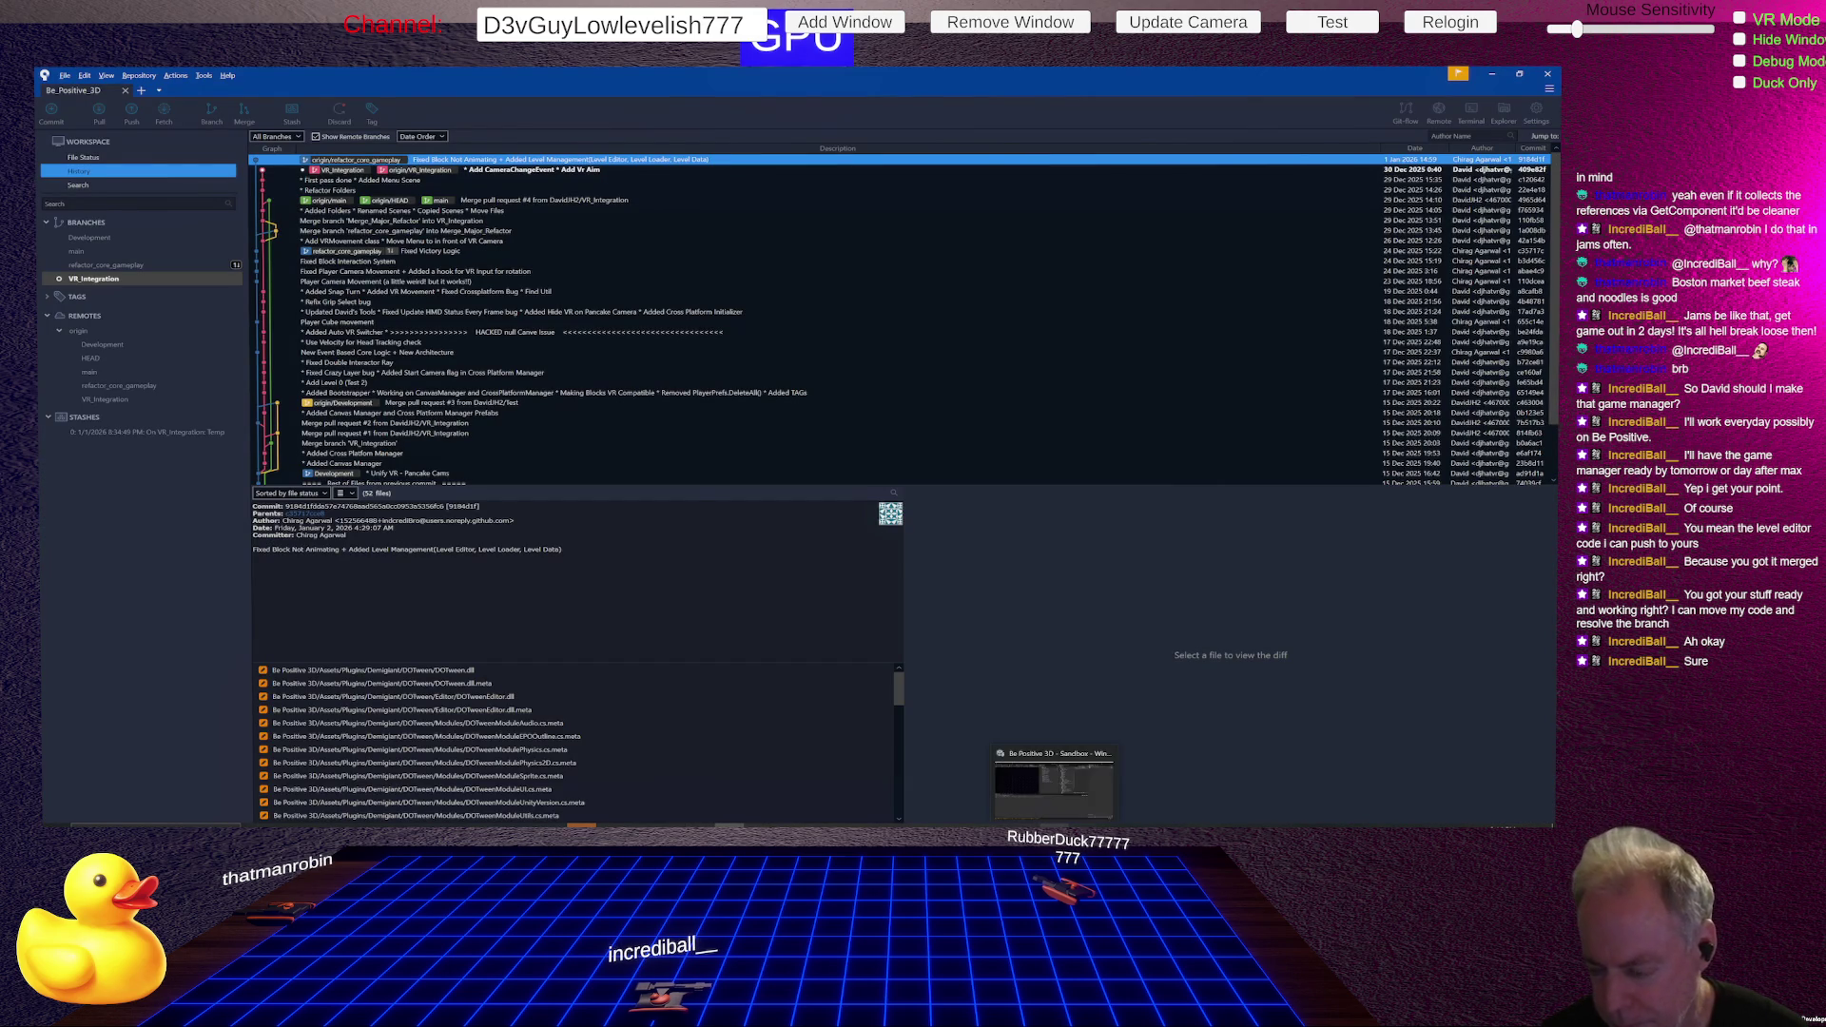
pyautogui.moveTo(1110, 762)
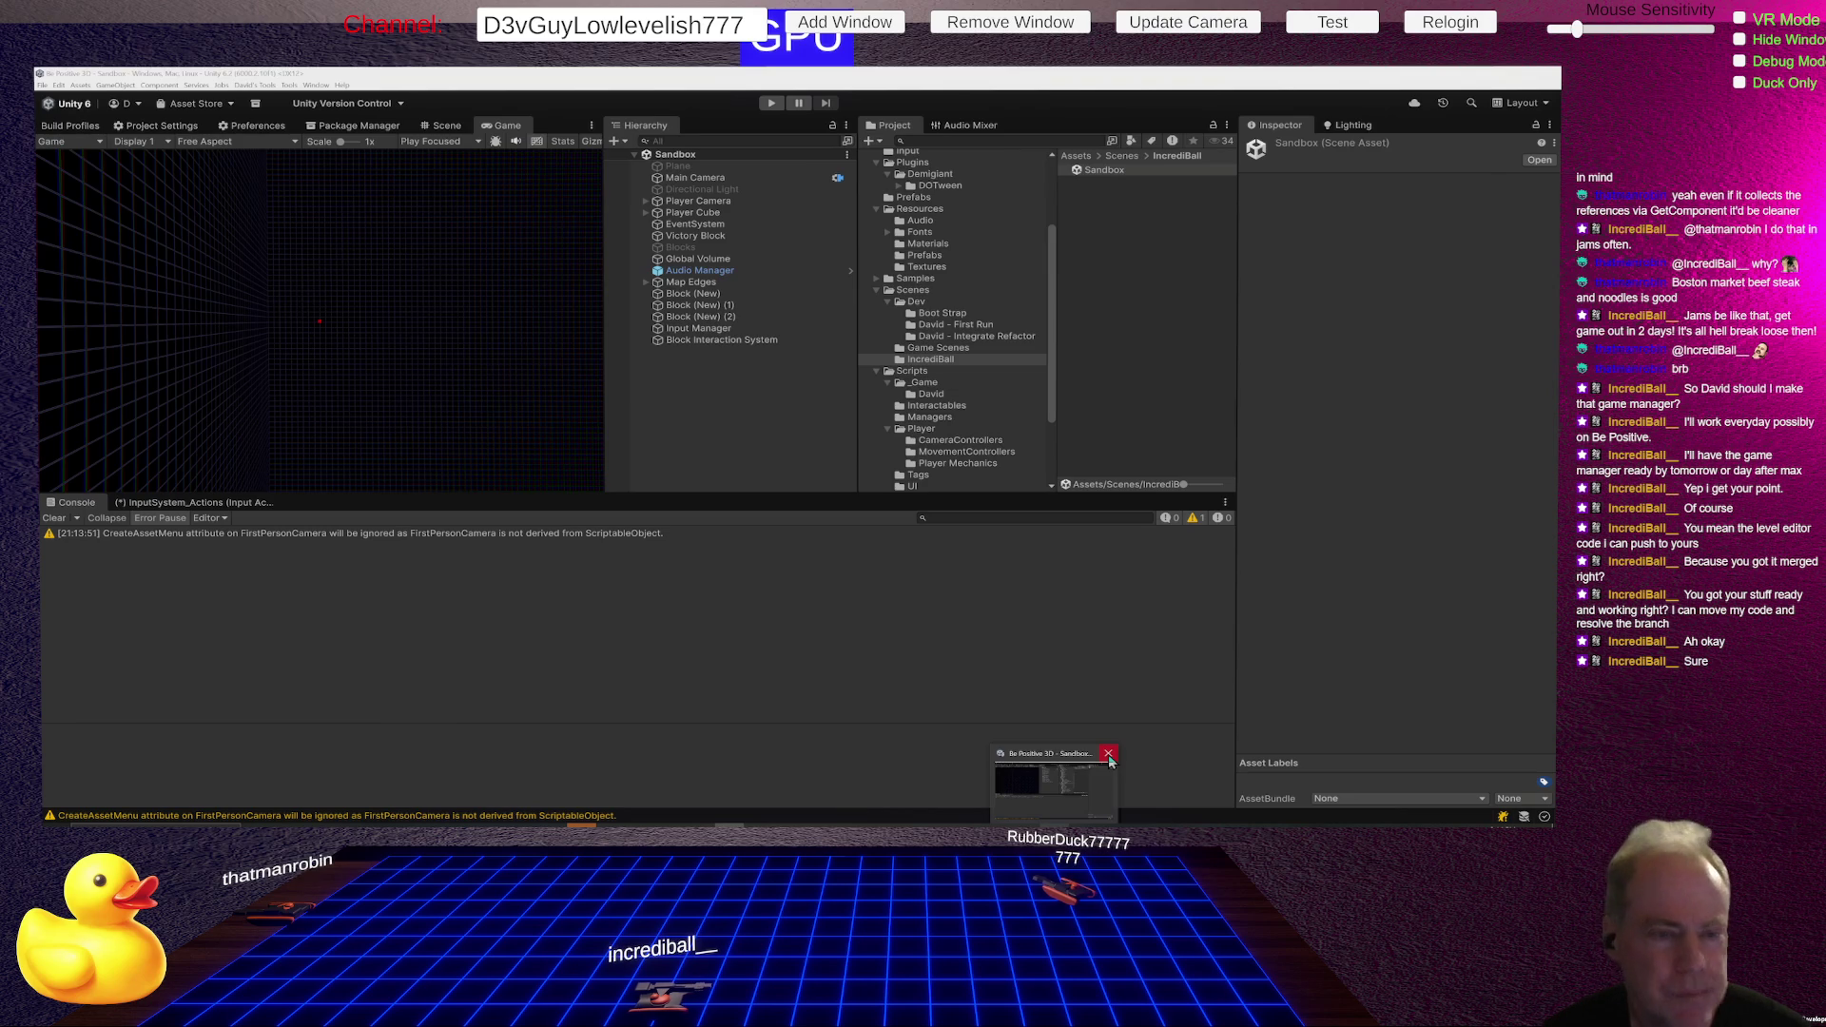
pyautogui.click(1109, 755)
pyautogui.click(109, 265)
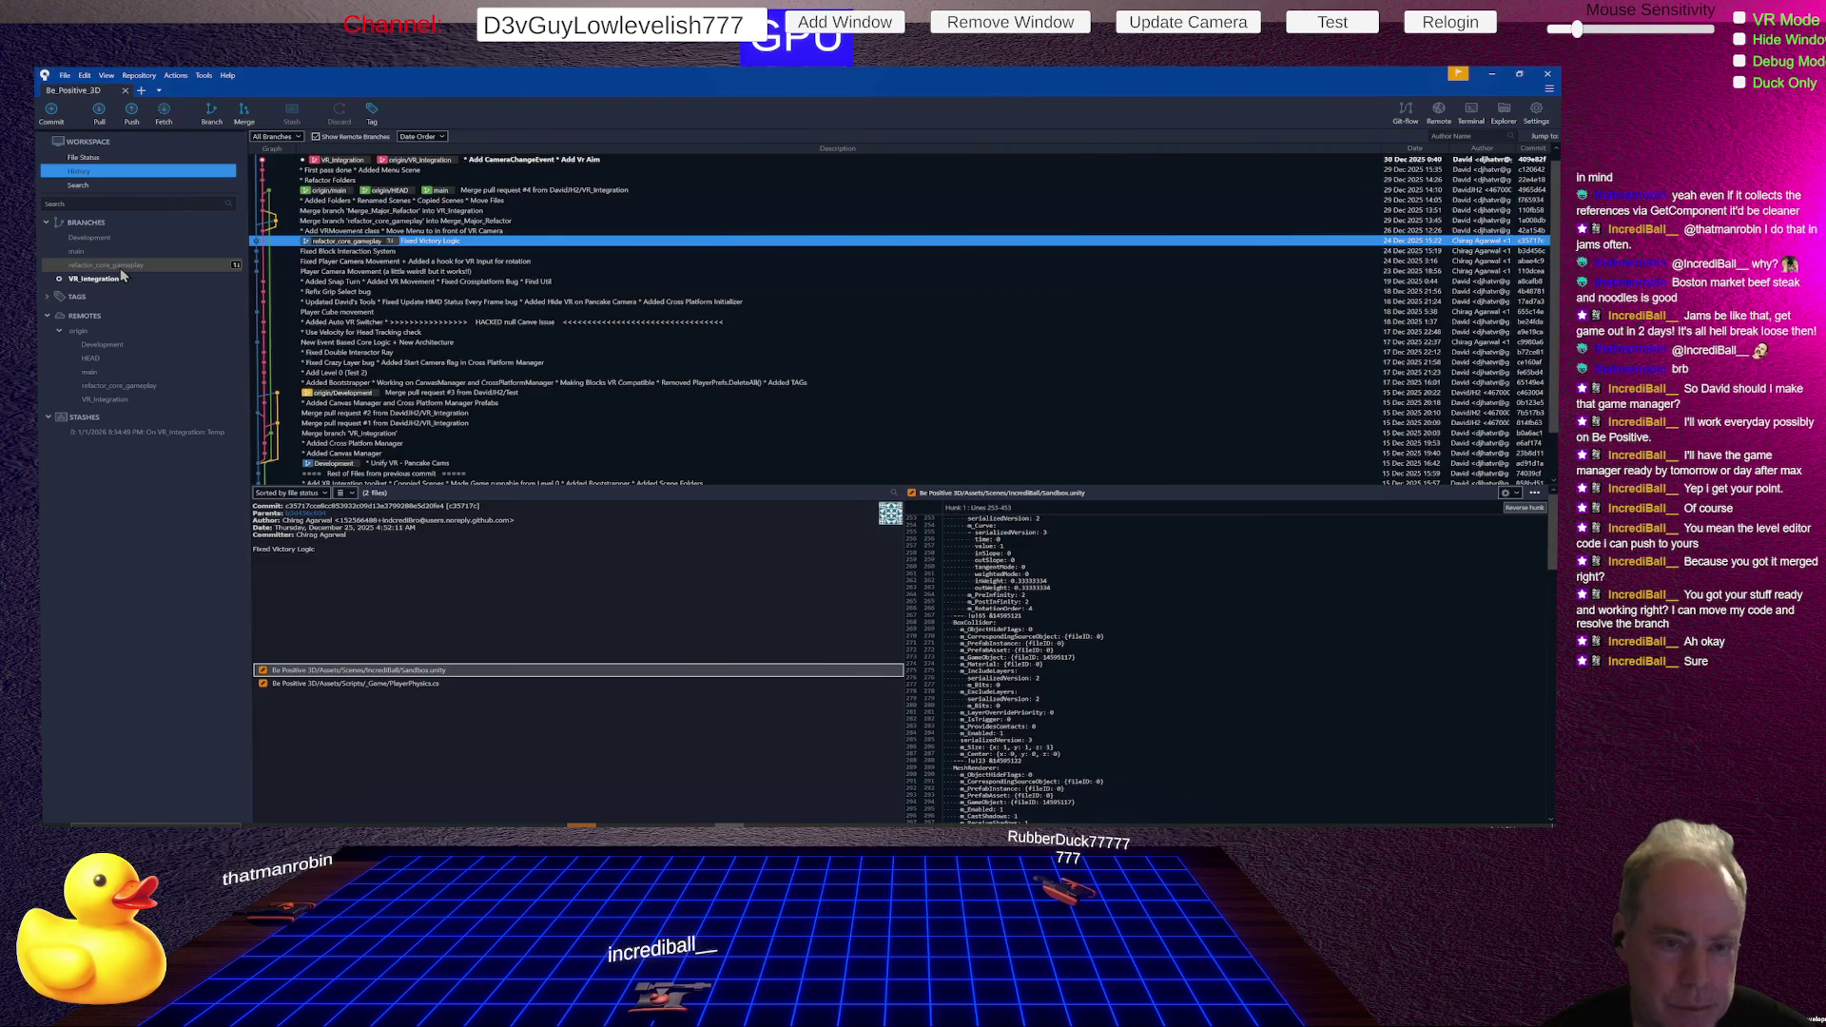
pyautogui.click(92, 160)
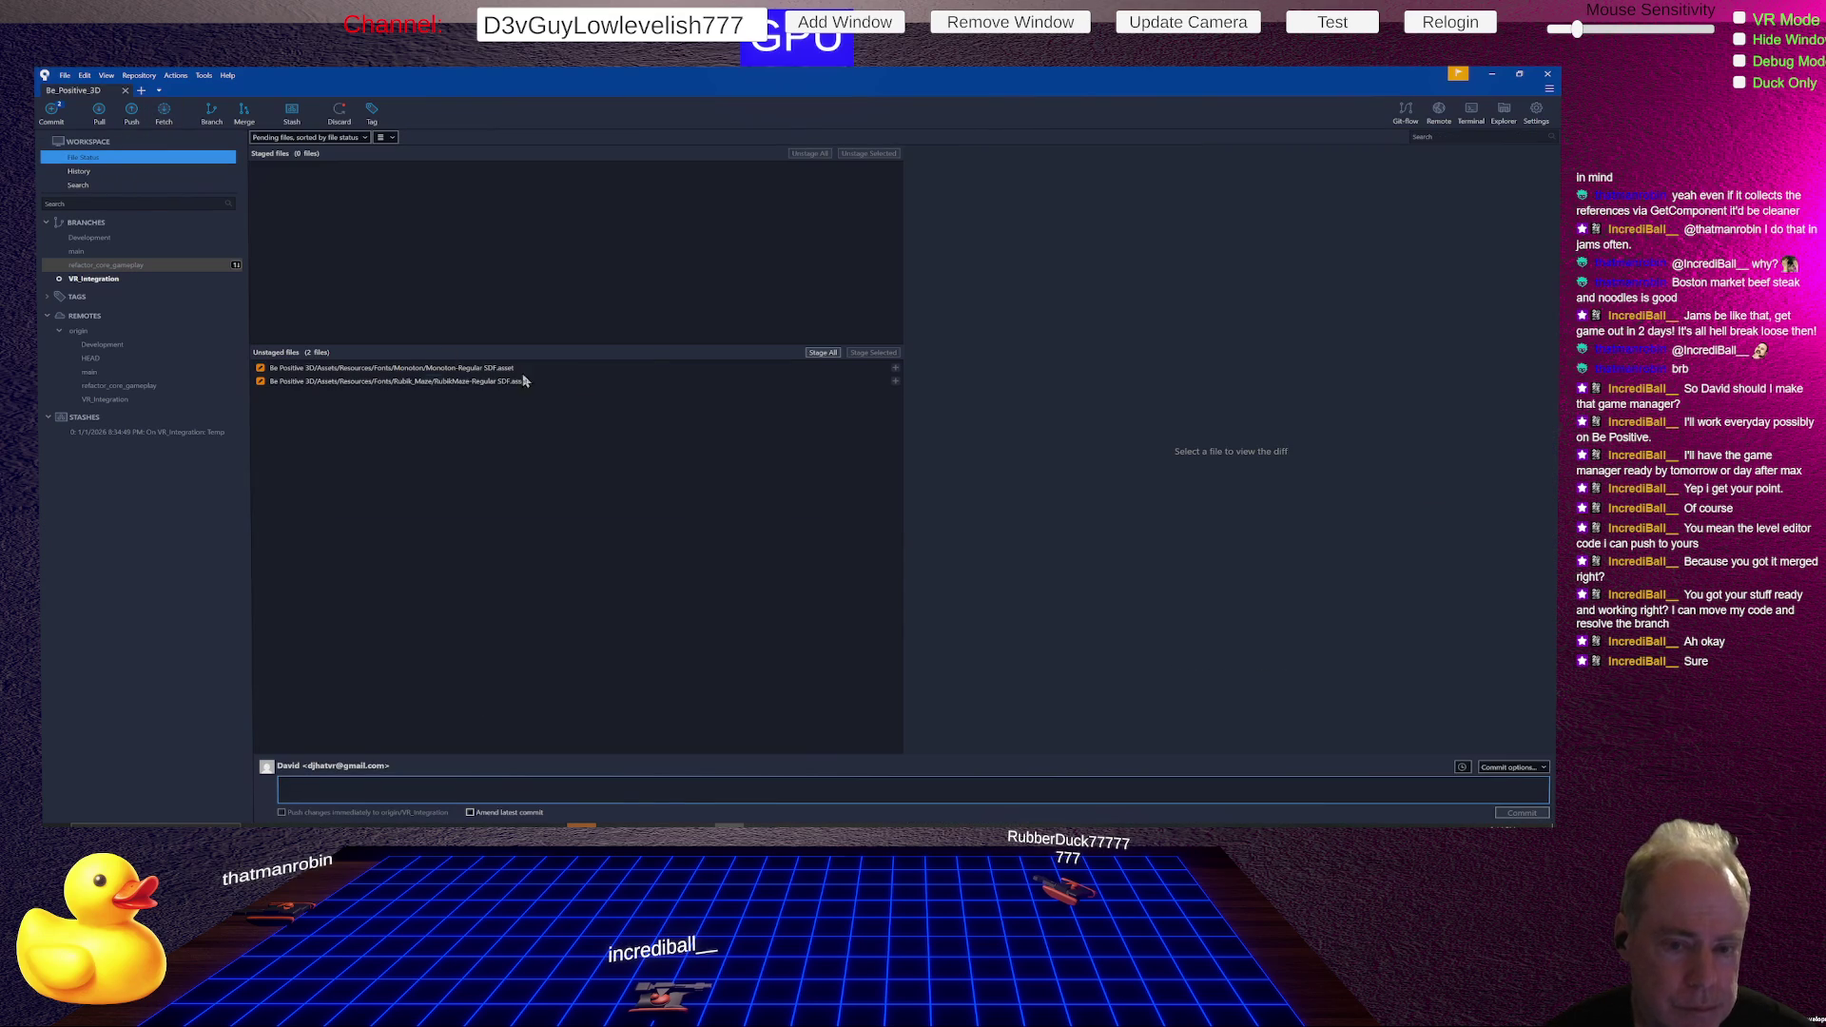
# - Discard both changed font asset files and check out refactor_core_gameplay
pyautogui.click(481, 368)
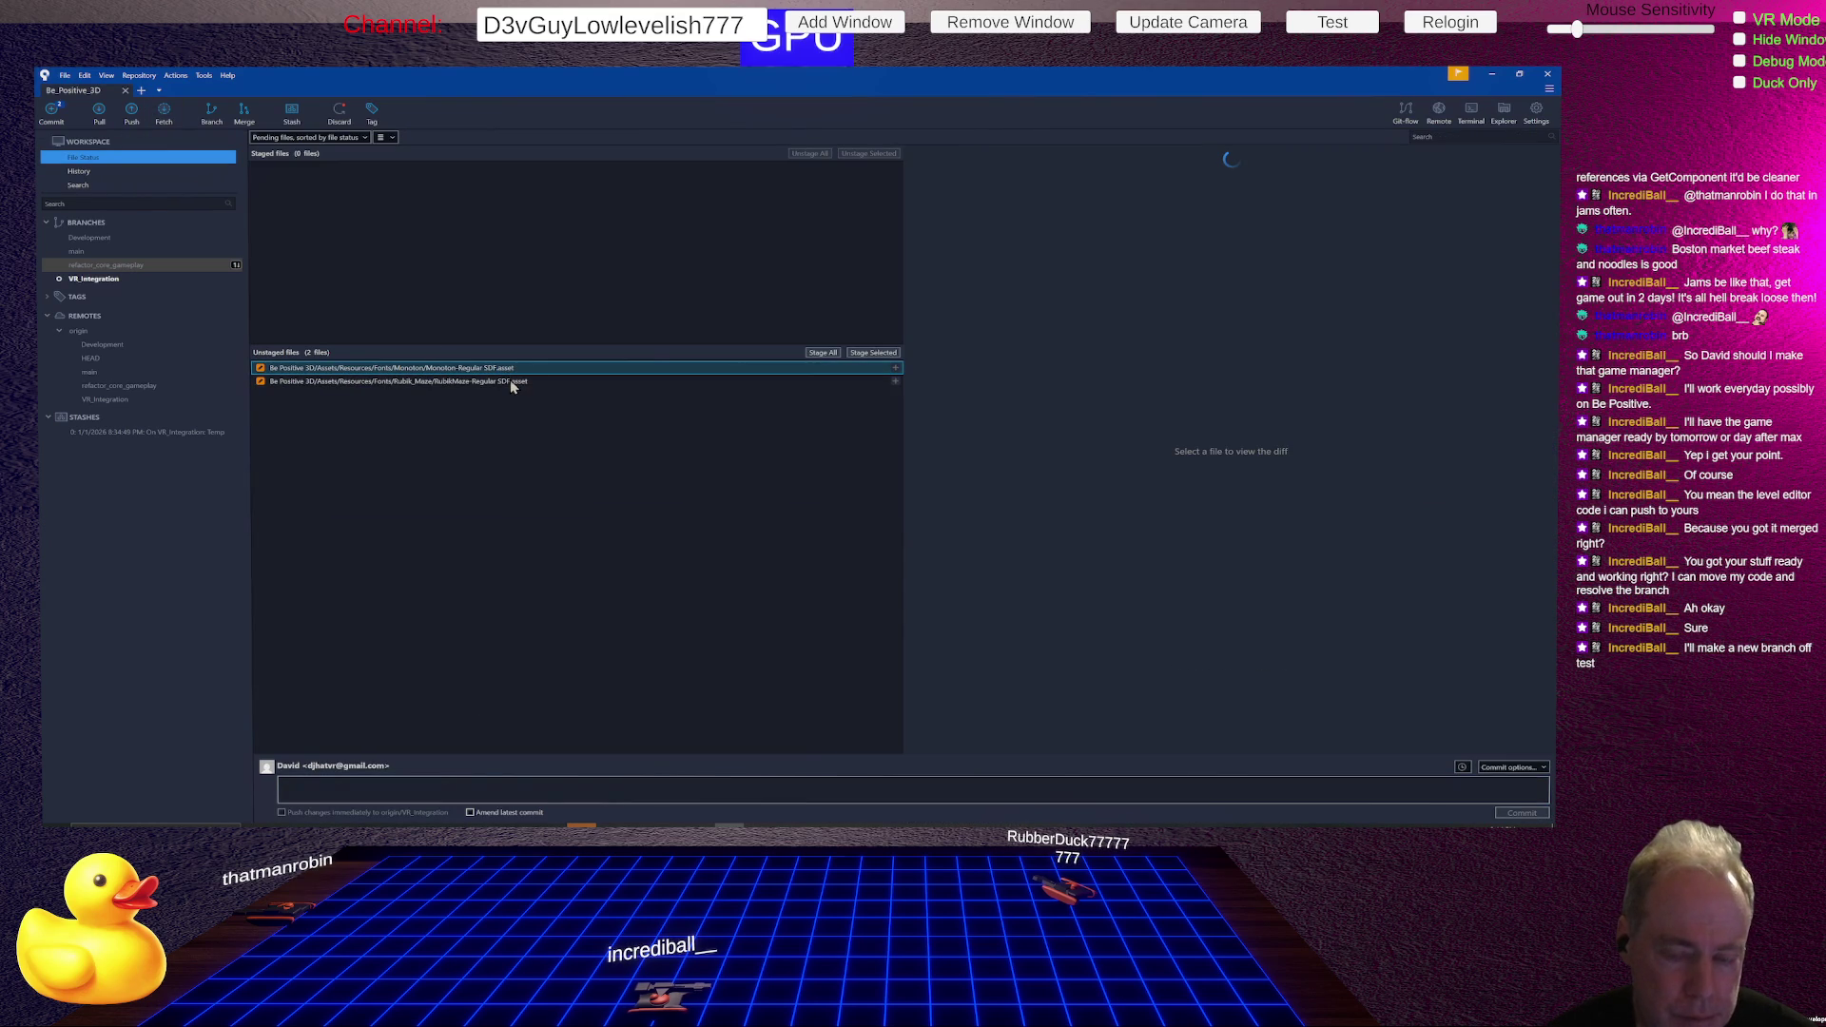
pyautogui.keyDown('shift'); pyautogui.click(511, 382); pyautogui.keyUp('shift')
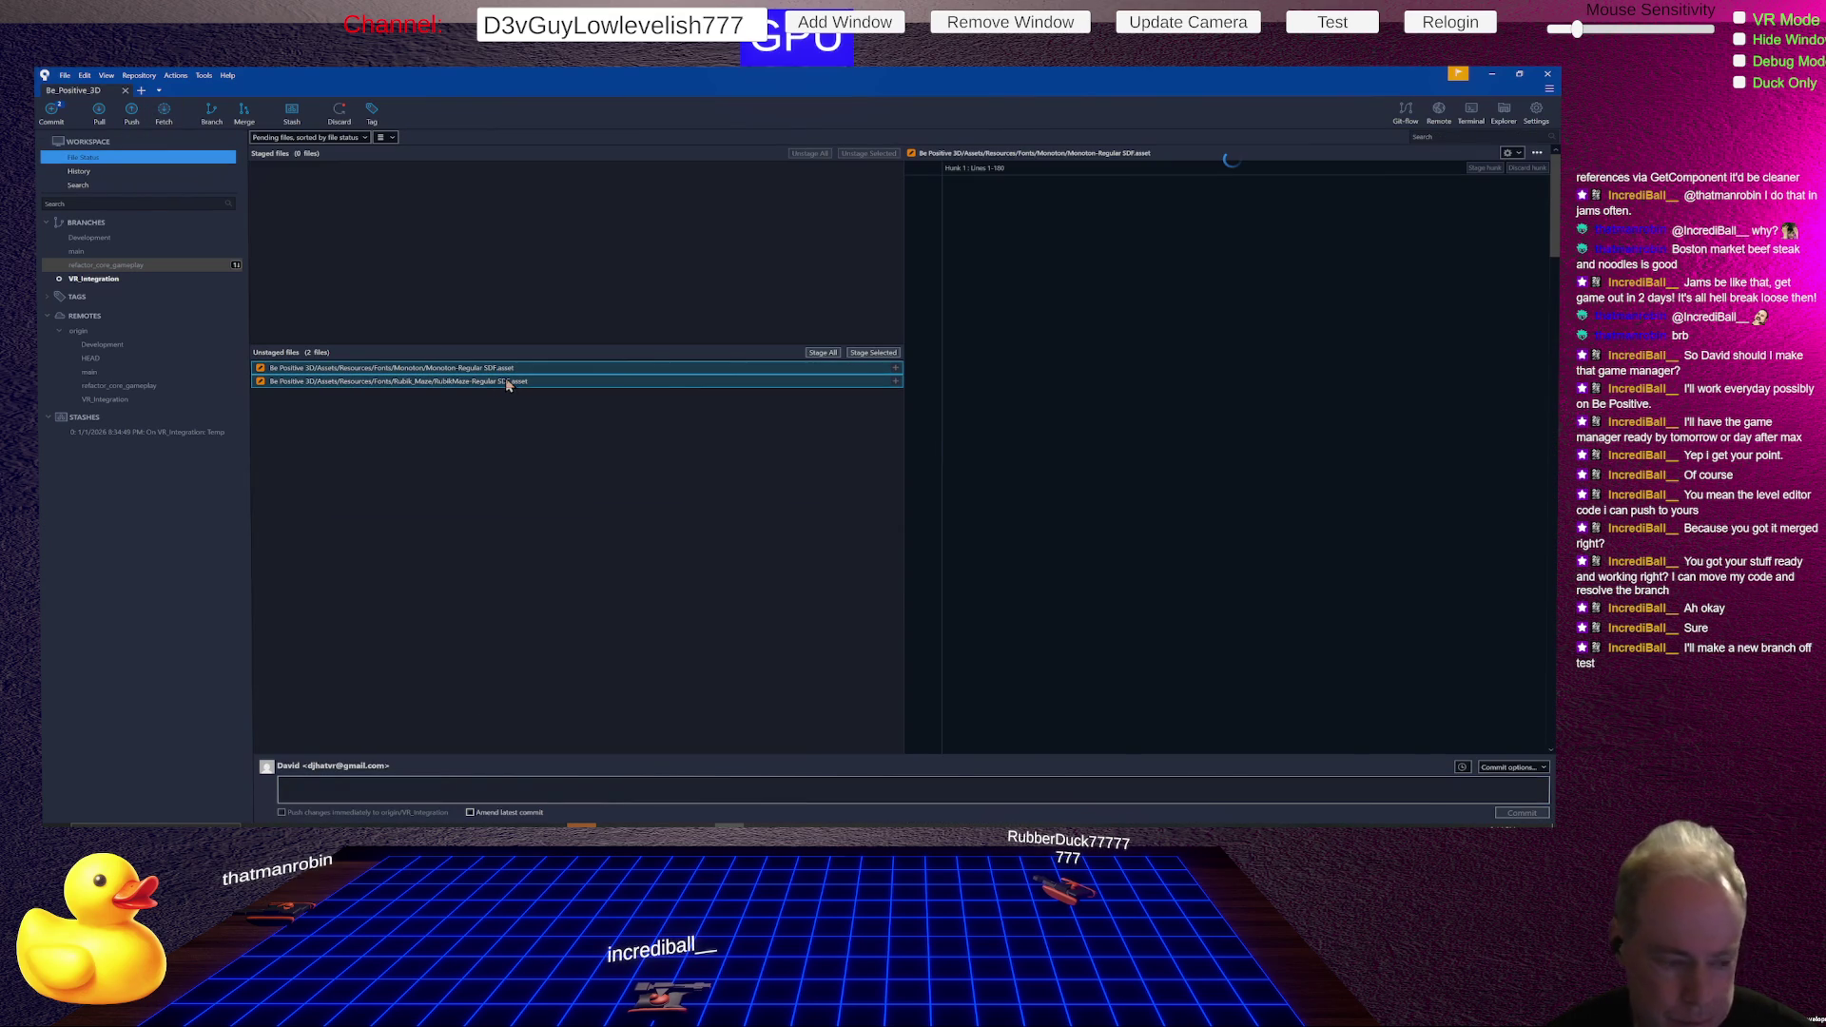
pyautogui.rightClick(504, 382)
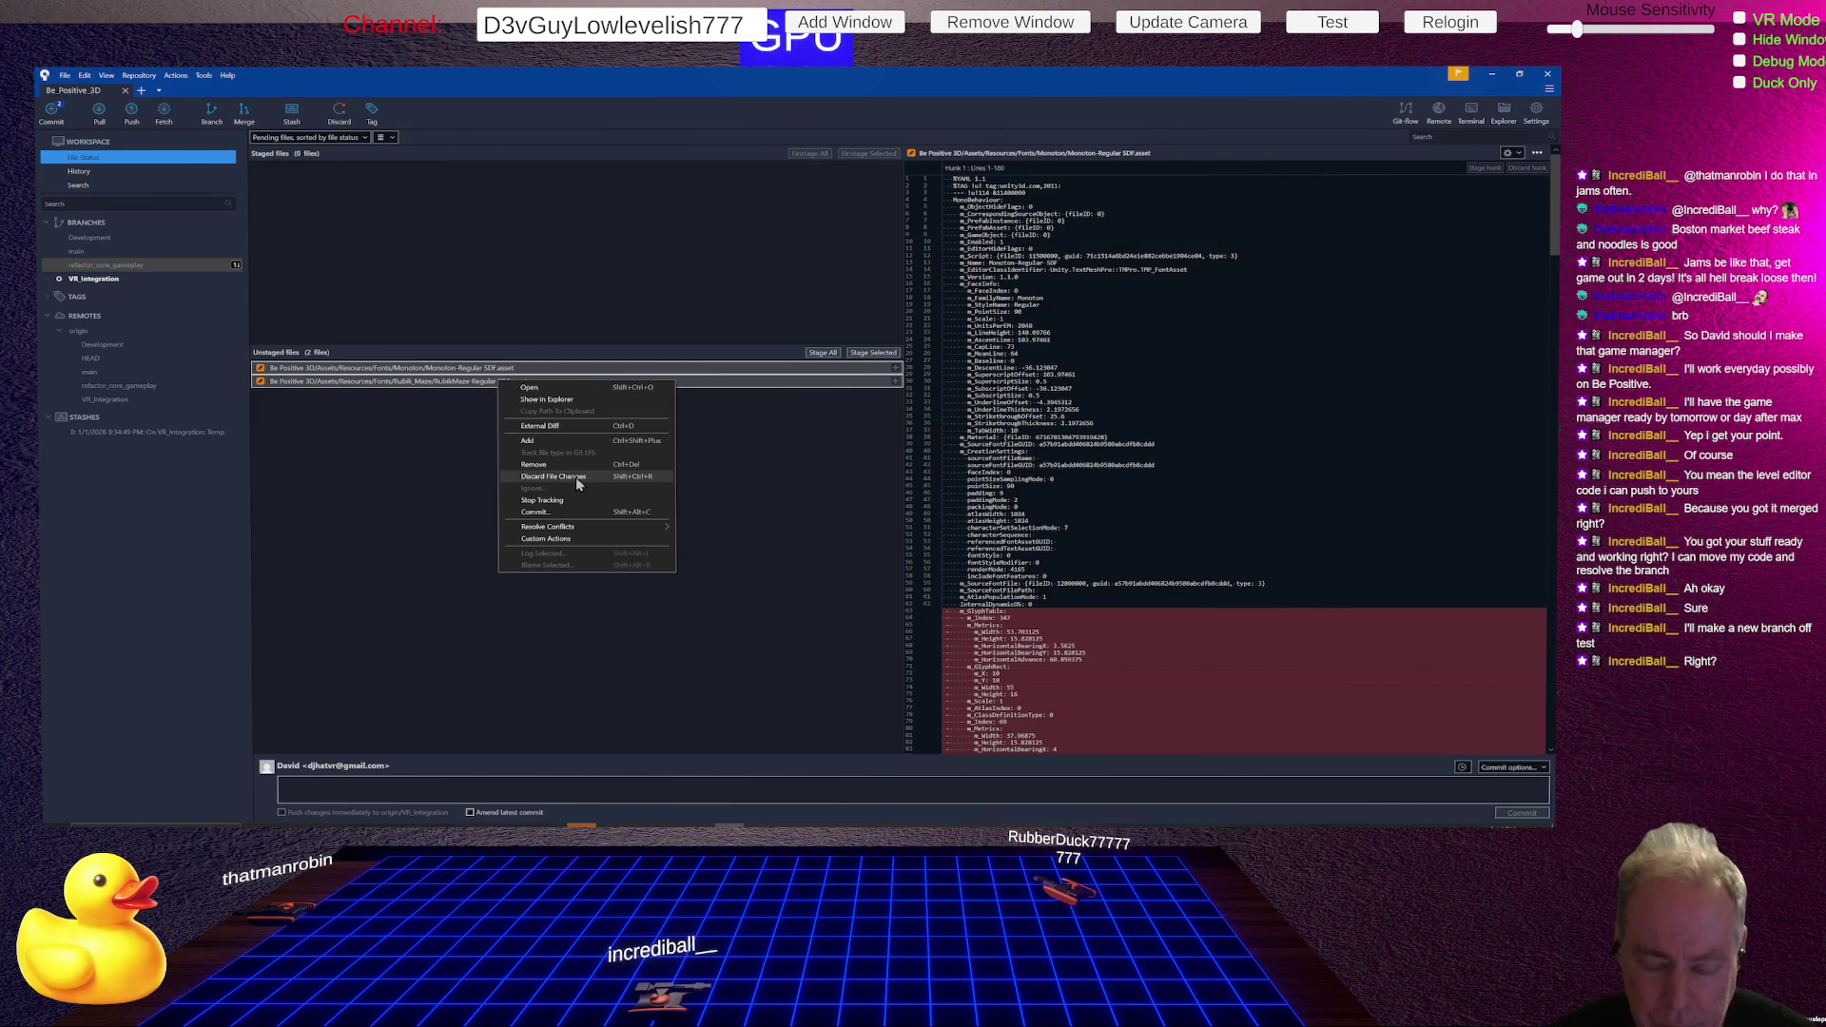
pyautogui.press('Escape')
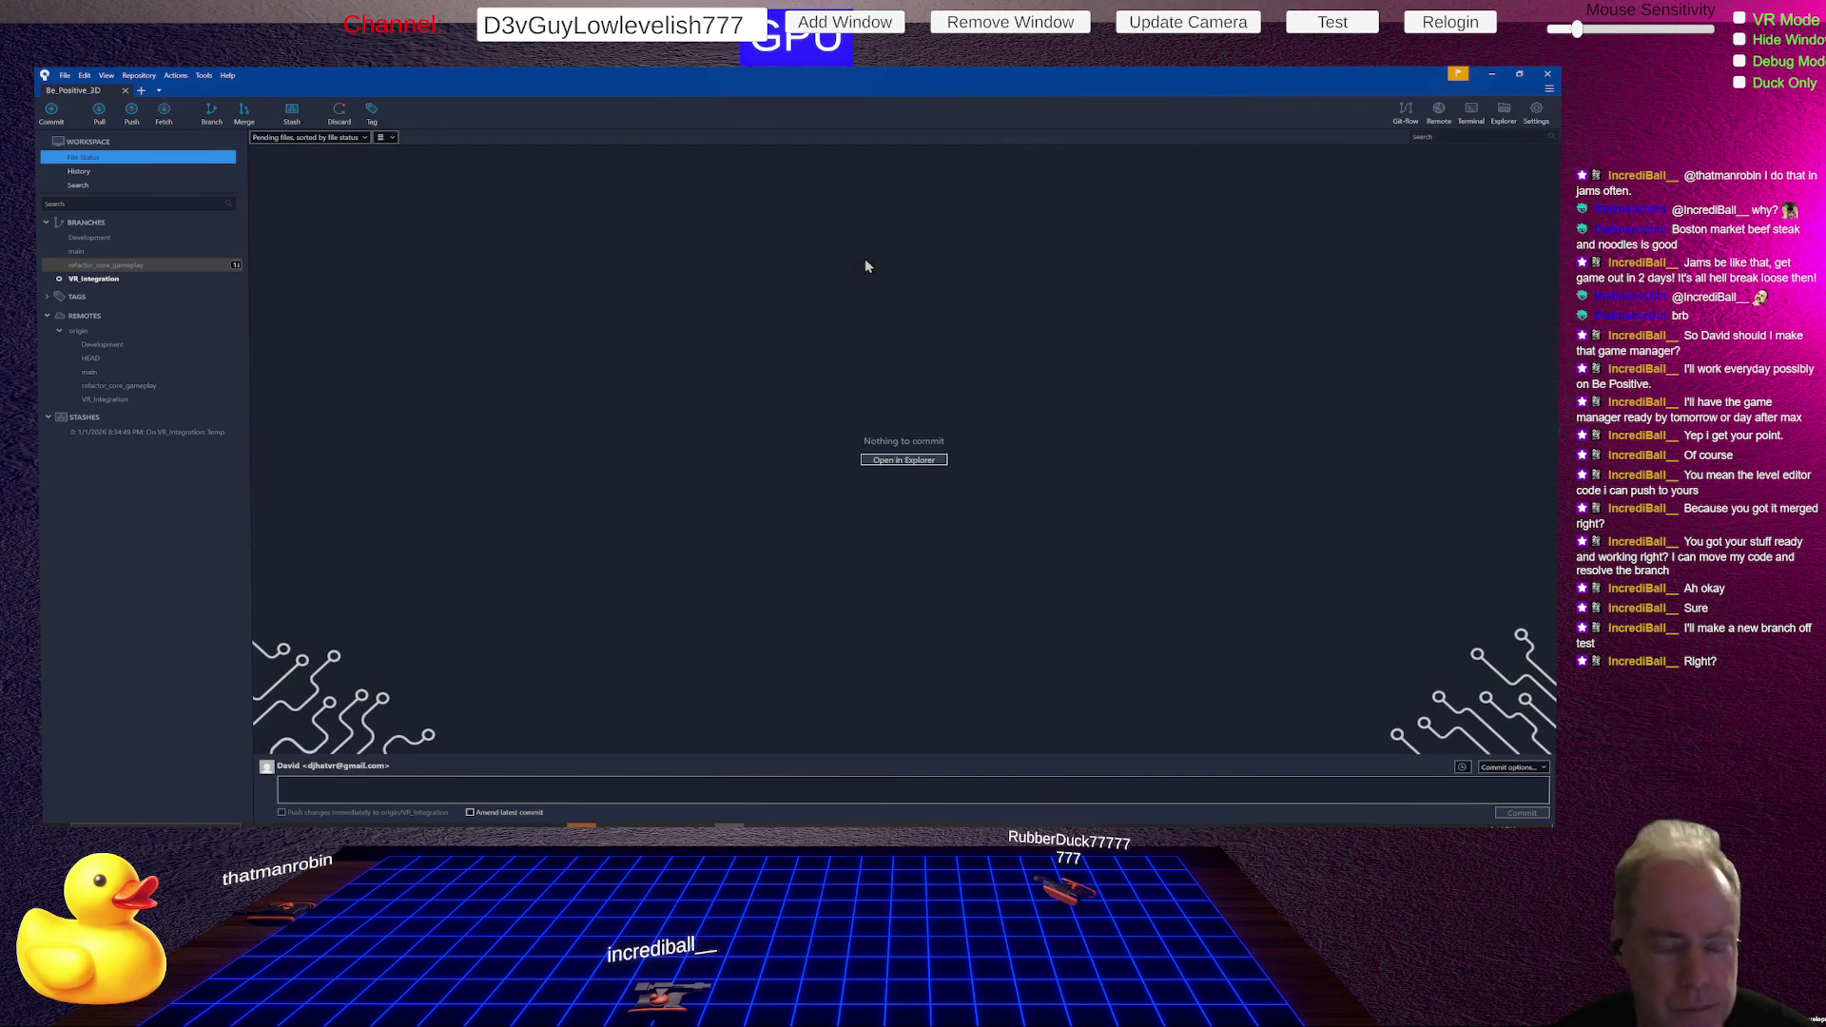
pyautogui.doubleClick(112, 277)
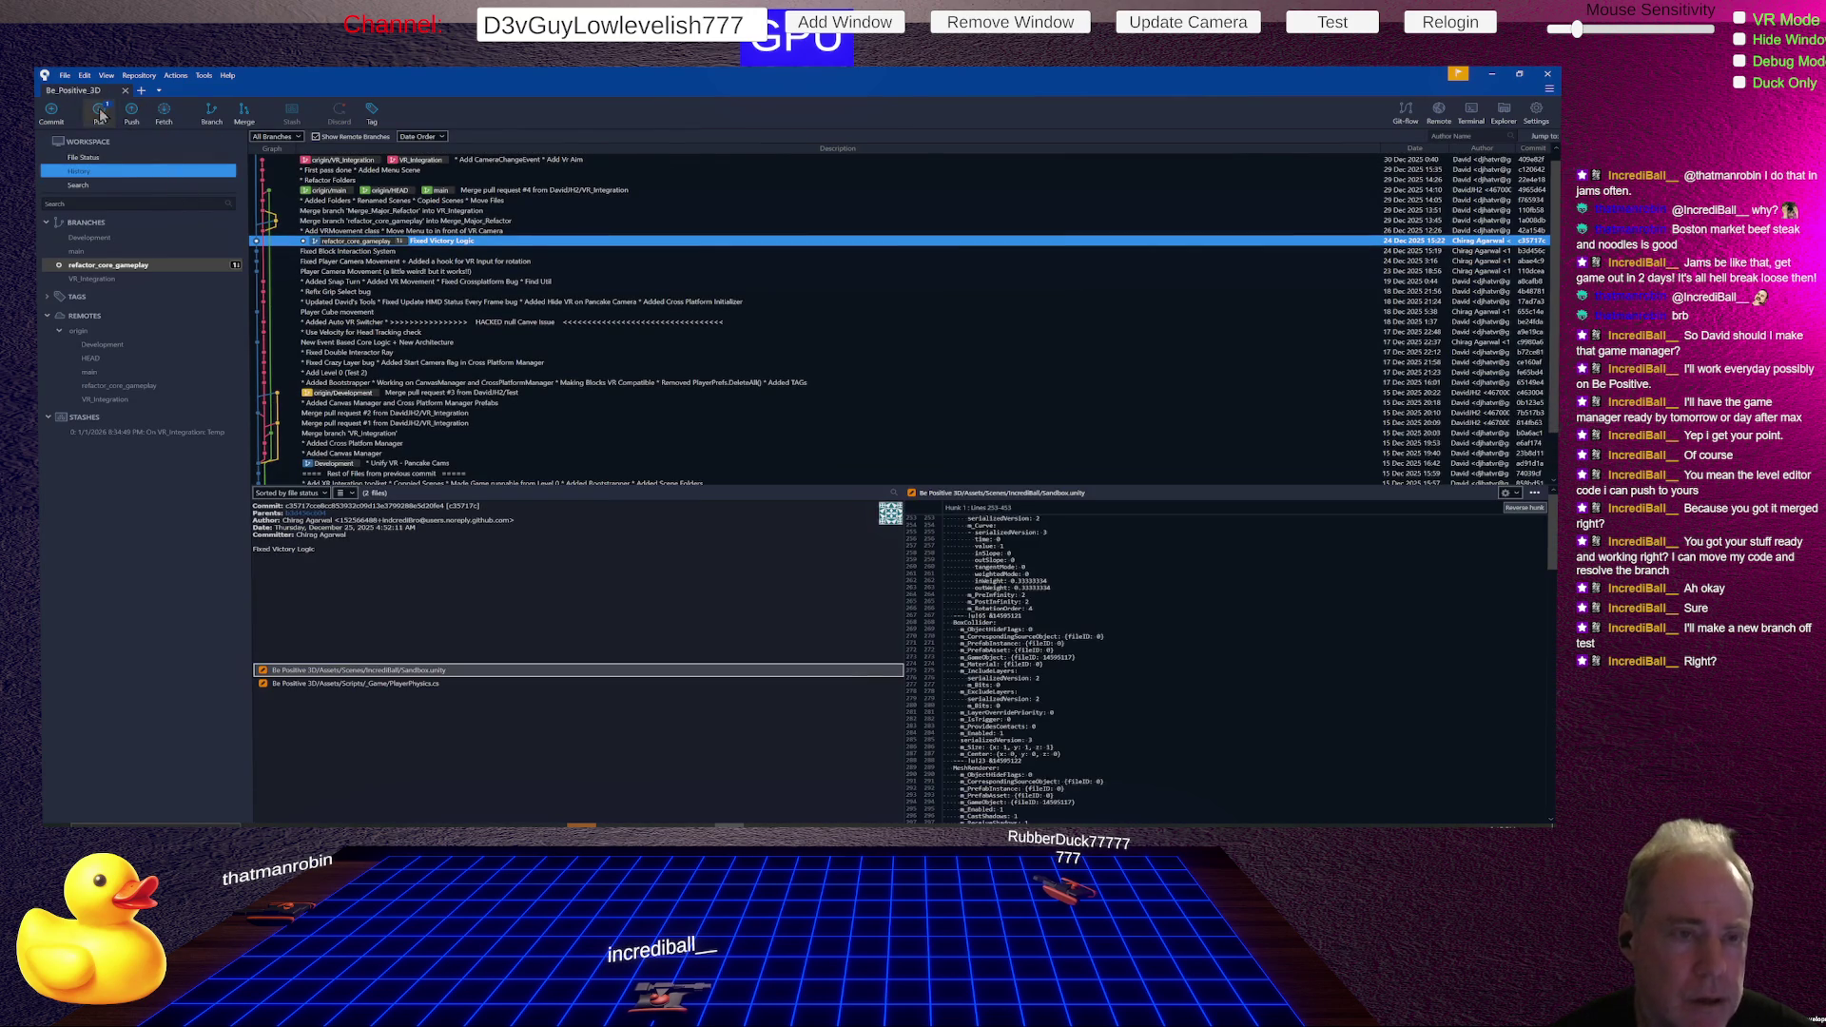
# - Pull refactor_core_gameplay from origin, review its history, then check out VR_Integration again
pyautogui.click(102, 114)
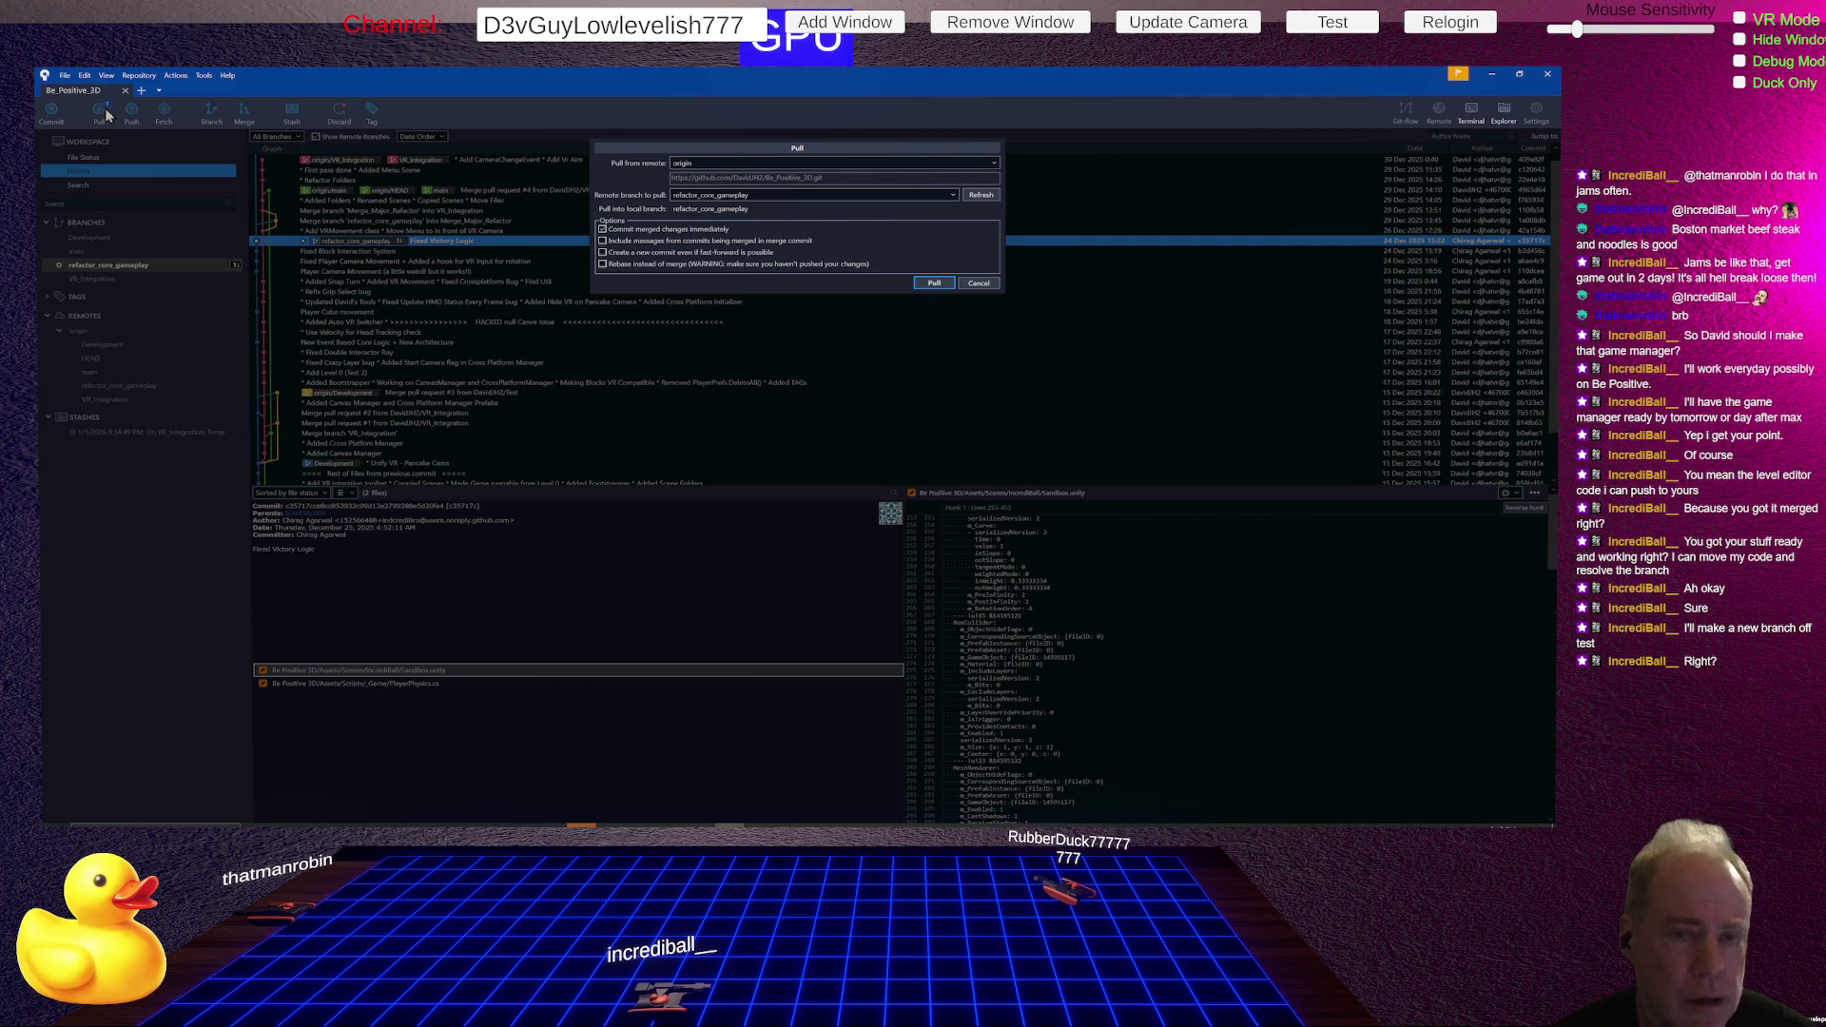
pyautogui.click(936, 283)
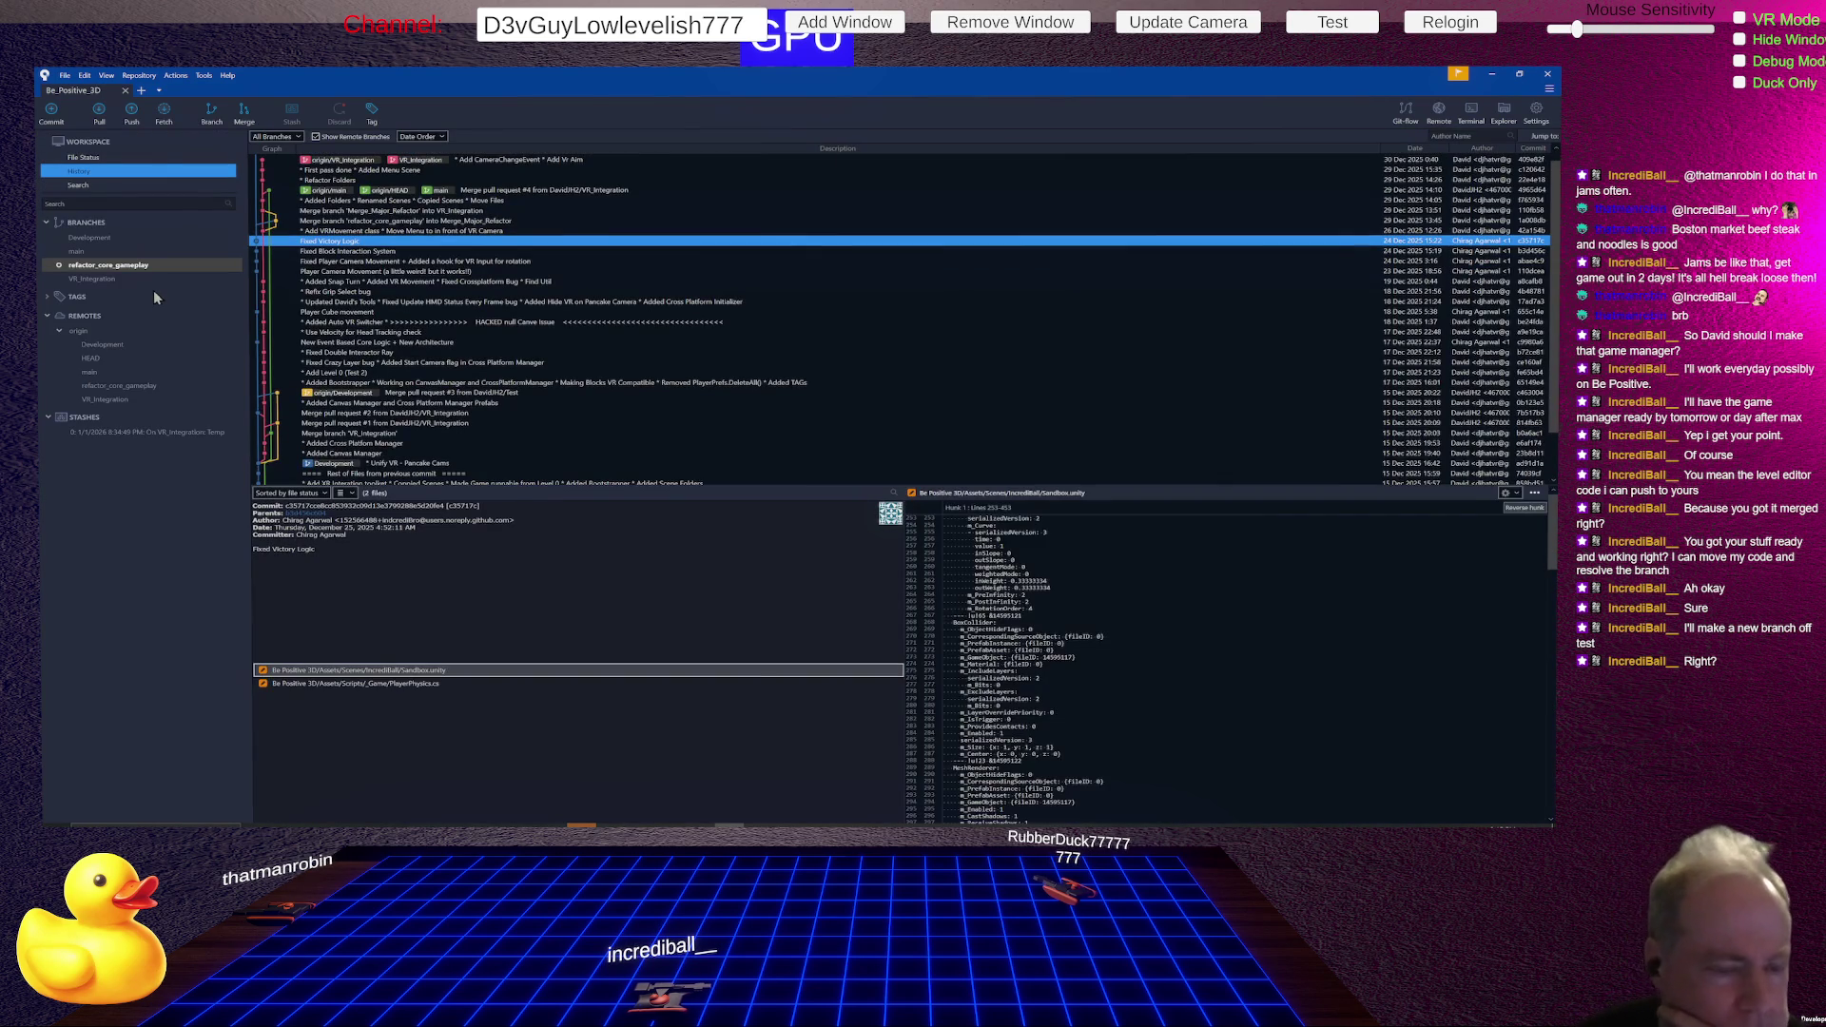
pyautogui.click(119, 344)
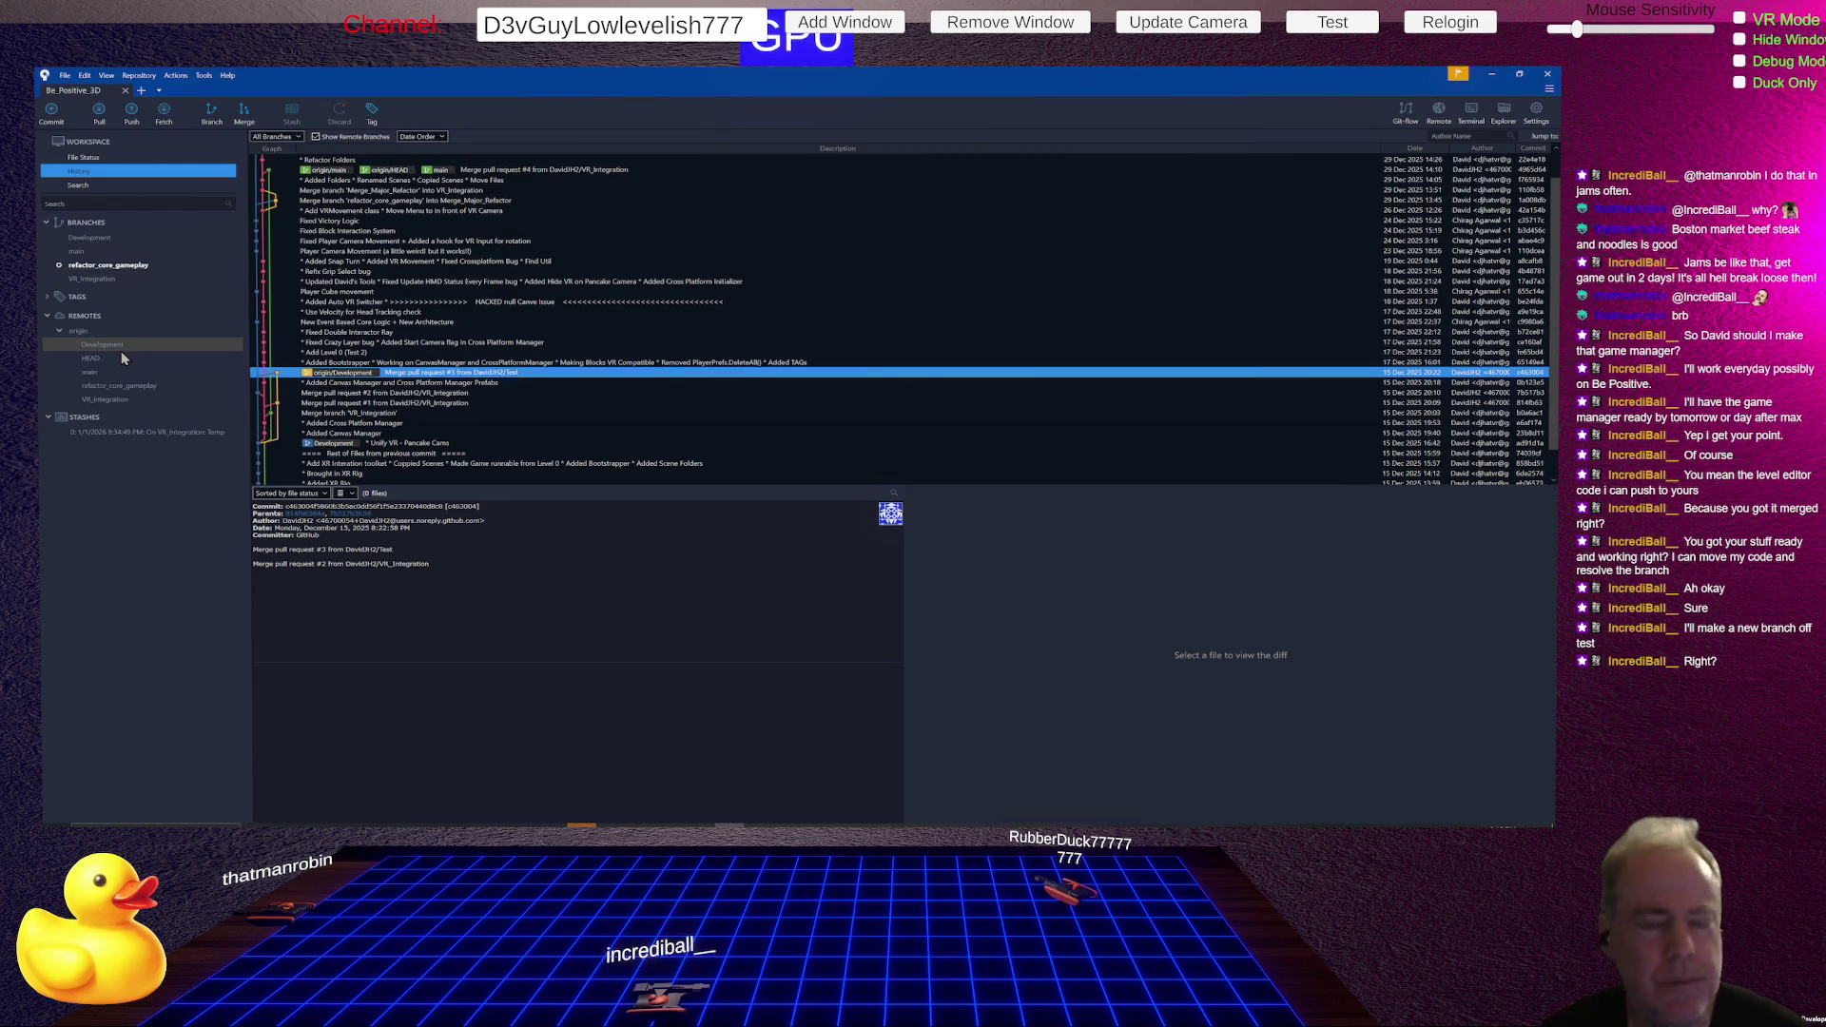
pyautogui.click(134, 269)
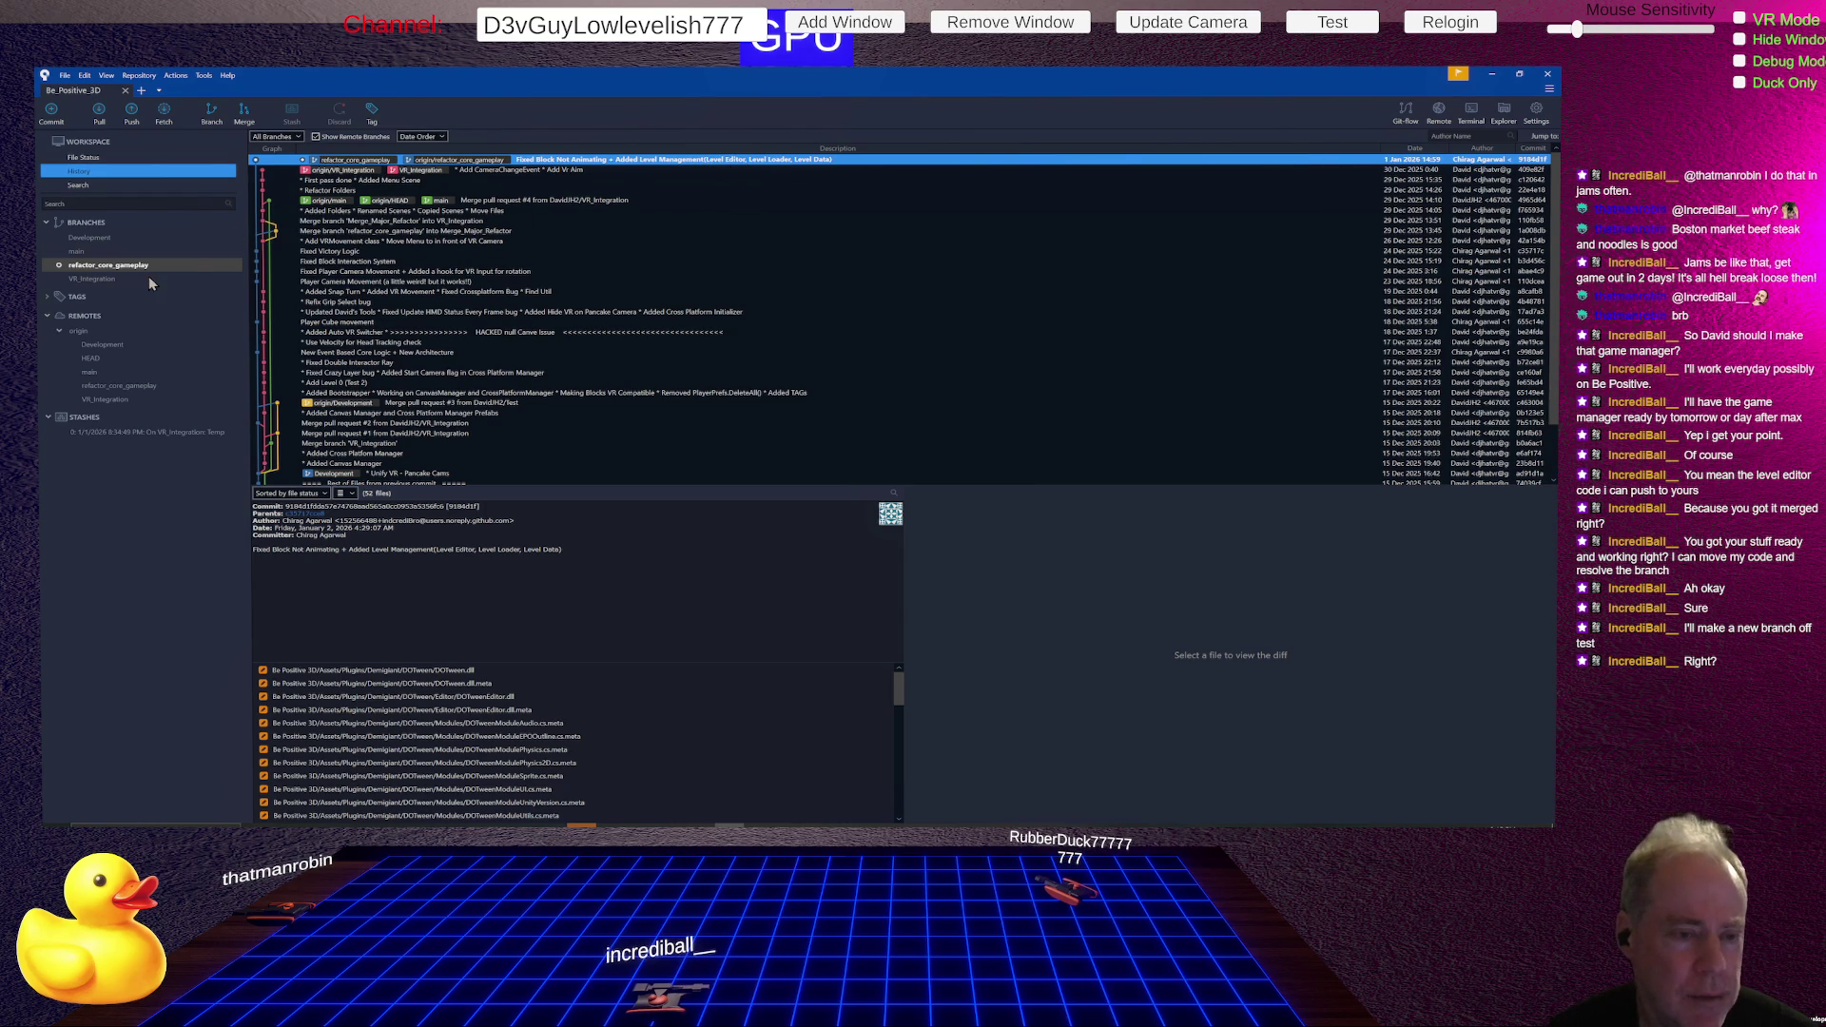
pyautogui.doubleClick(104, 278)
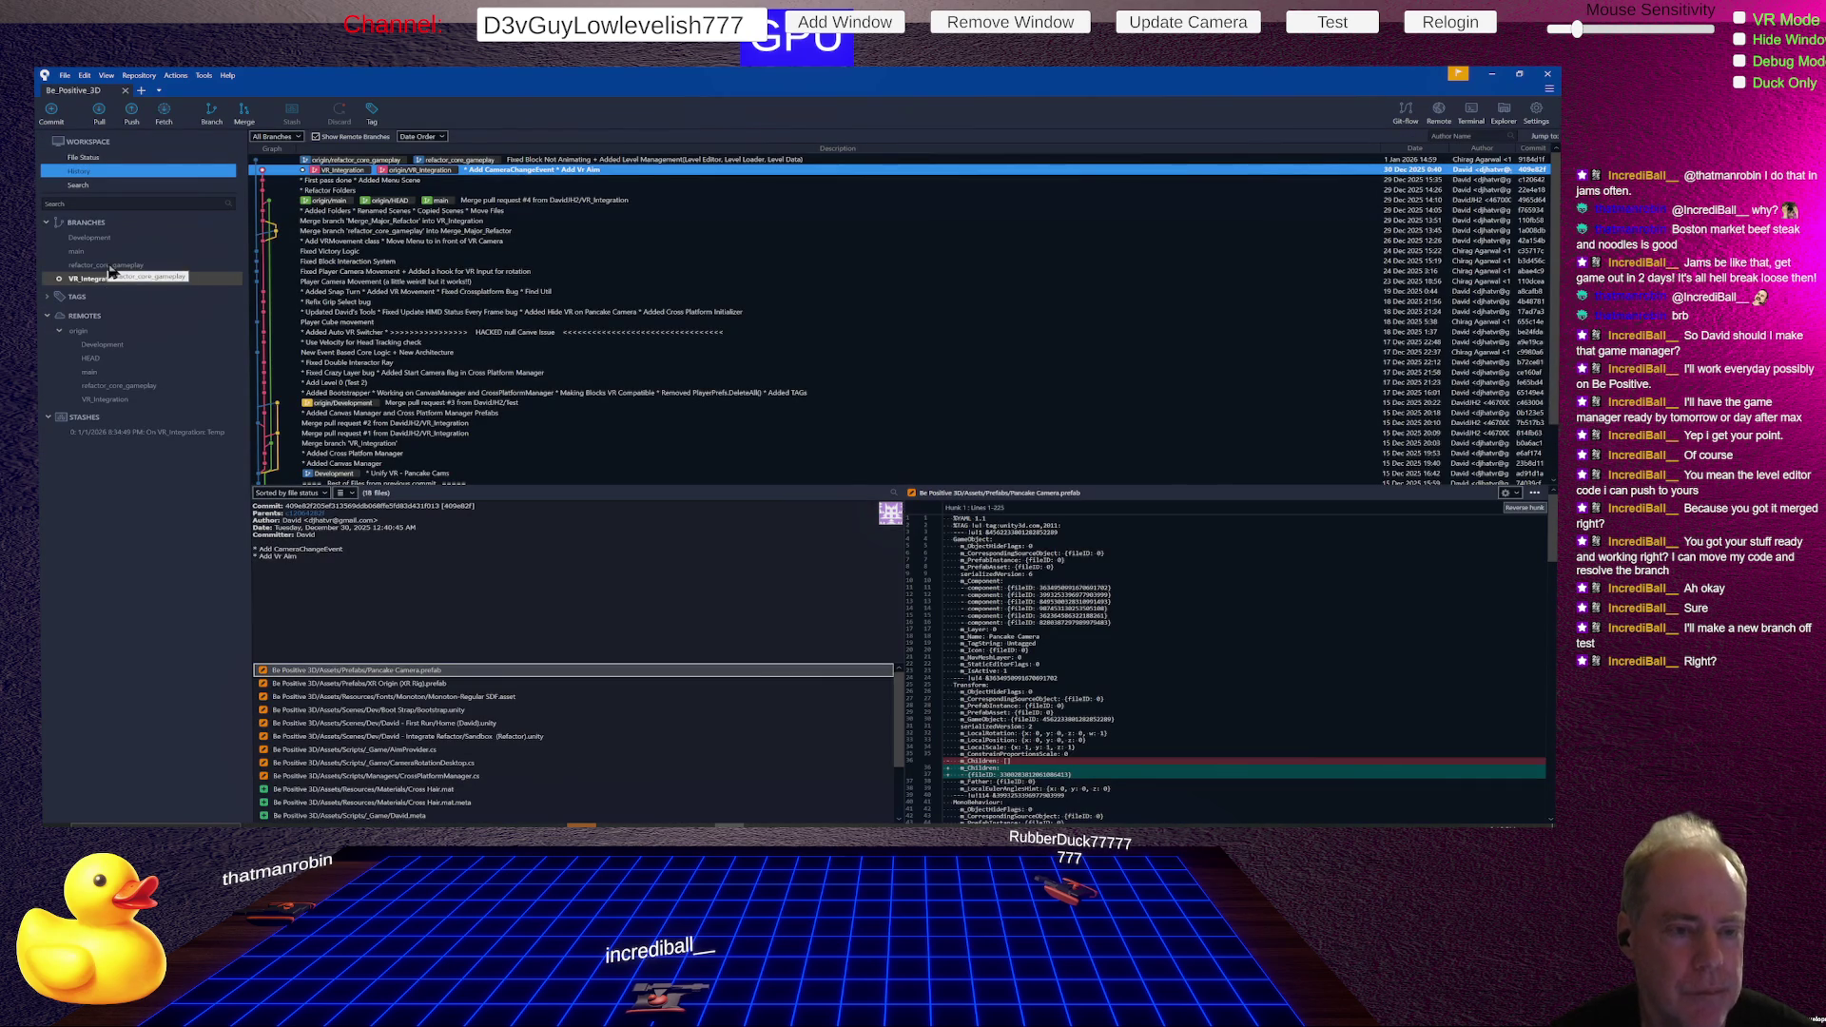
pyautogui.rightClick(110, 267)
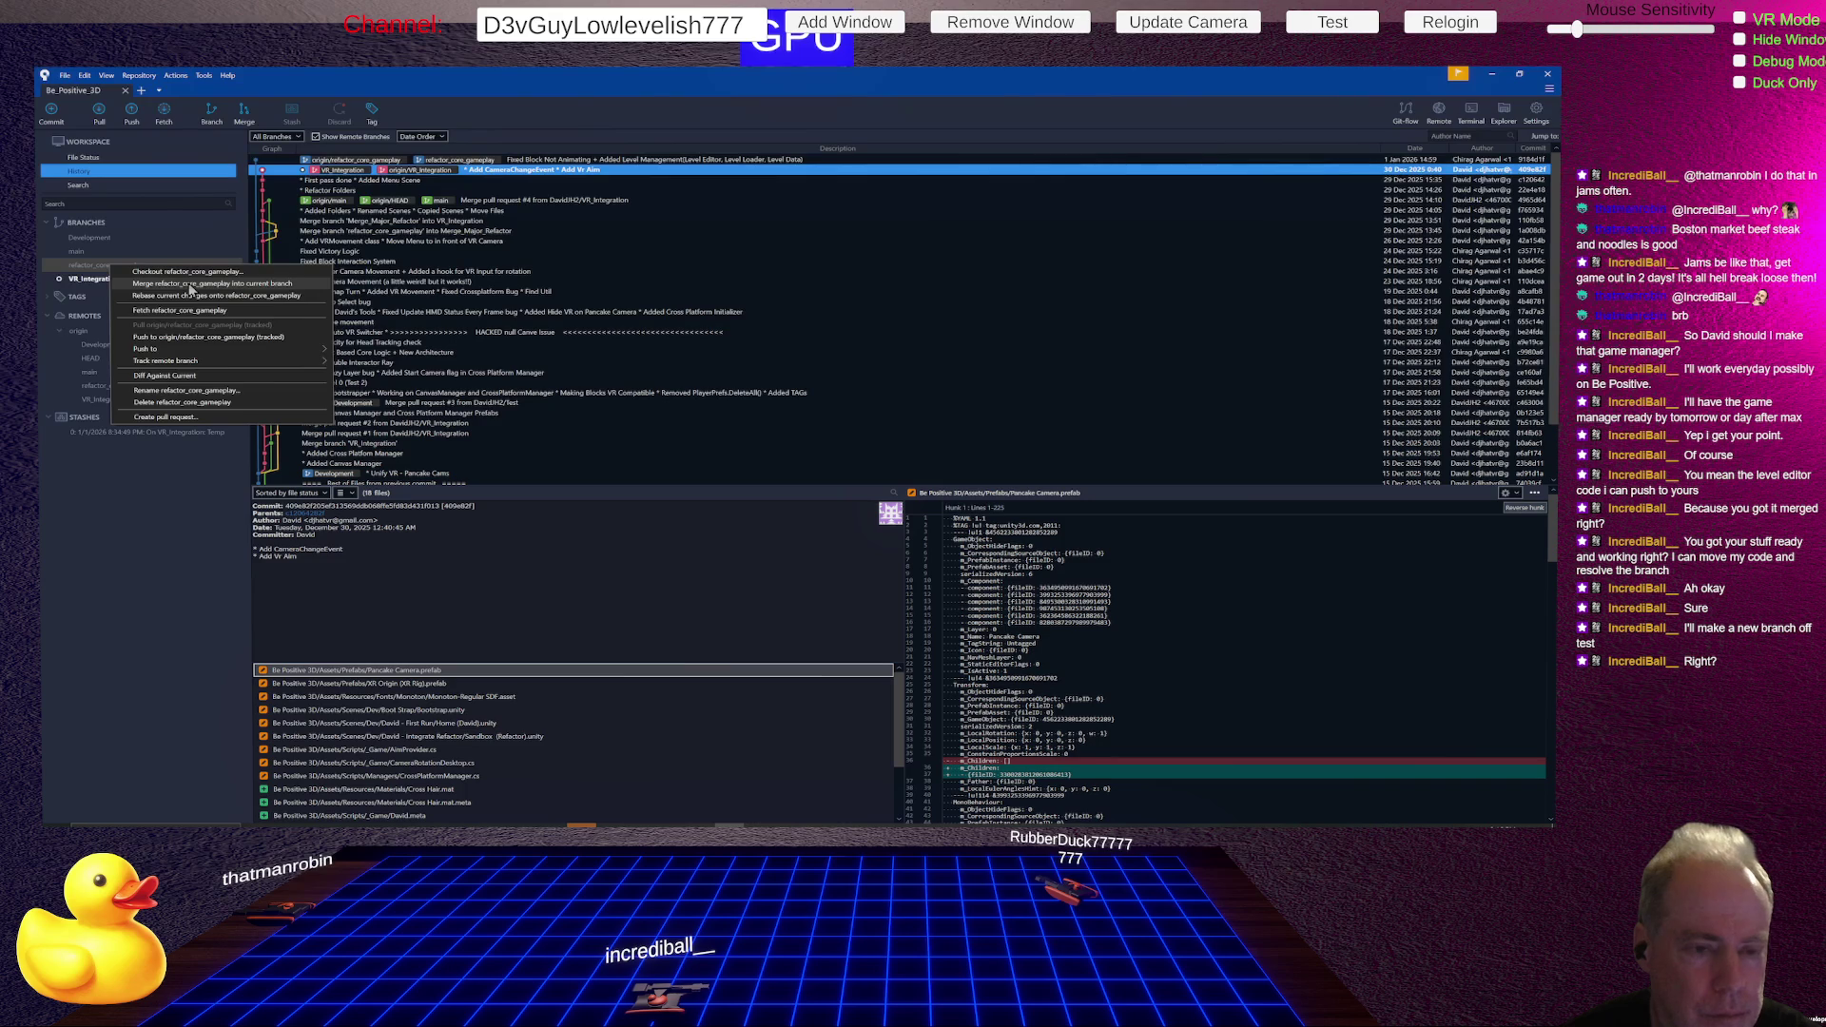
# - Merge refactor_core_gameplay into the checked-out VR_Integration branch, then switch over to Rider
pyautogui.click(190, 288)
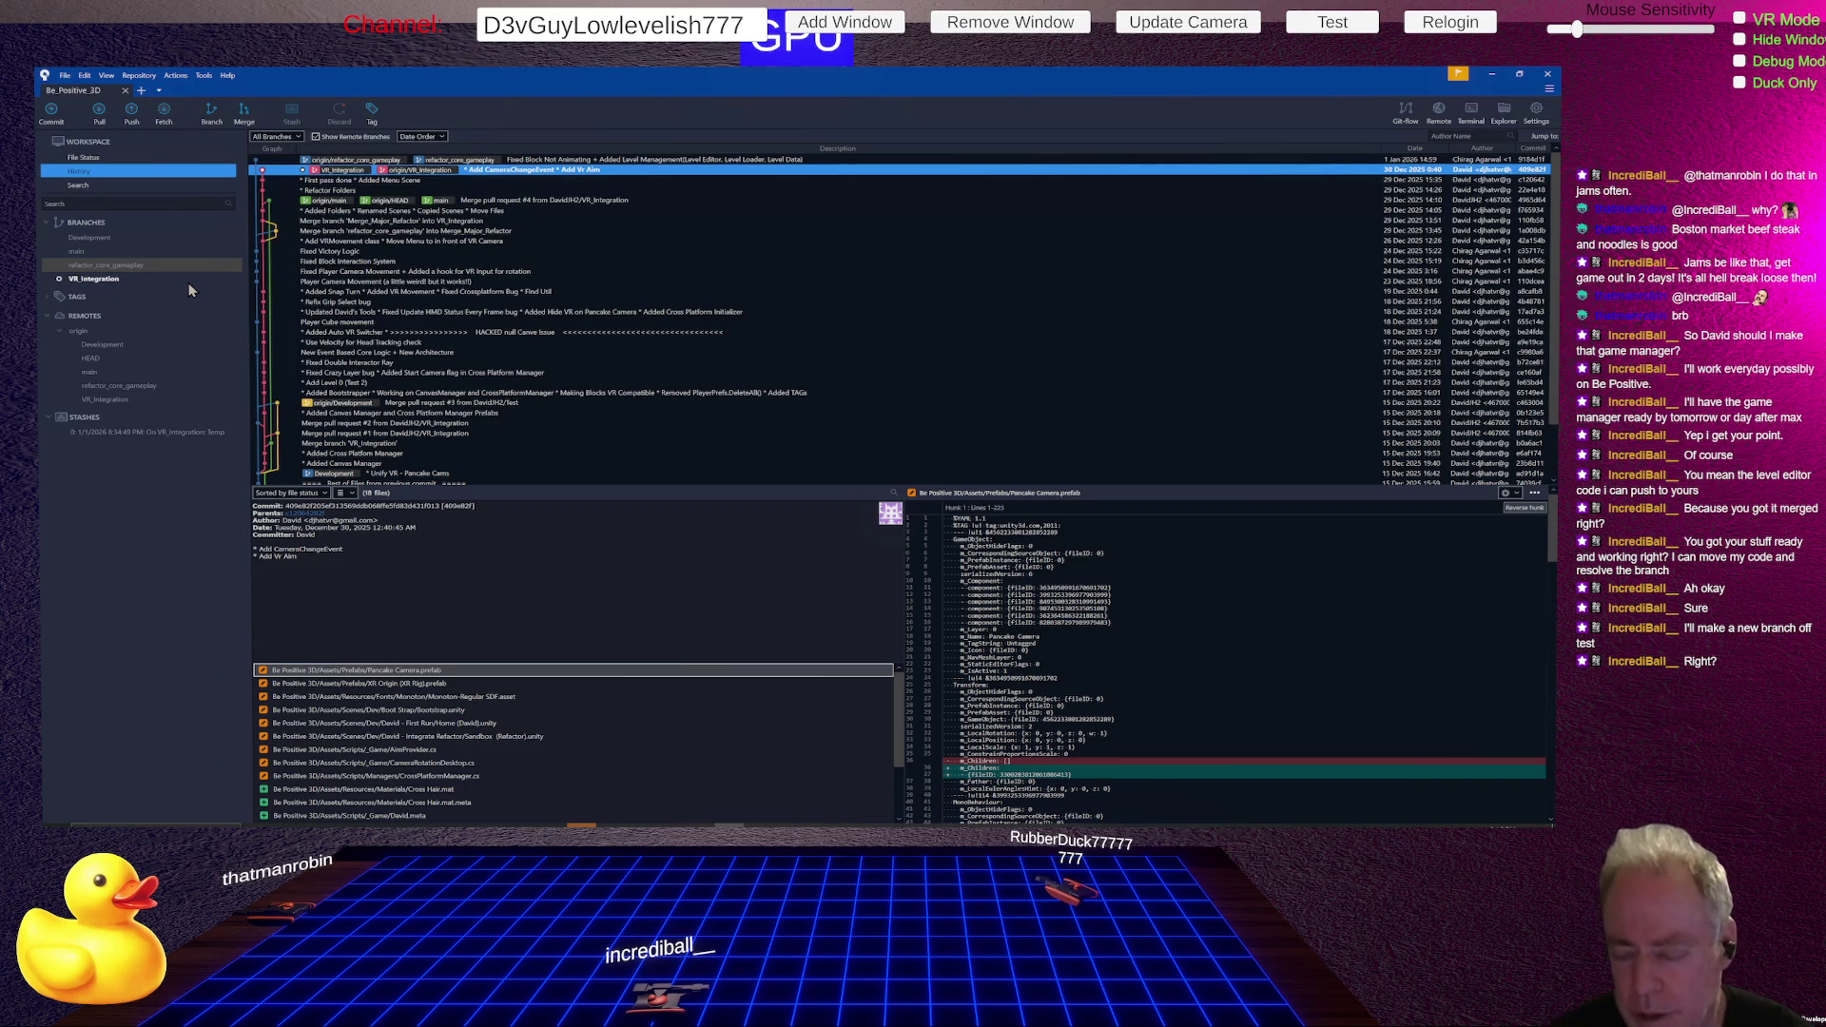
pyautogui.click(866, 458)
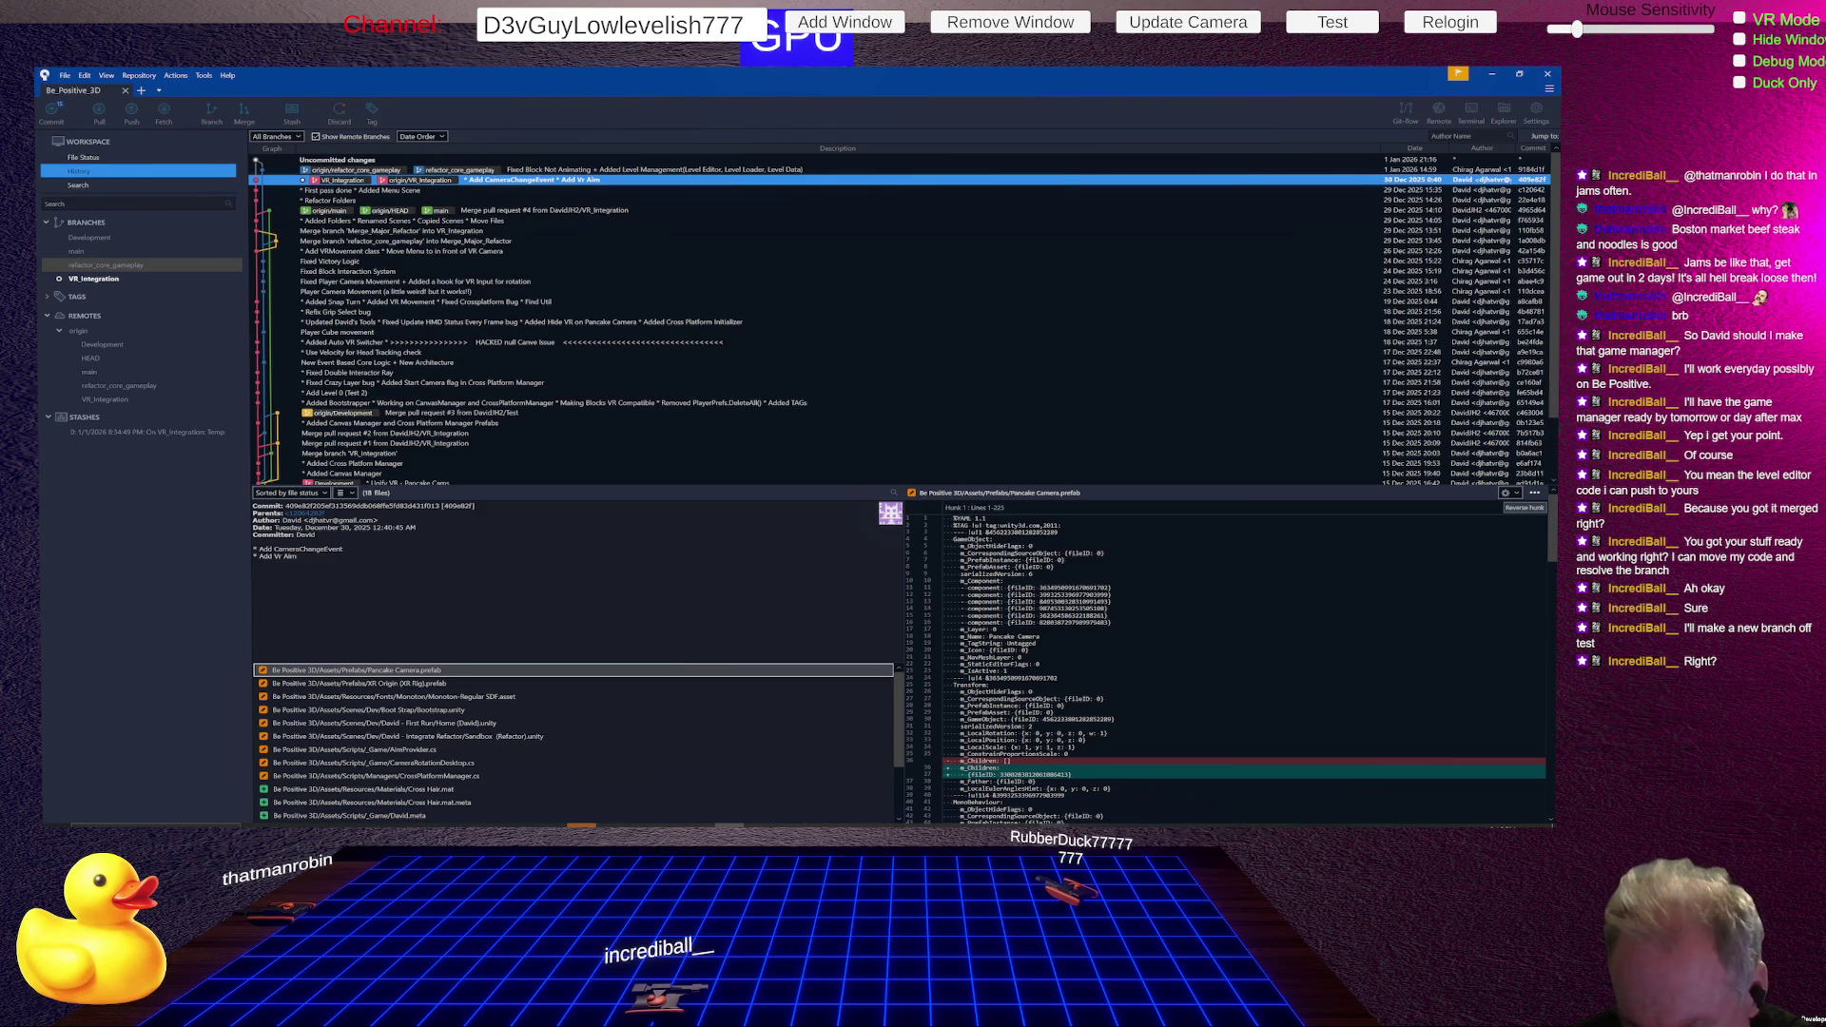
pyautogui.hotkey('alt', 'Tab')
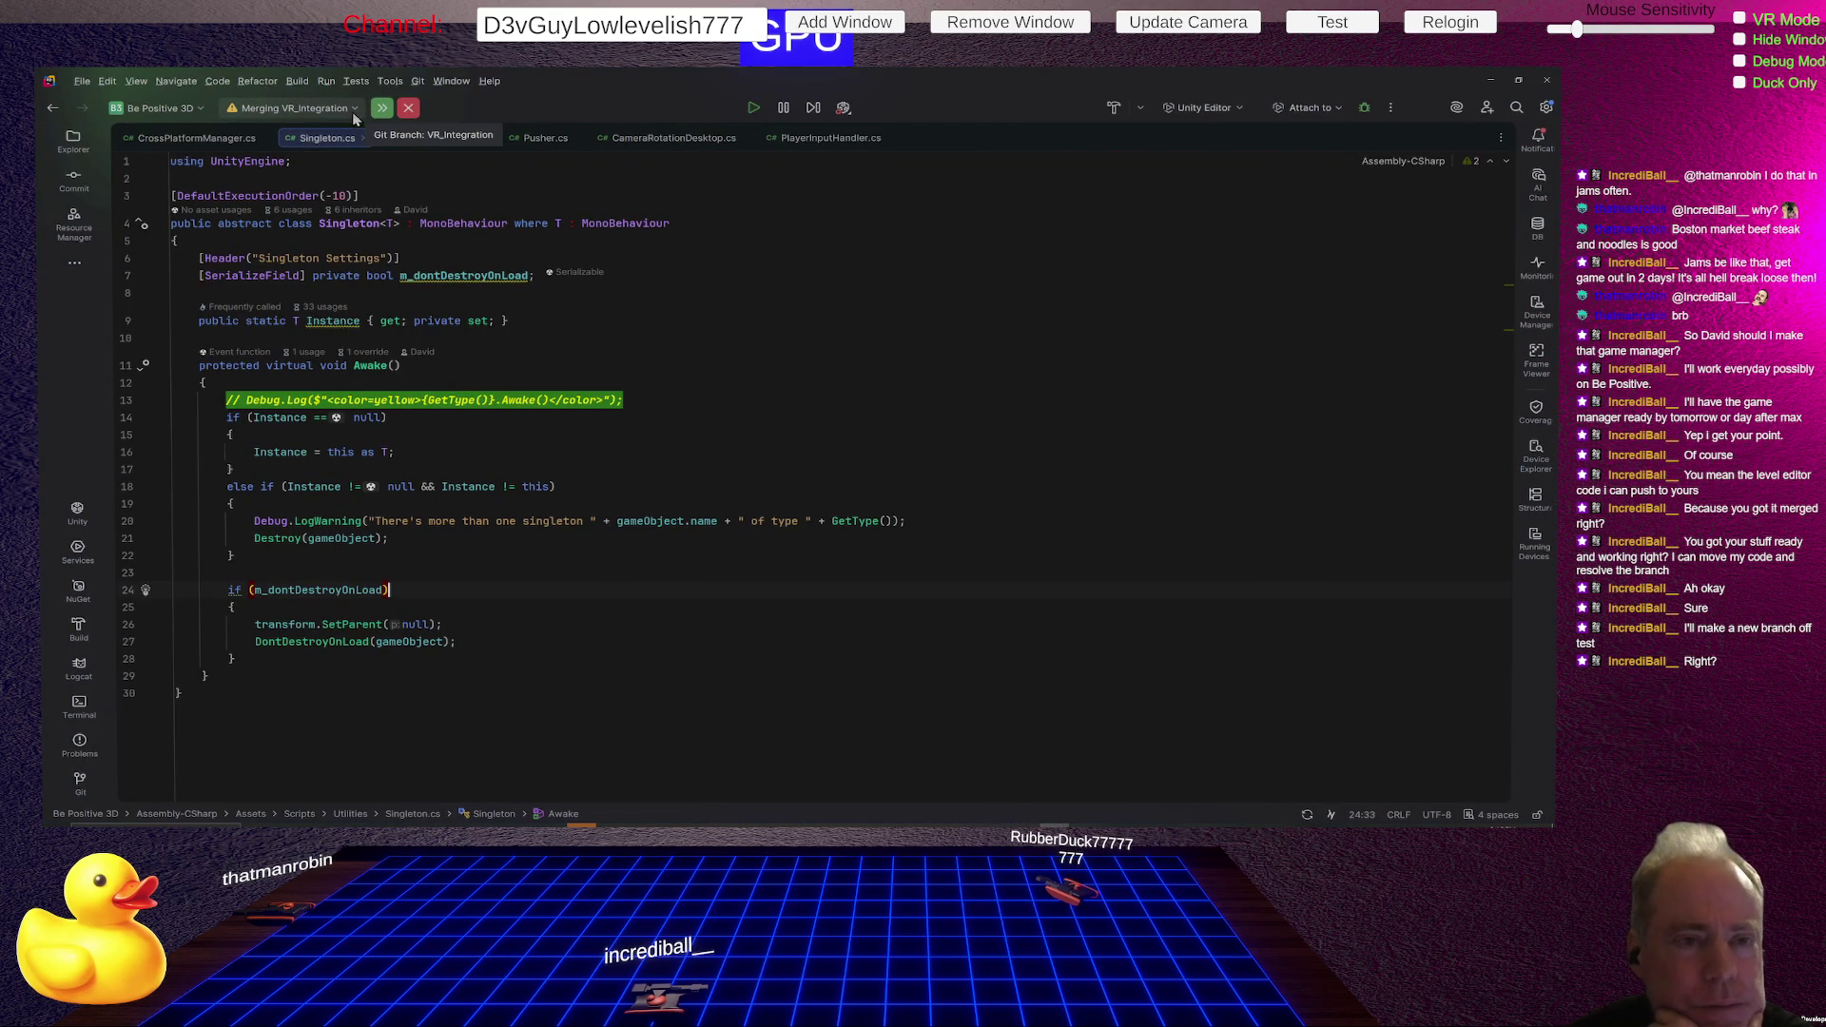
pyautogui.click(354, 109)
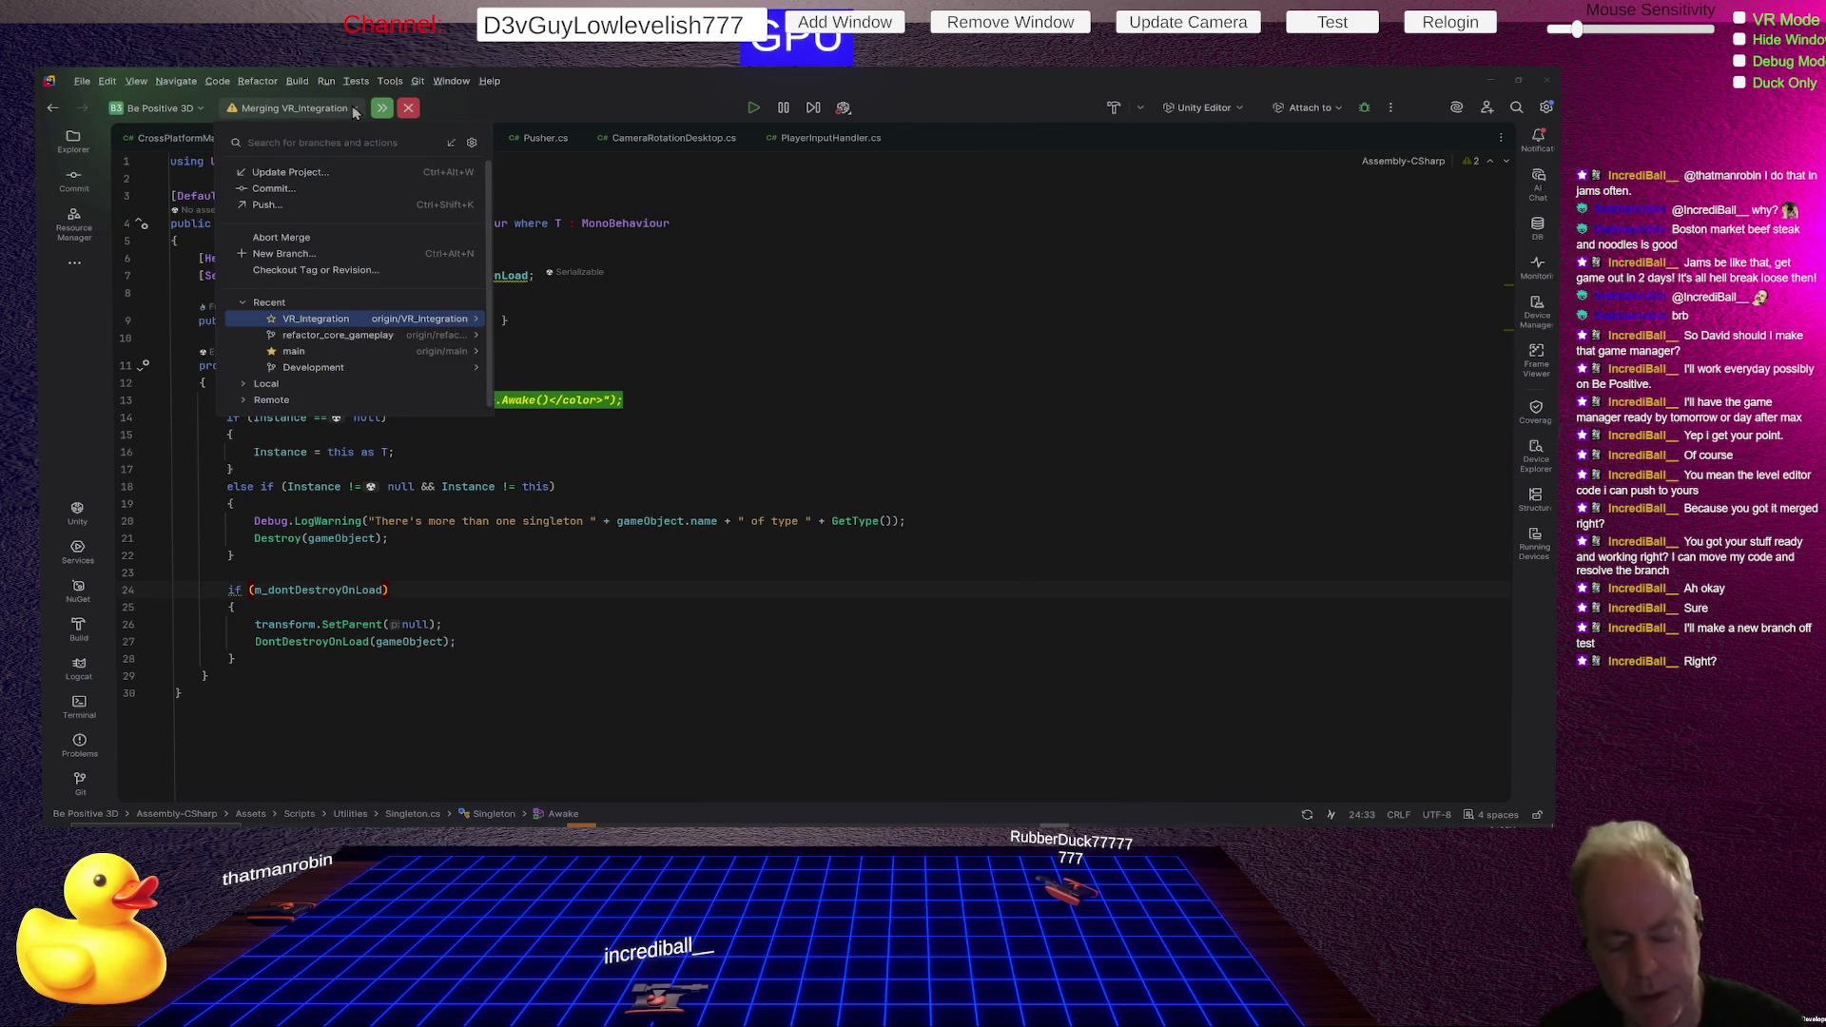
pyautogui.hotkey('alt', 'Tab')
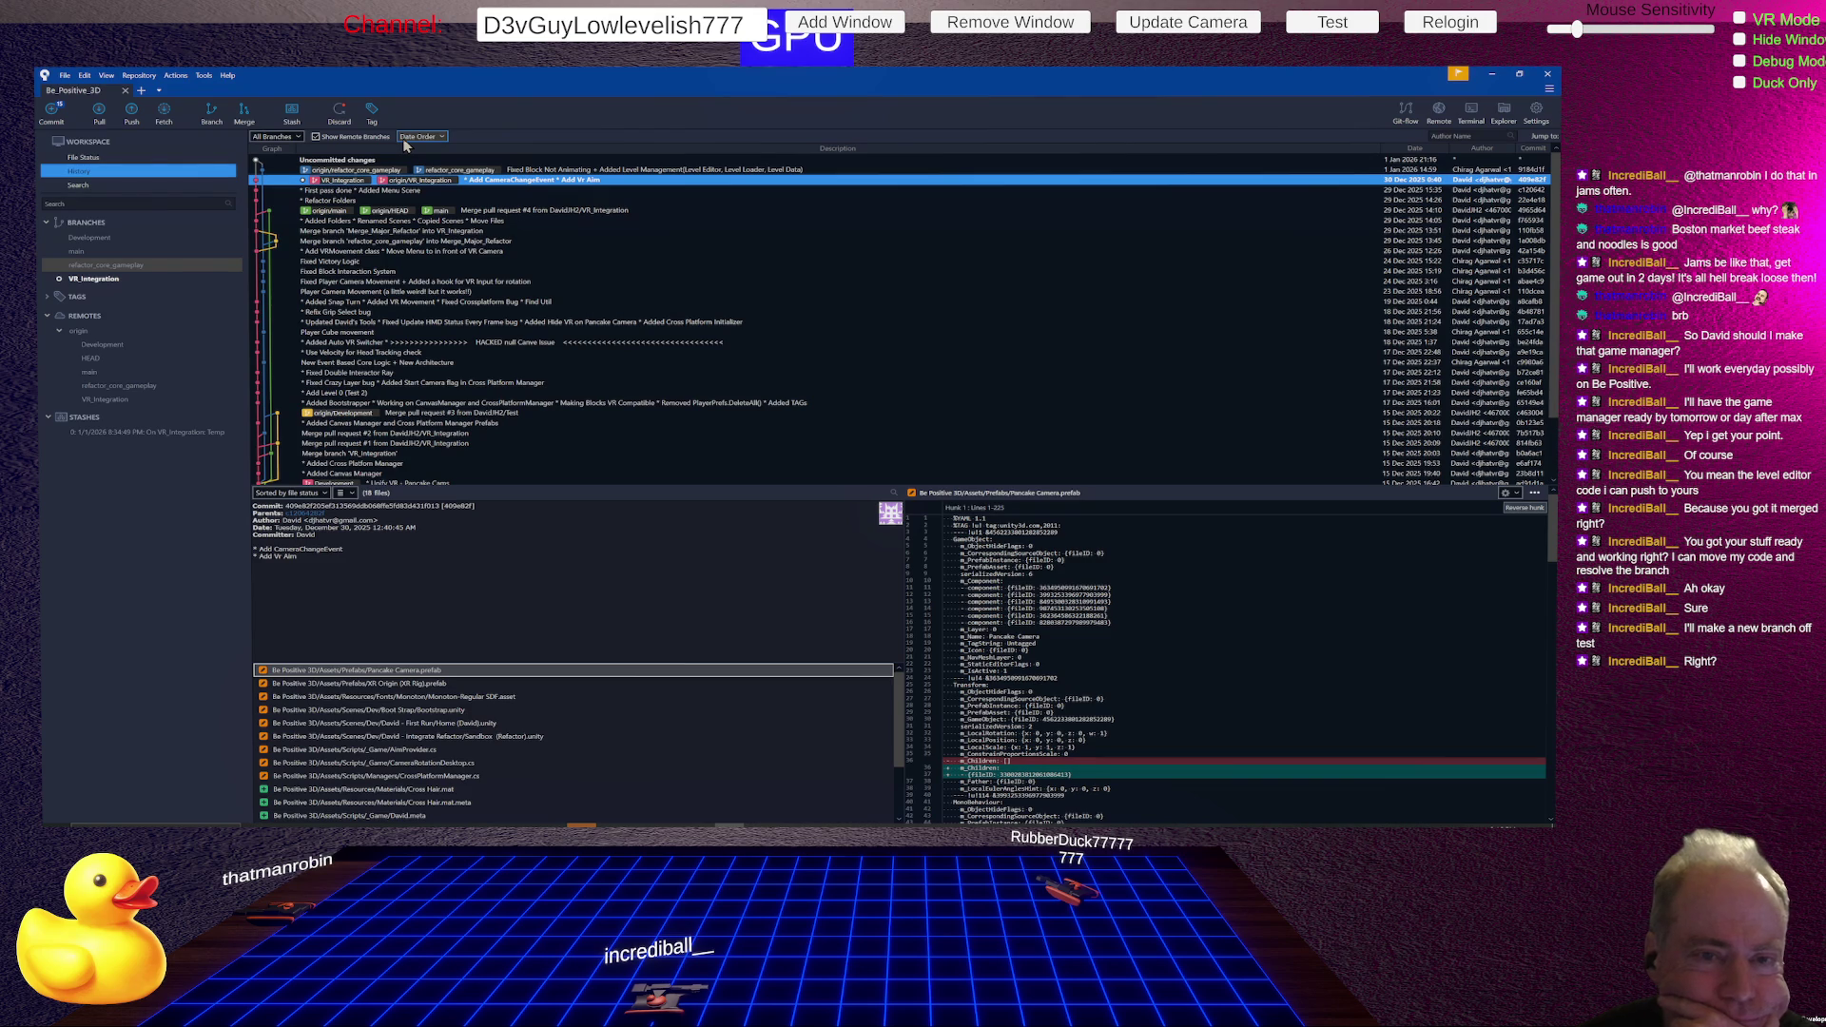
pyautogui.hotkey('alt', 'Tab')
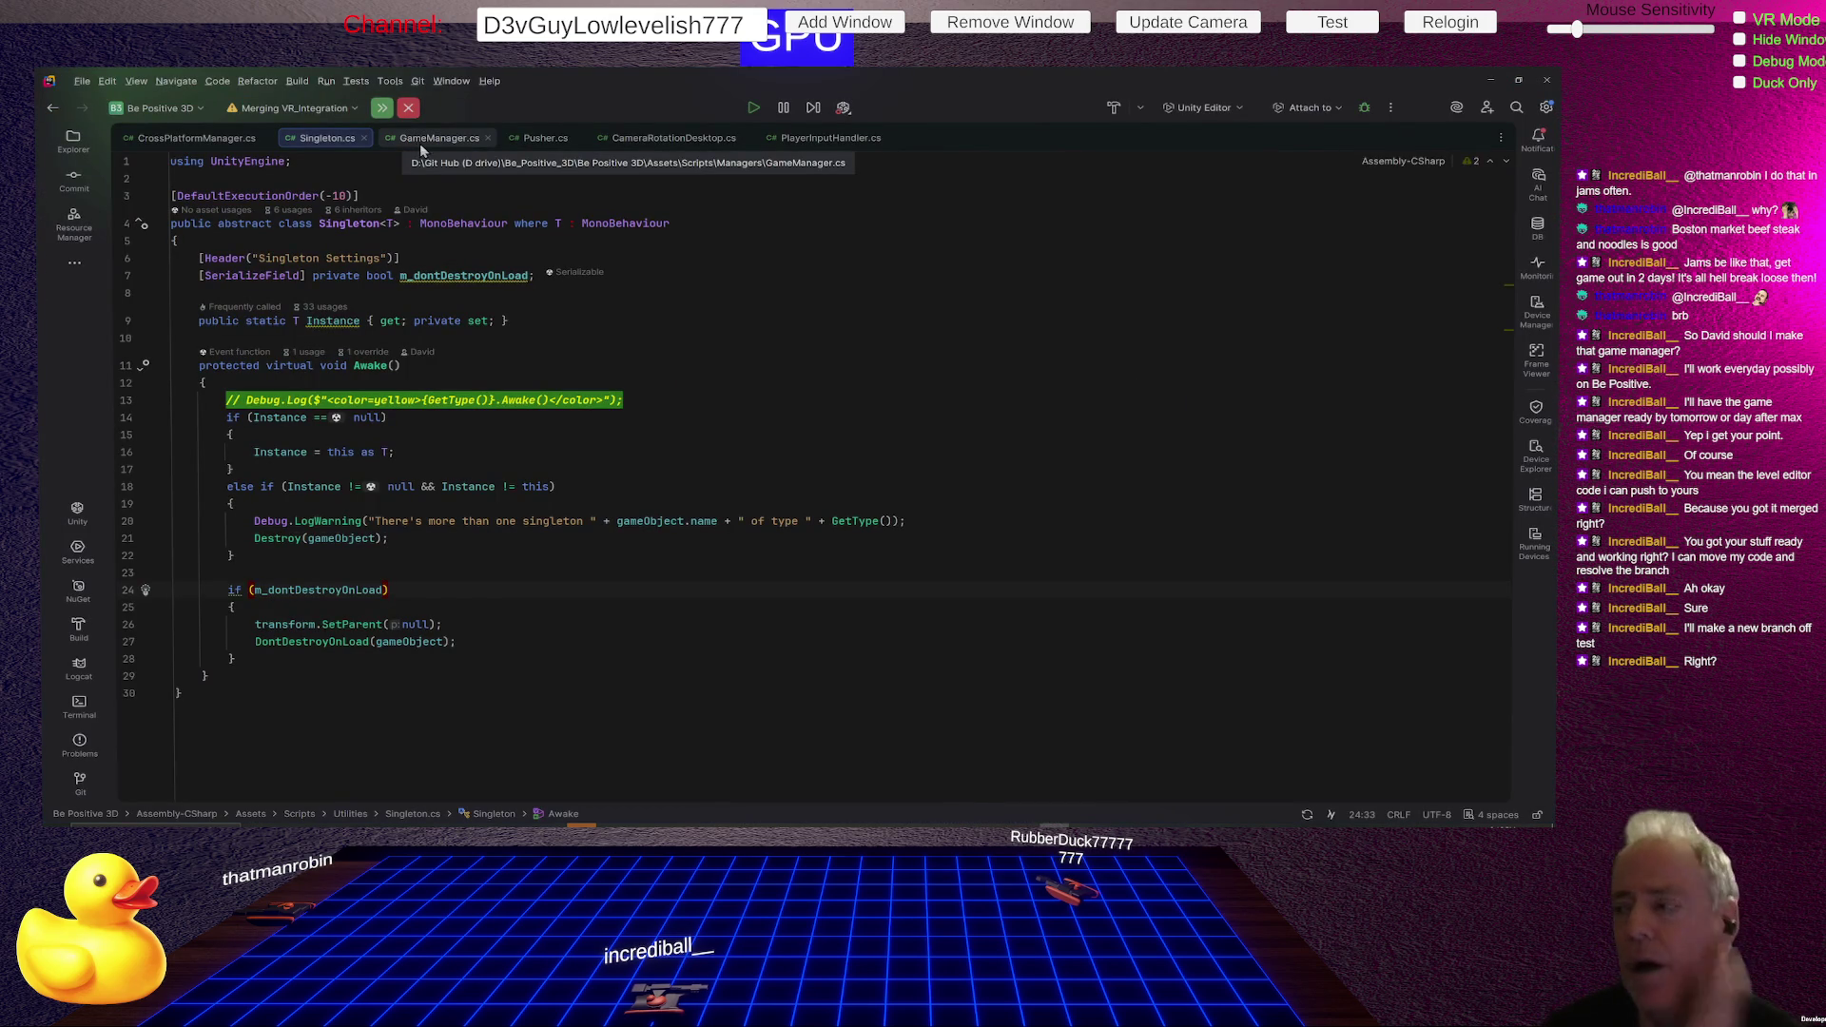
# - Open Rider's merge conflicts list, merge TagManager.asset, and save it as resolved
pyautogui.click(382, 108)
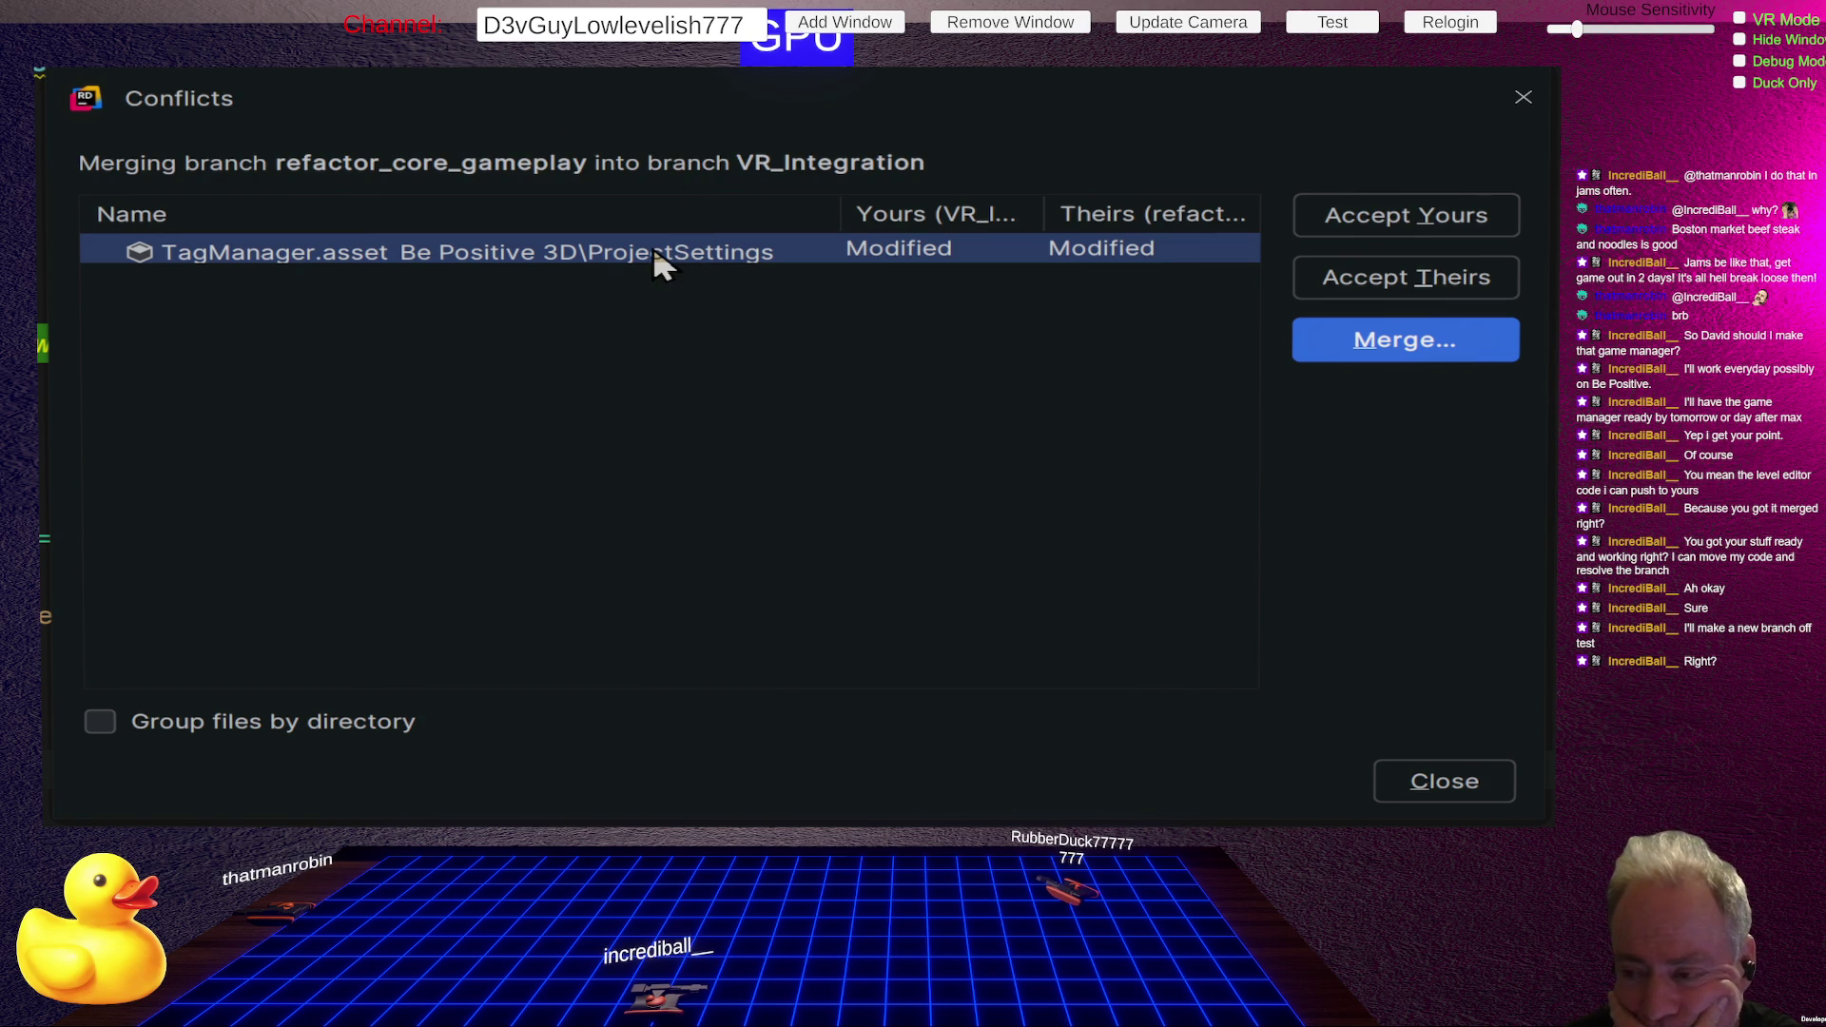
pyautogui.click(1400, 347)
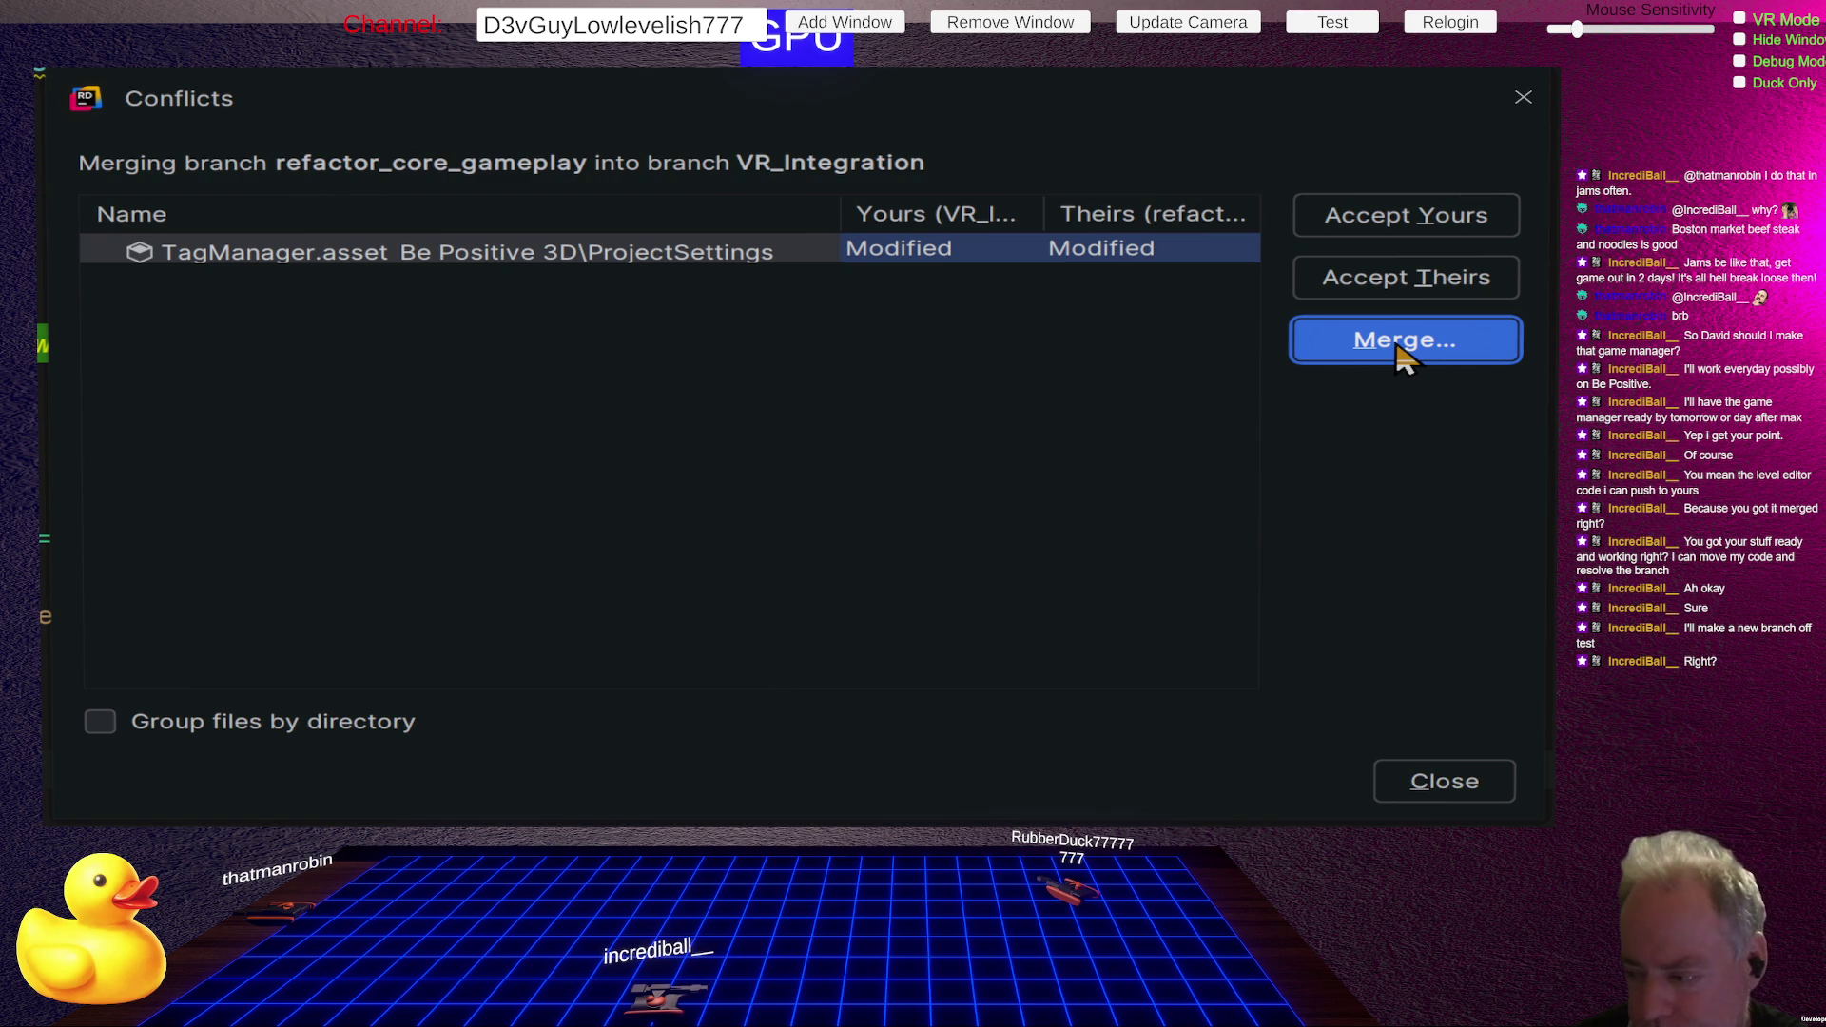
pyautogui.click(1404, 342)
pyautogui.press('Escape')
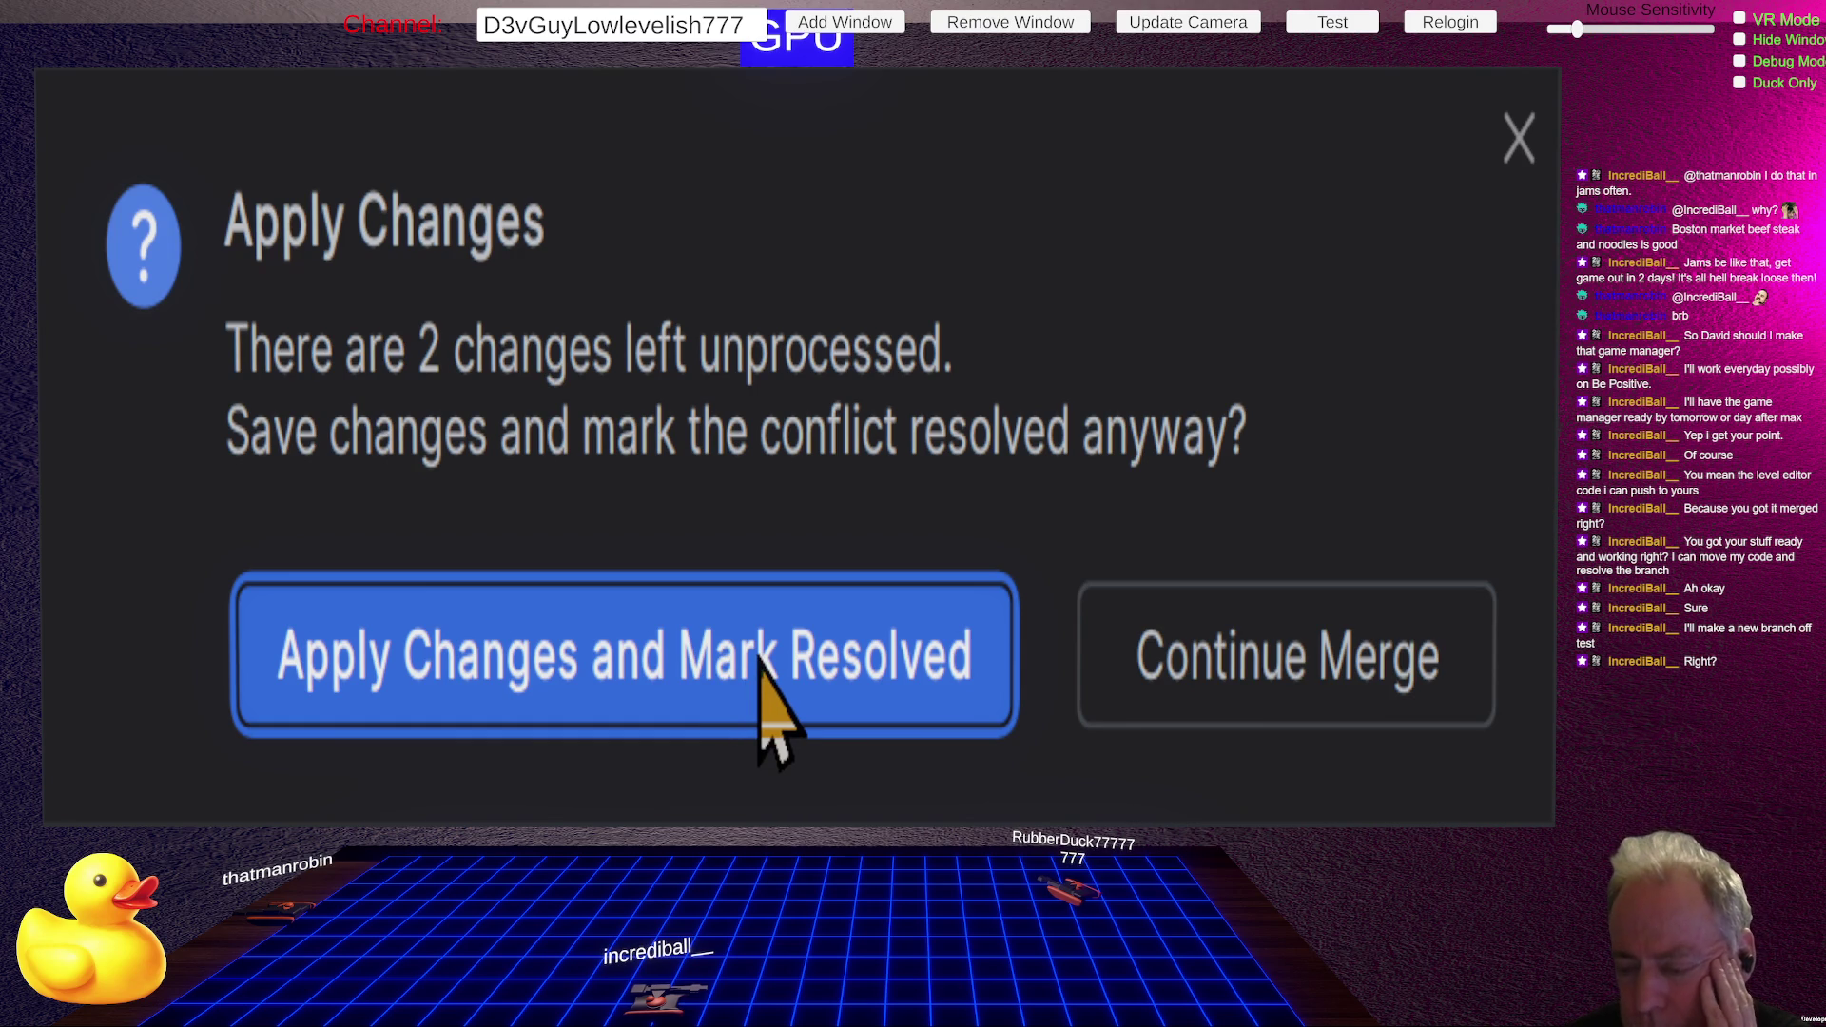
pyautogui.click(760, 657)
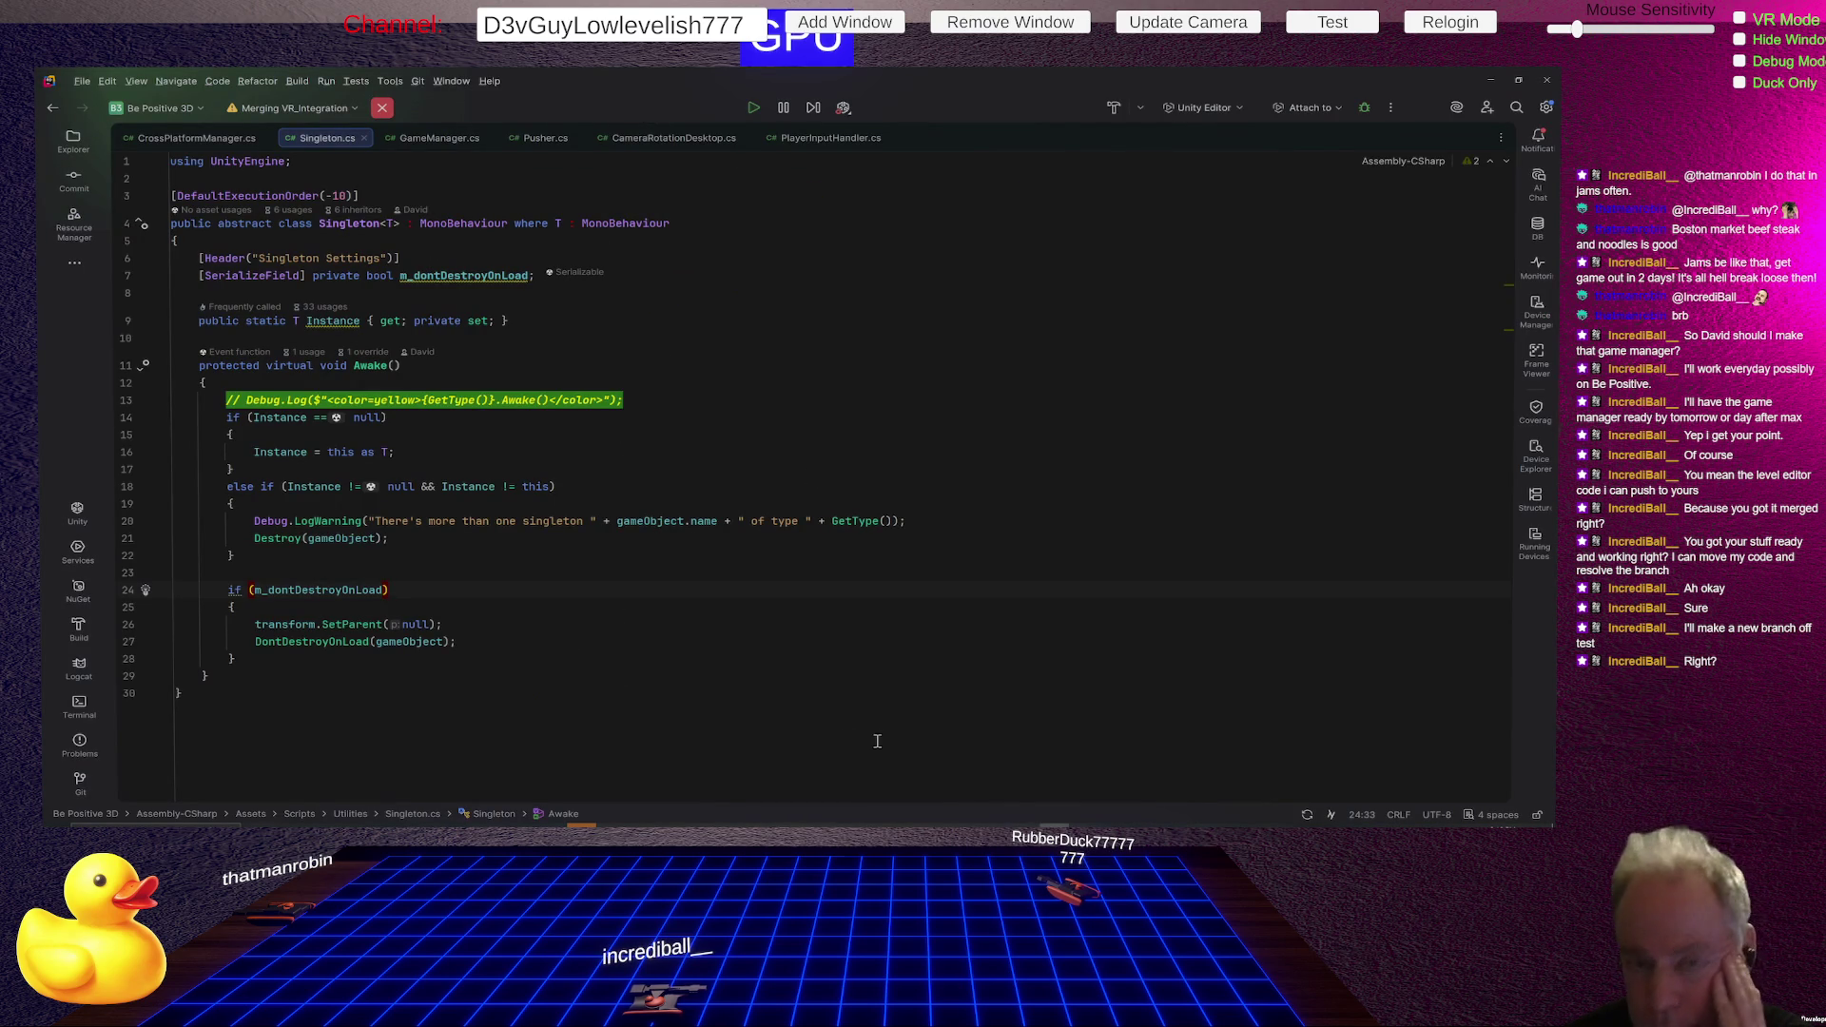
# - Check Rider's Git branch actions list, then go back to Fork
pyautogui.click(303, 111)
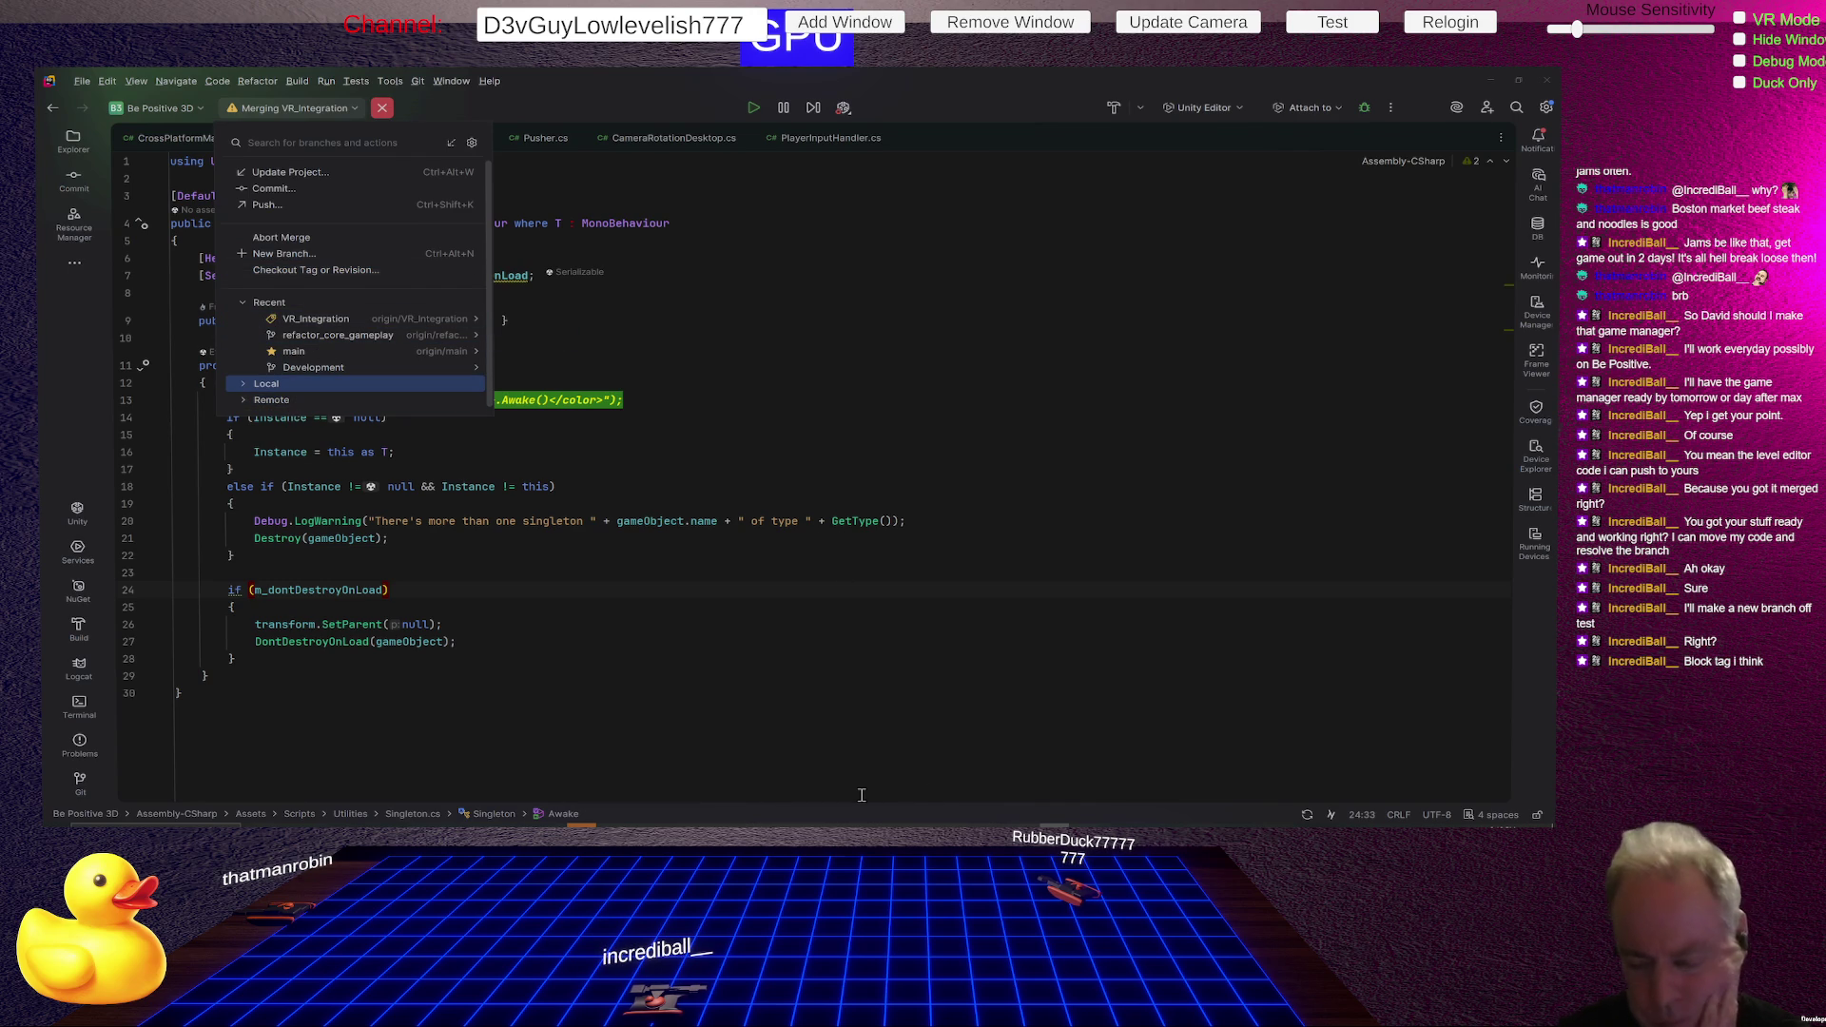
pyautogui.hotkey('alt', 'Tab')
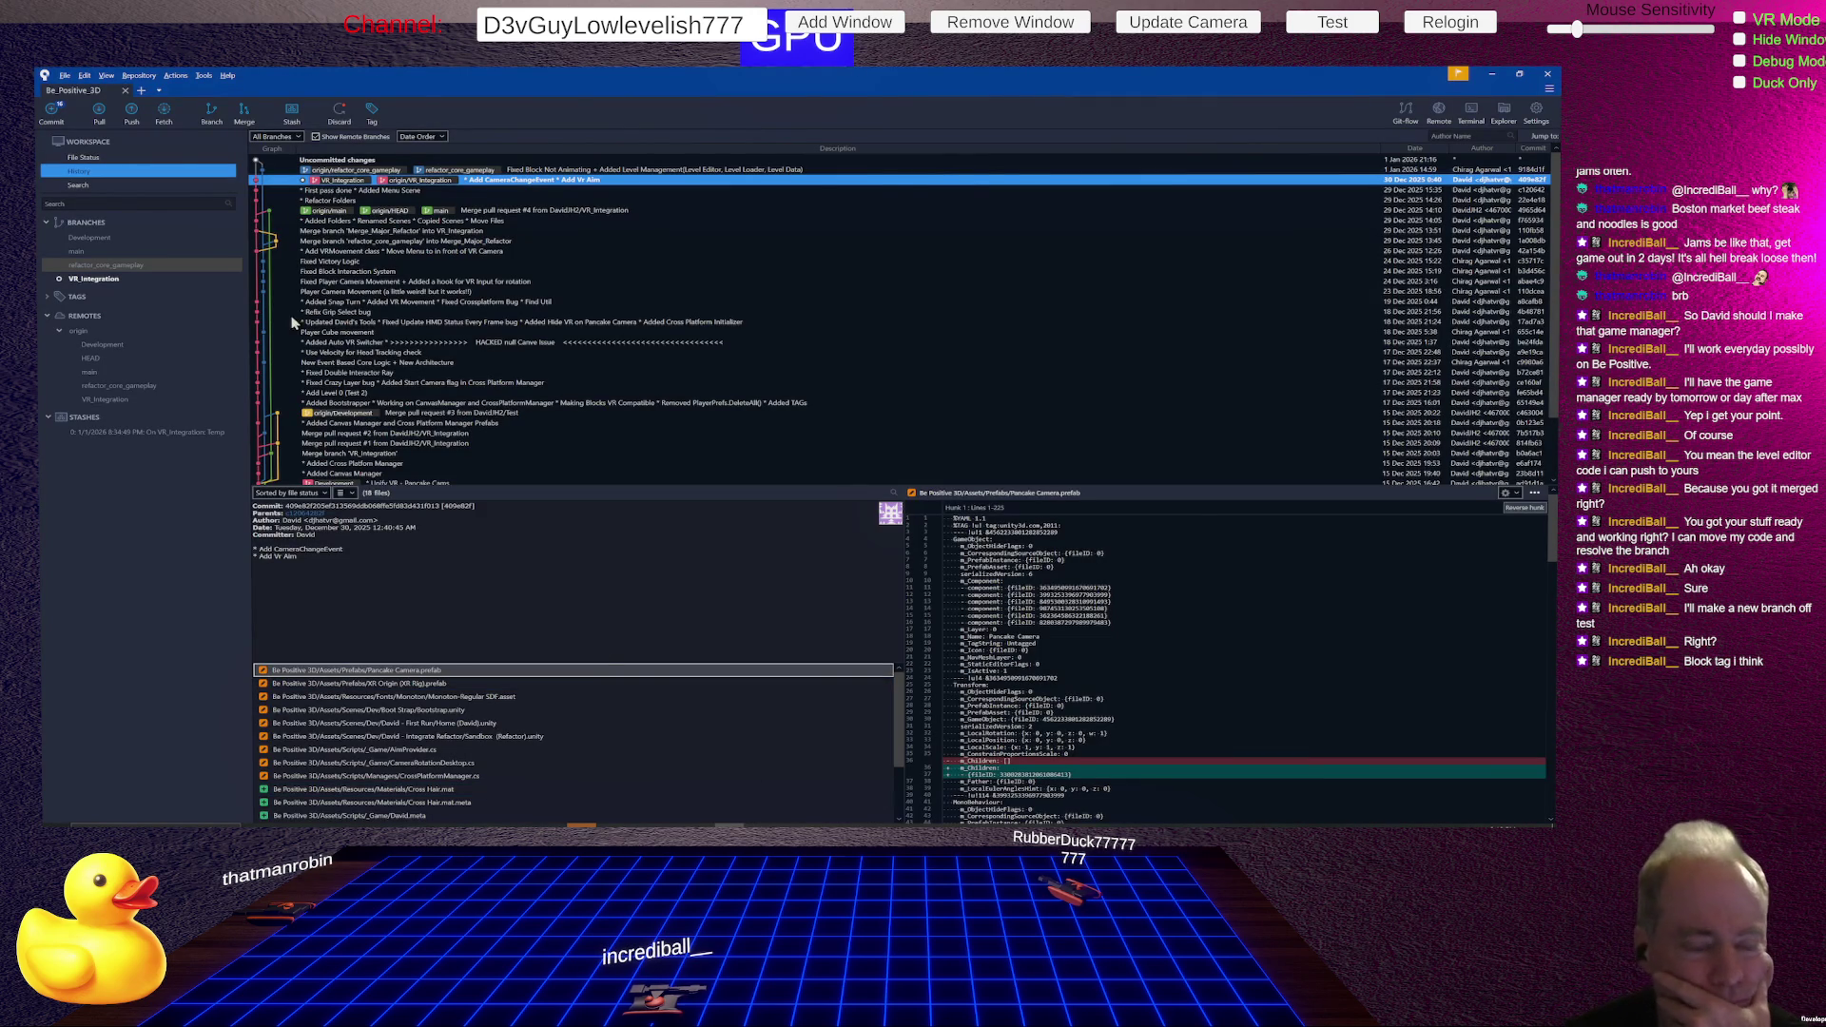
# - Commit the pending changes as "Merge branch 'refactor_core_gameplay' into VR_Integration"
pyautogui.click(117, 282)
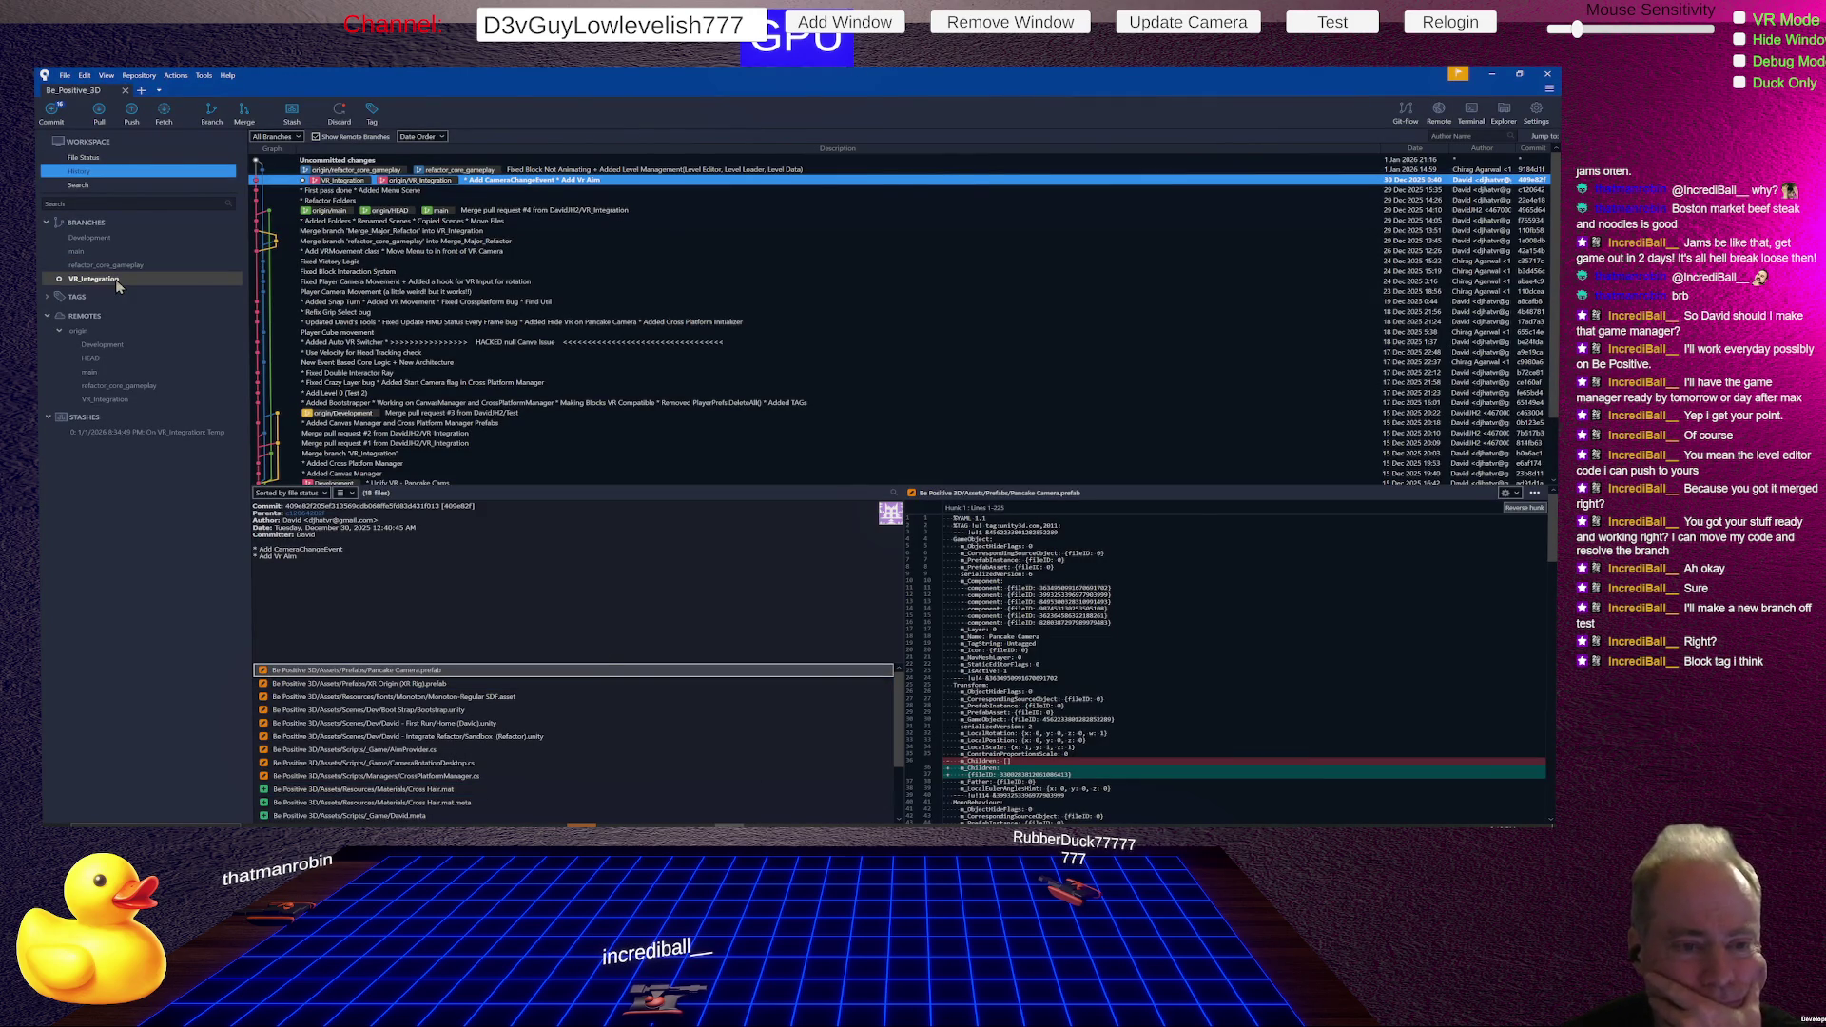
pyautogui.click(99, 157)
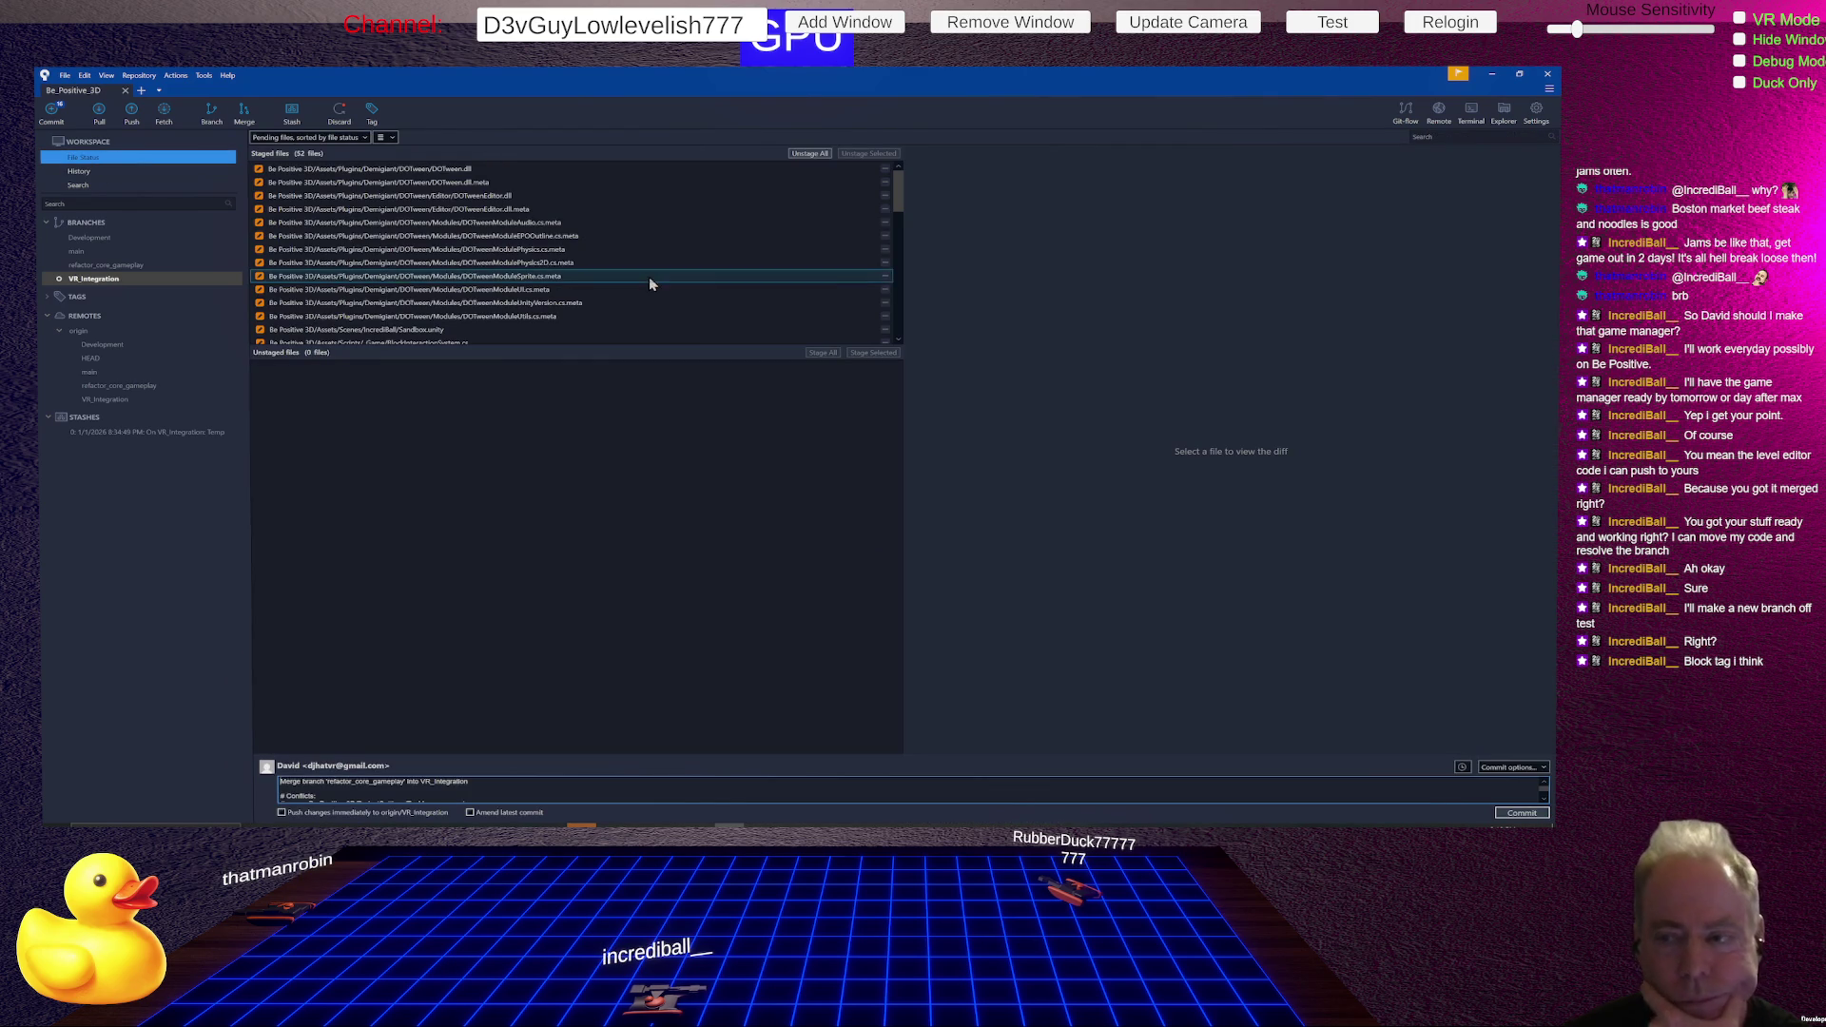
pyautogui.click(884, 754)
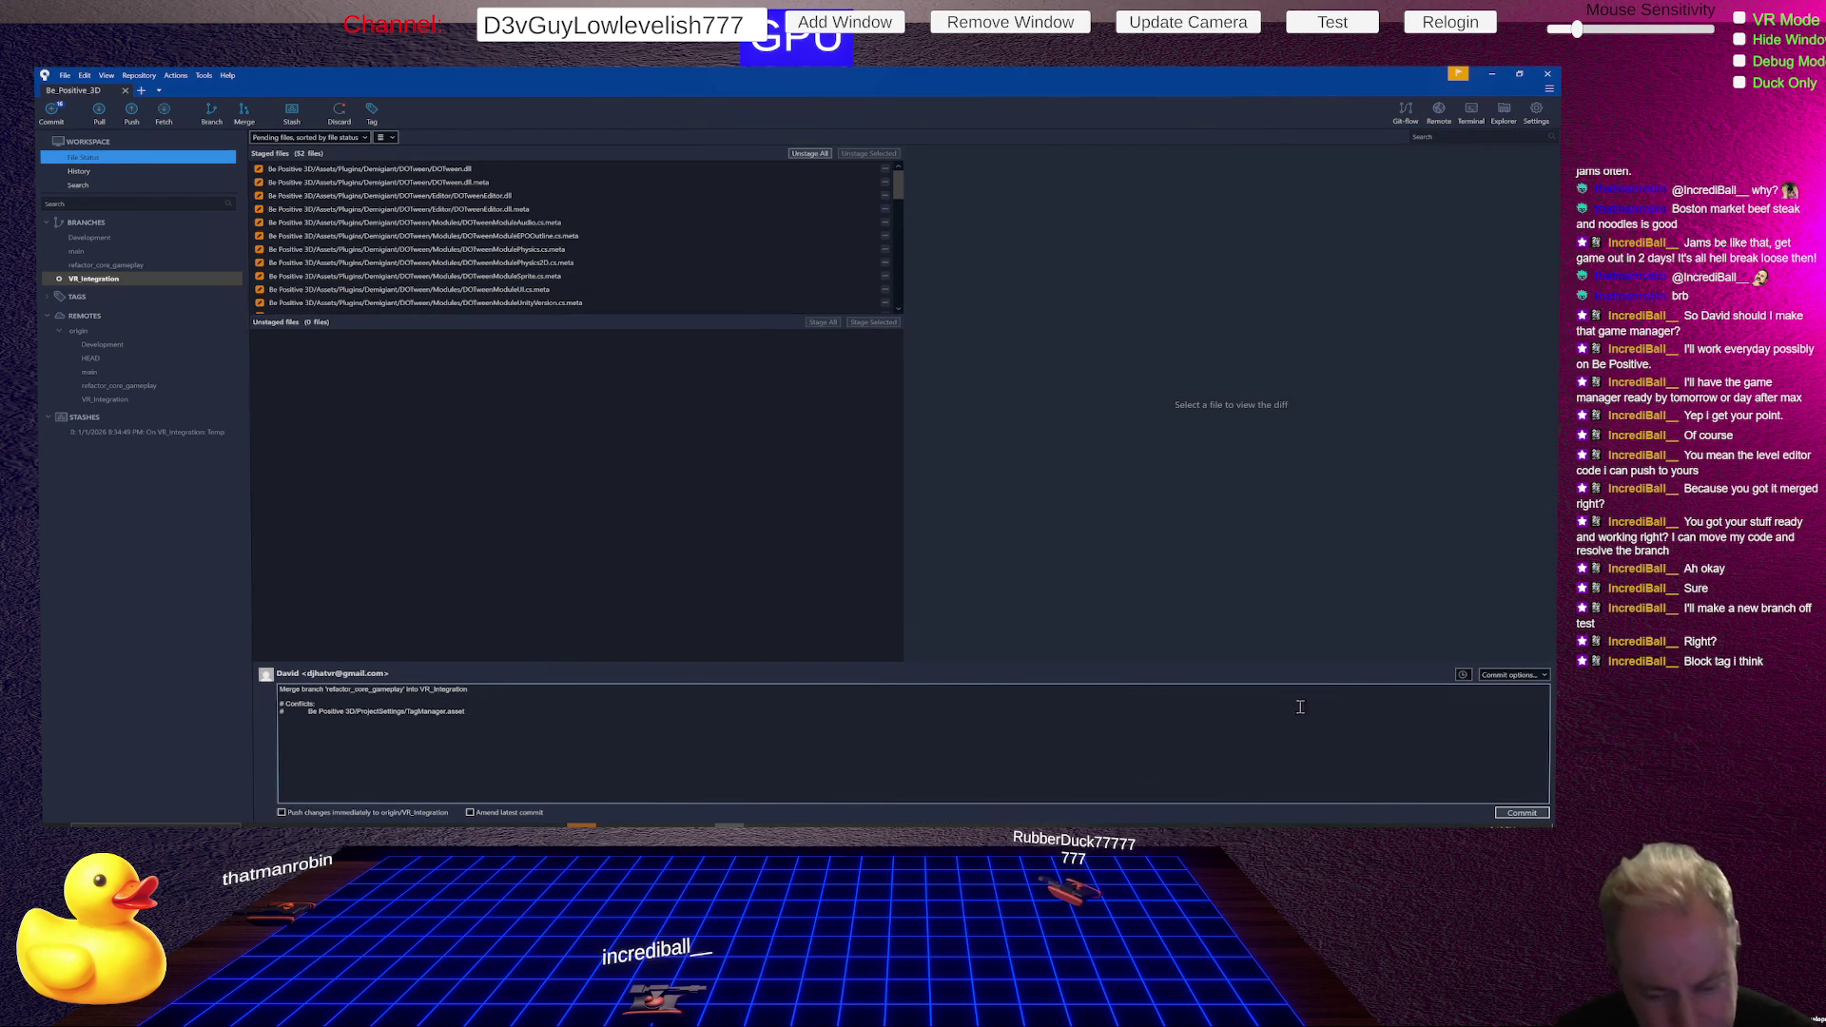
pyautogui.click(1514, 815)
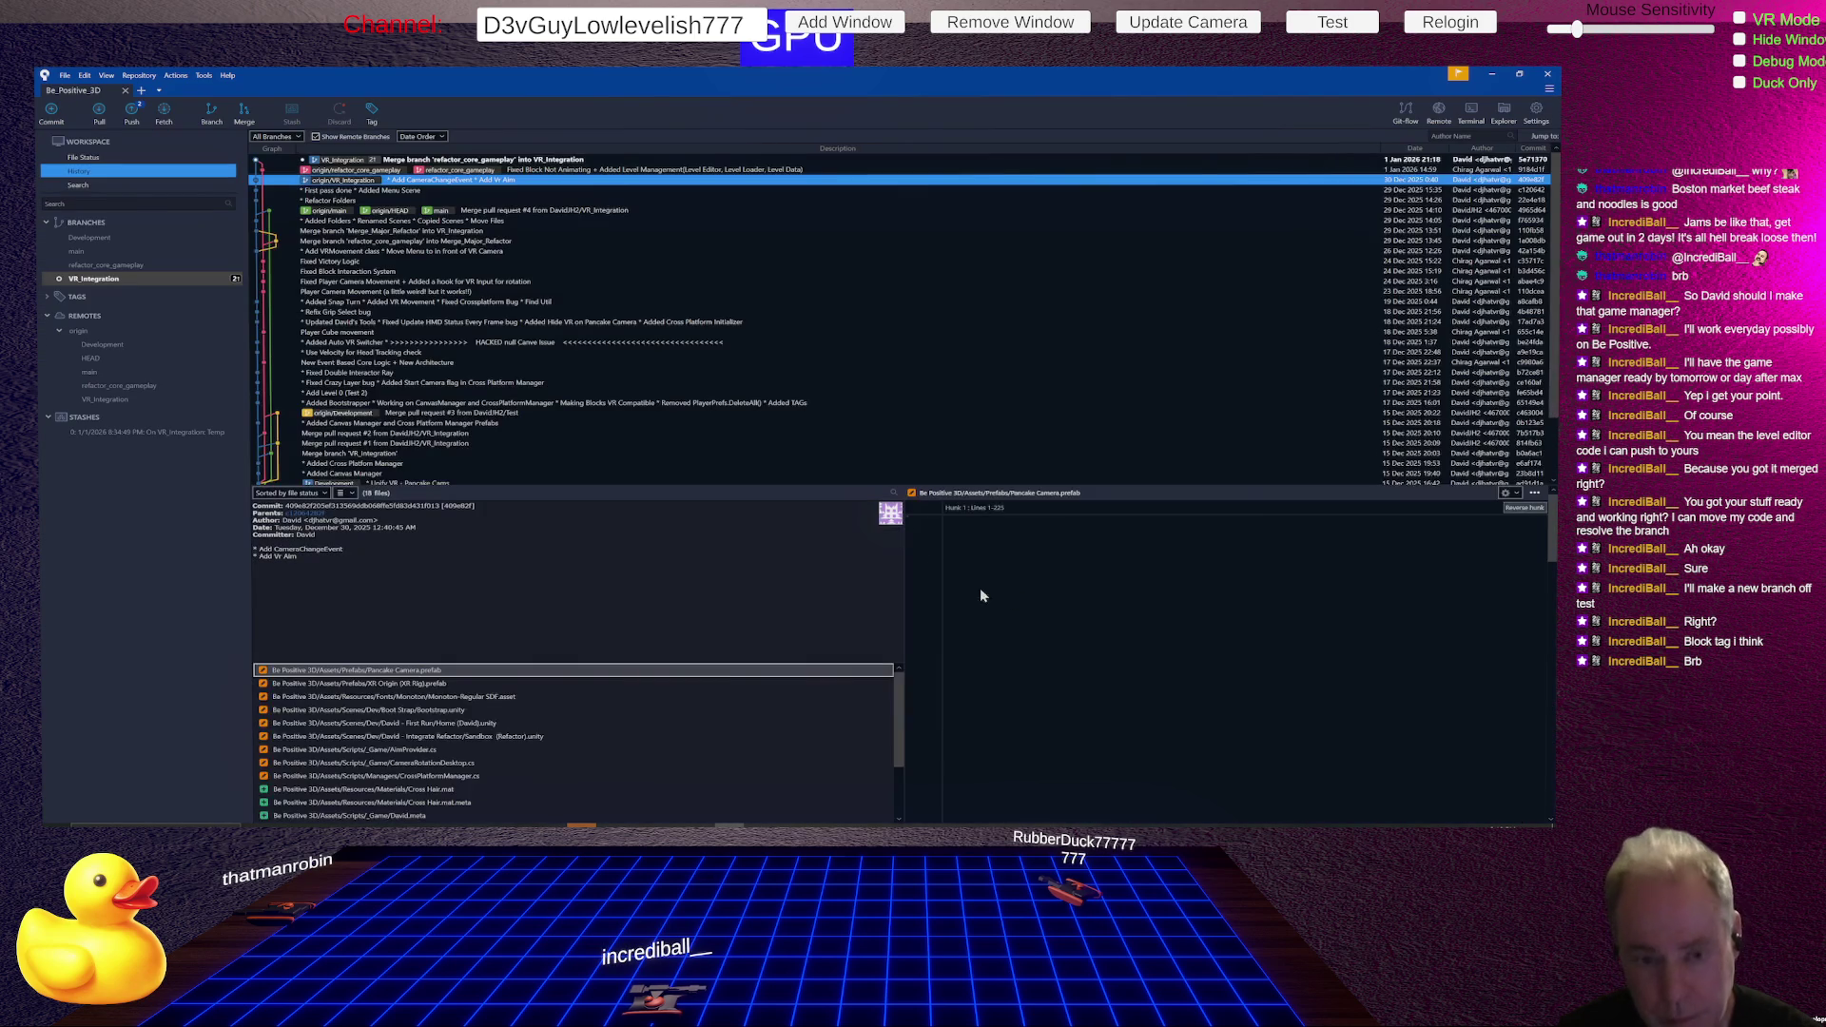
# - Push VR_Integration to origin and view the new merge commit's details
pyautogui.click(131, 113)
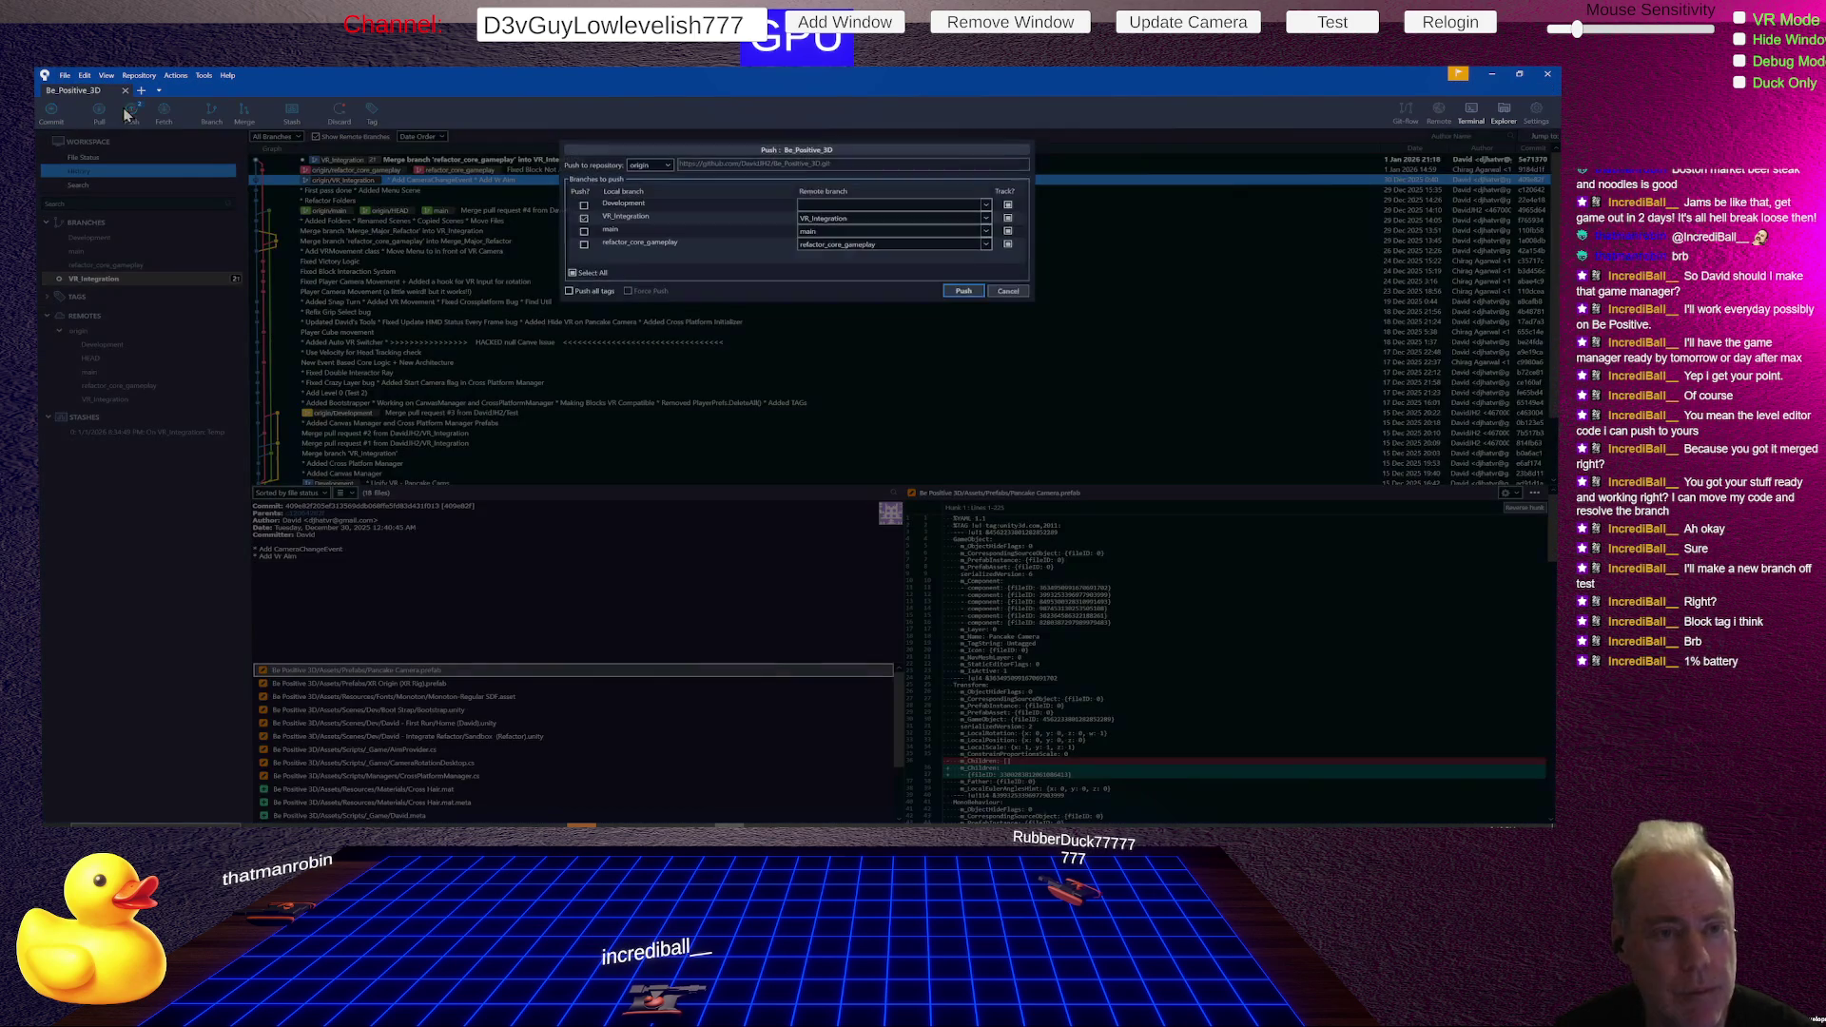
pyautogui.click(970, 290)
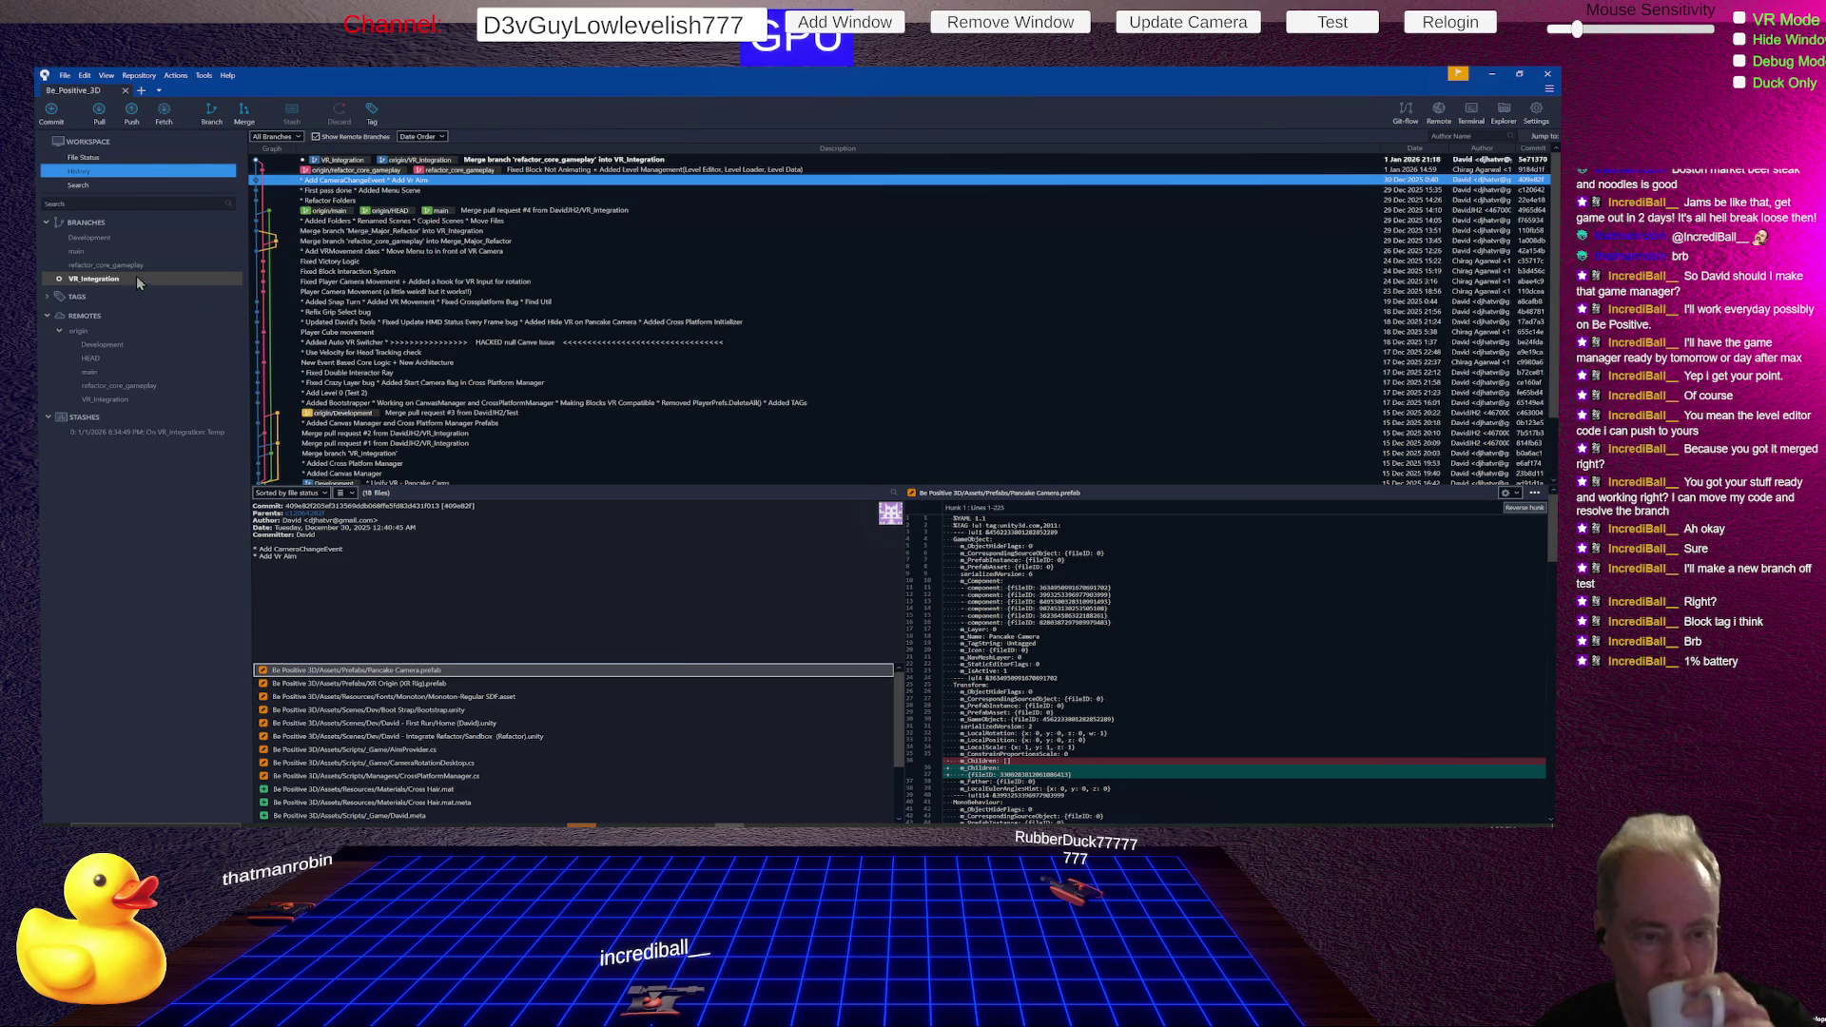
pyautogui.click(101, 278)
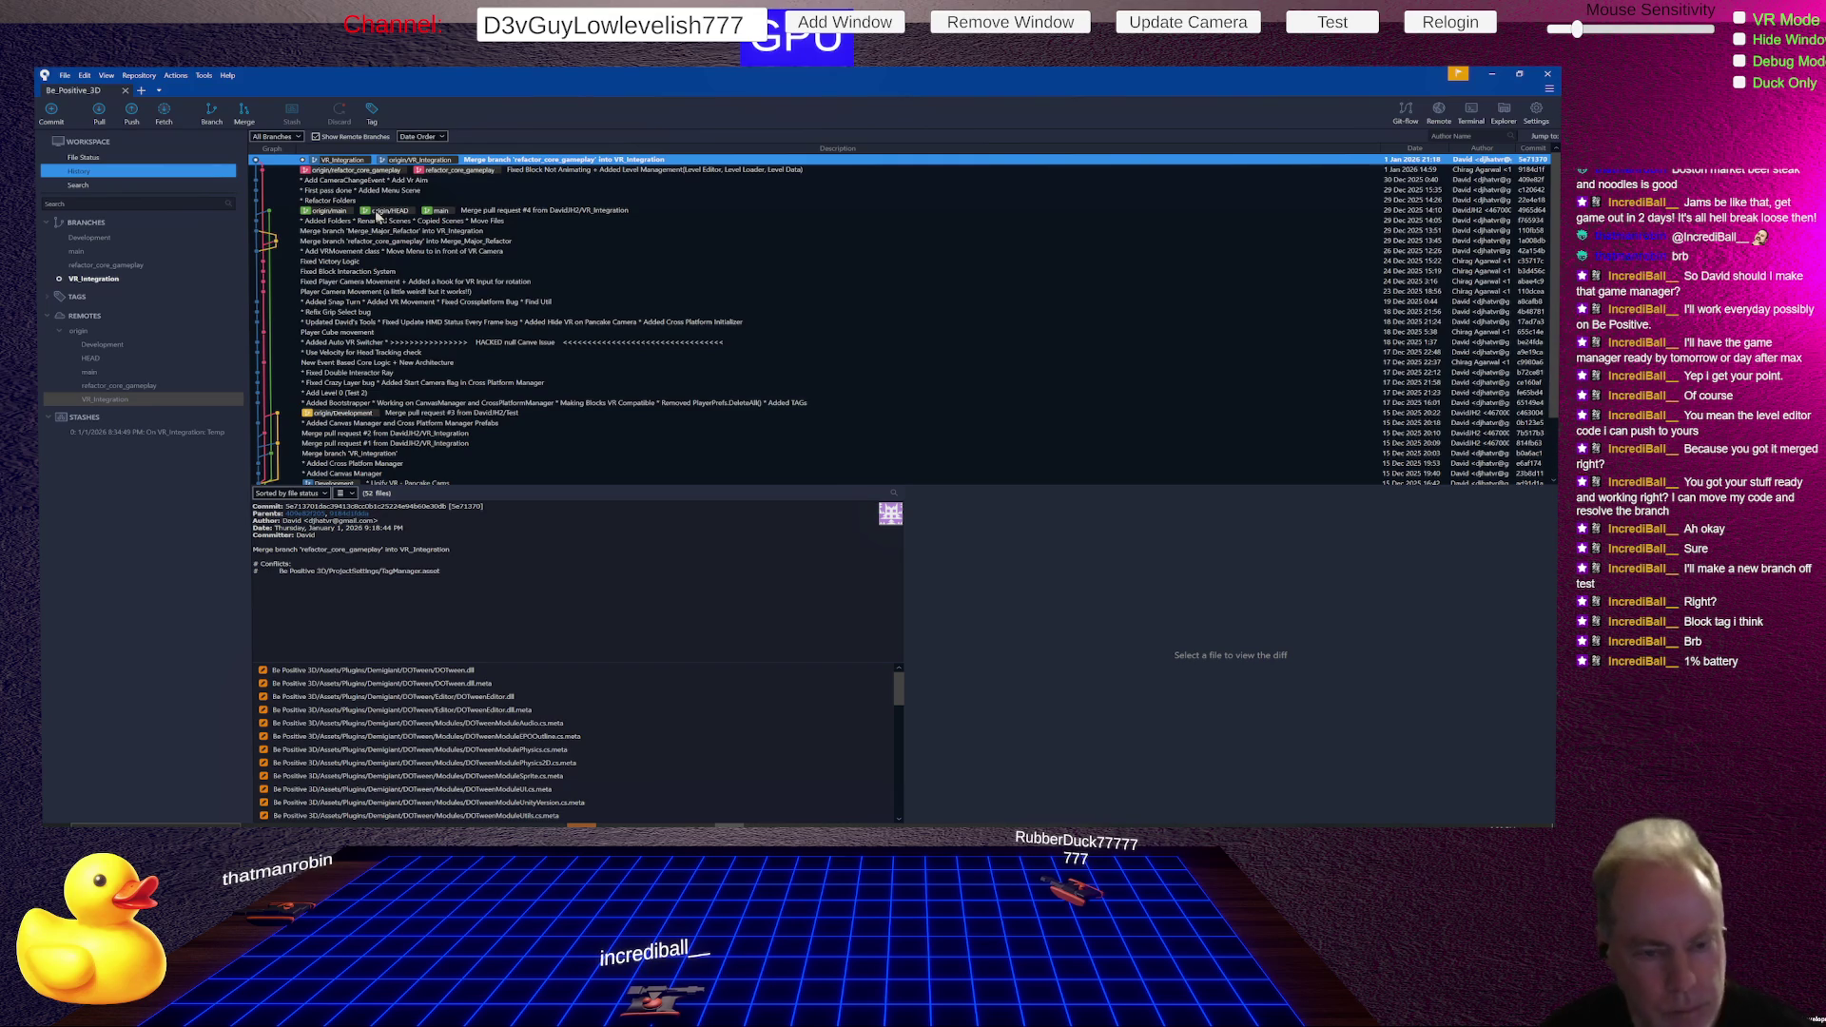
# - Open the older 'Merge pull request #3' commit details, then switch back to Unity
pyautogui.click(352, 417)
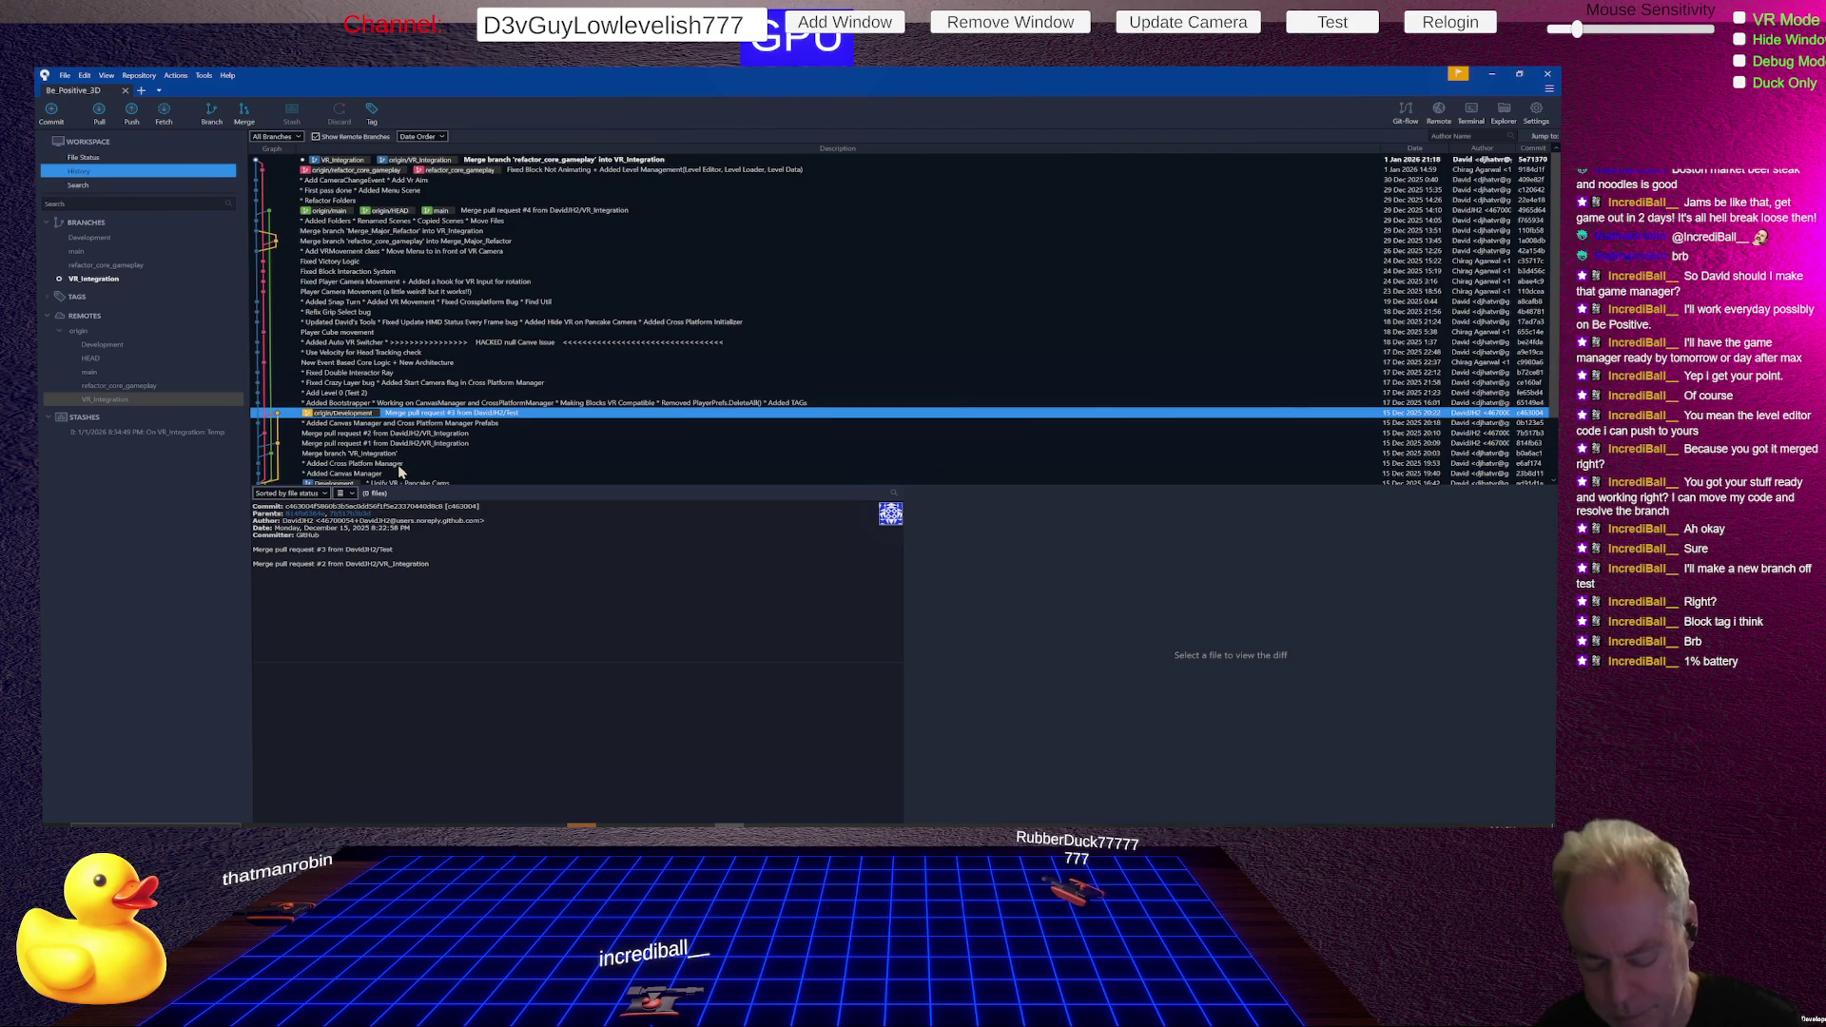
pyautogui.hotkey('alt', 'Tab')
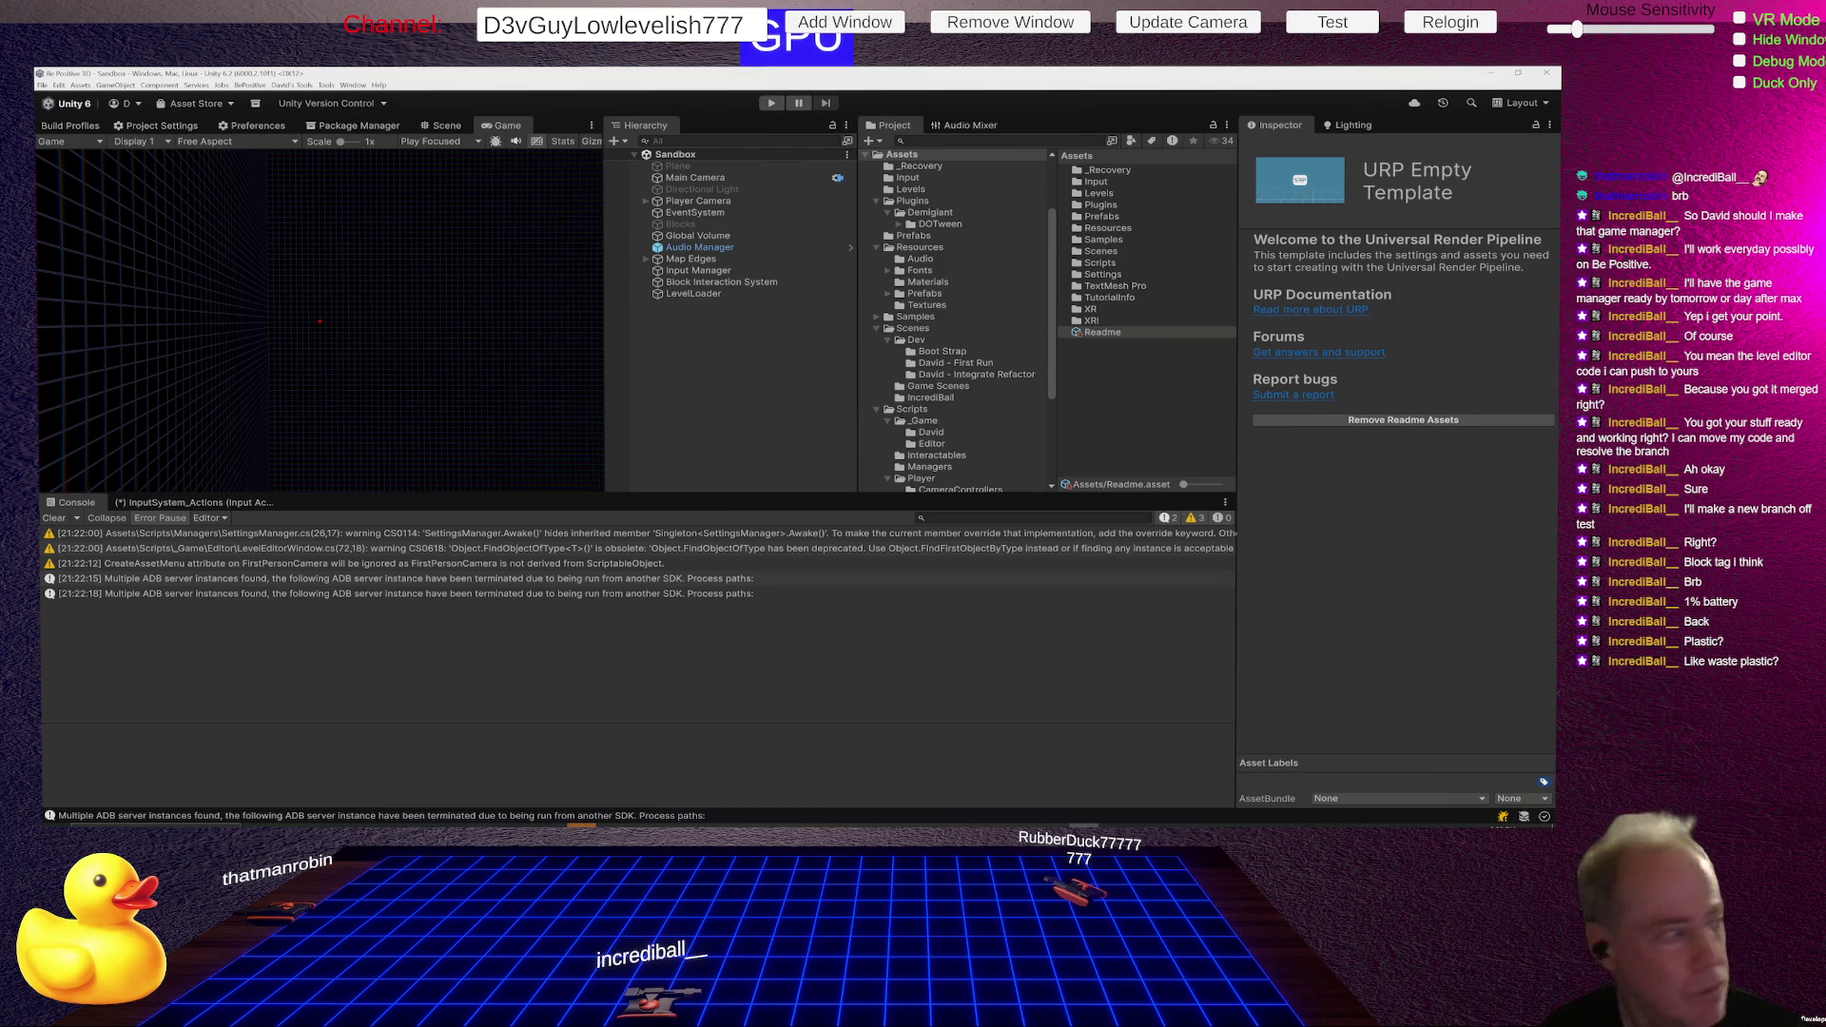
# - Read the ChatGPT conversation in Chrome, then return to Unity's running Sandbox play-test
pyautogui.hotkey('alt', 'Tab')
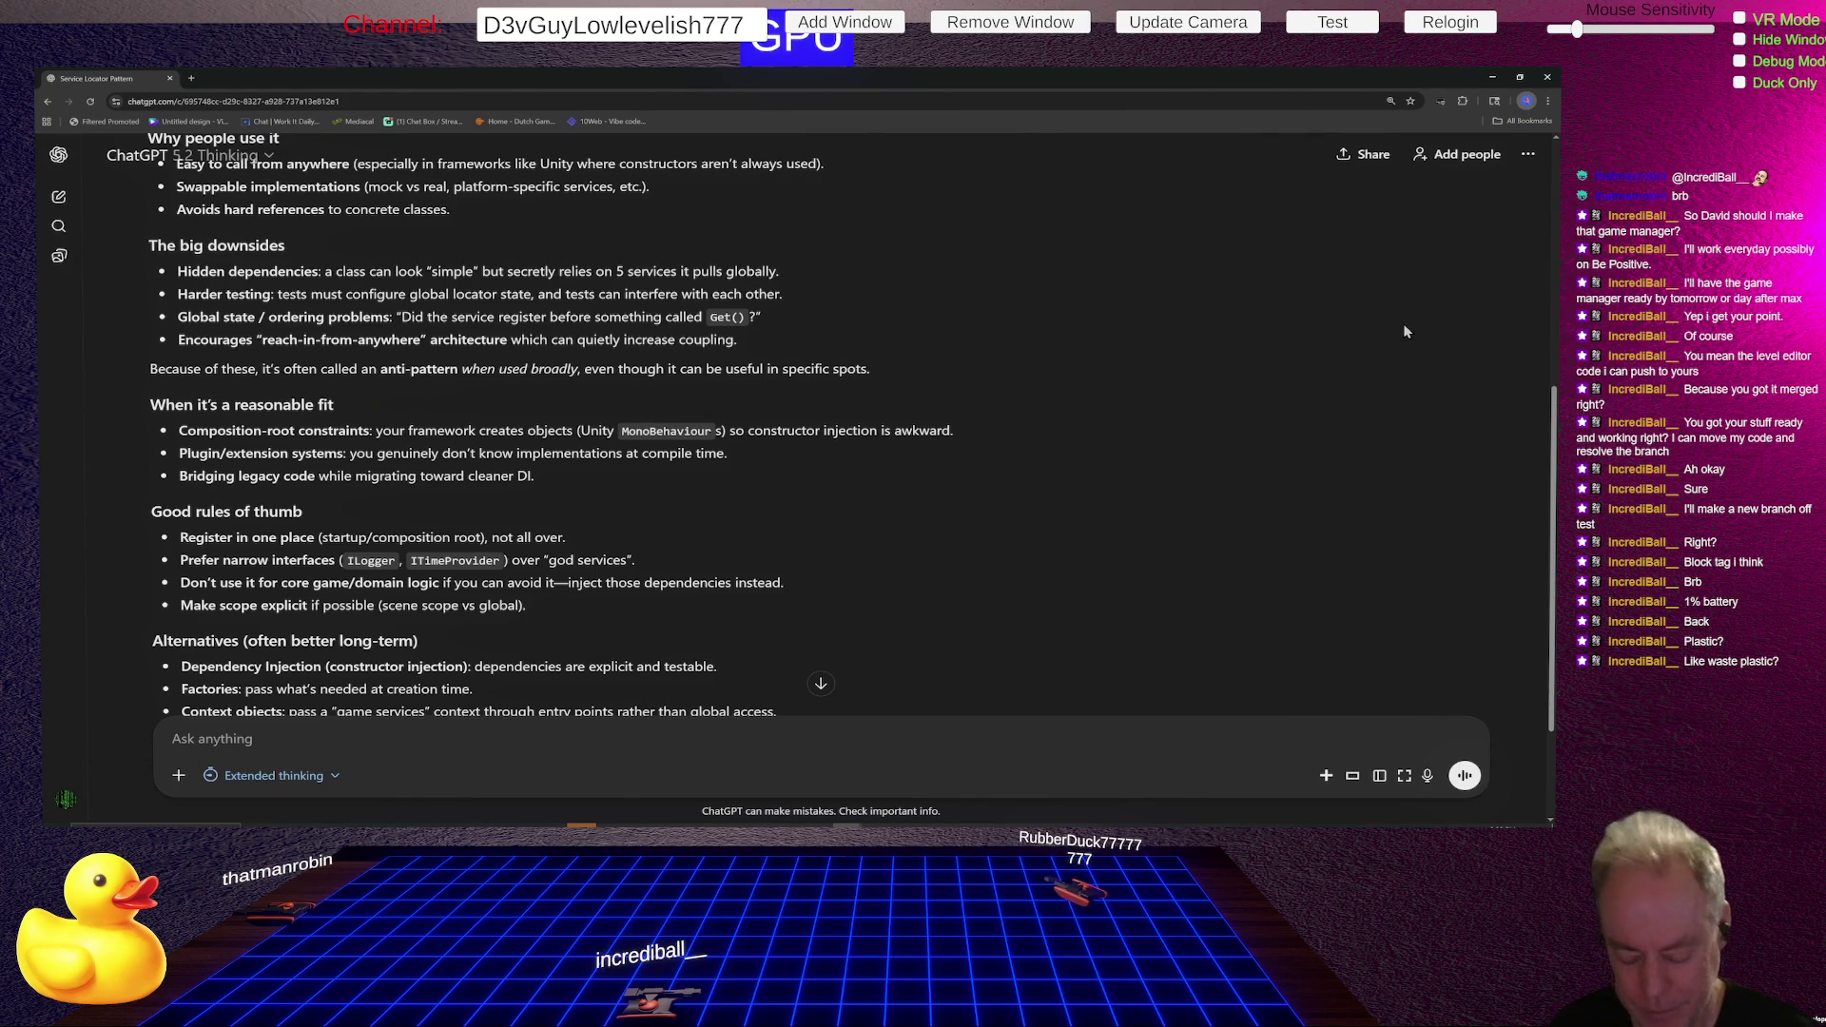
pyautogui.hotkey('alt', 'Tab')
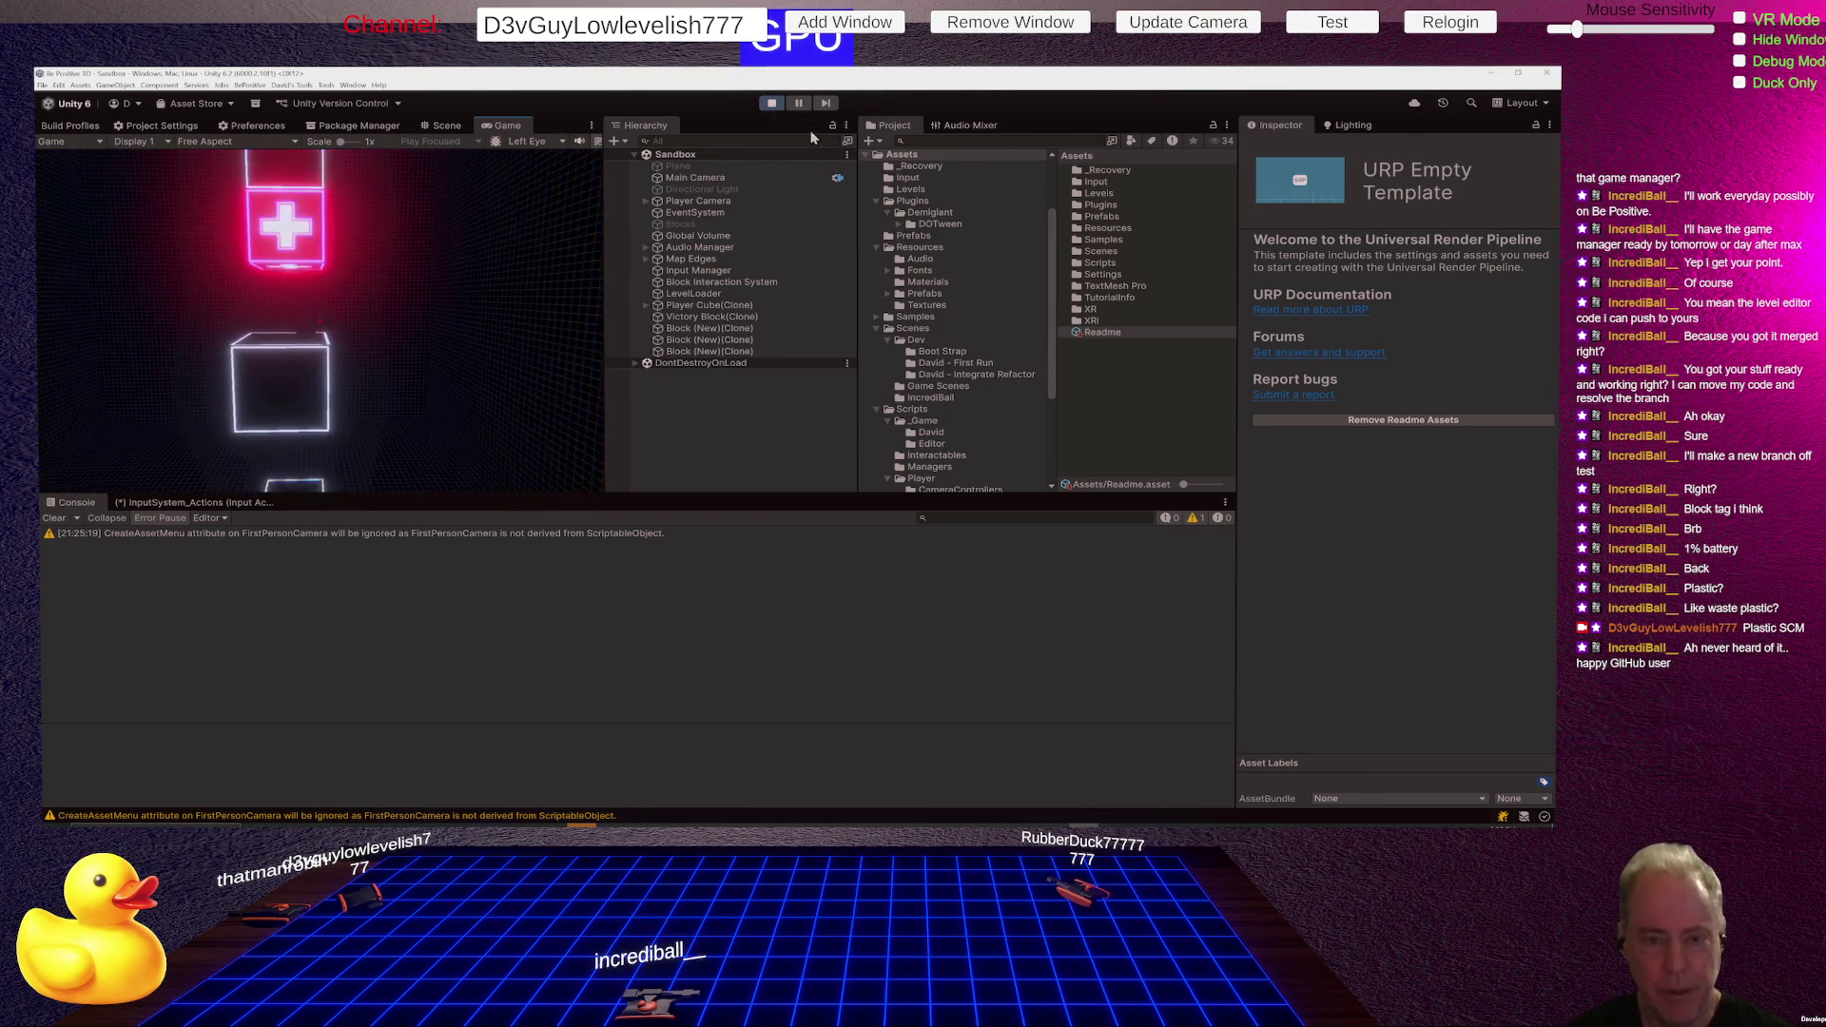
pyautogui.click(808, 139)
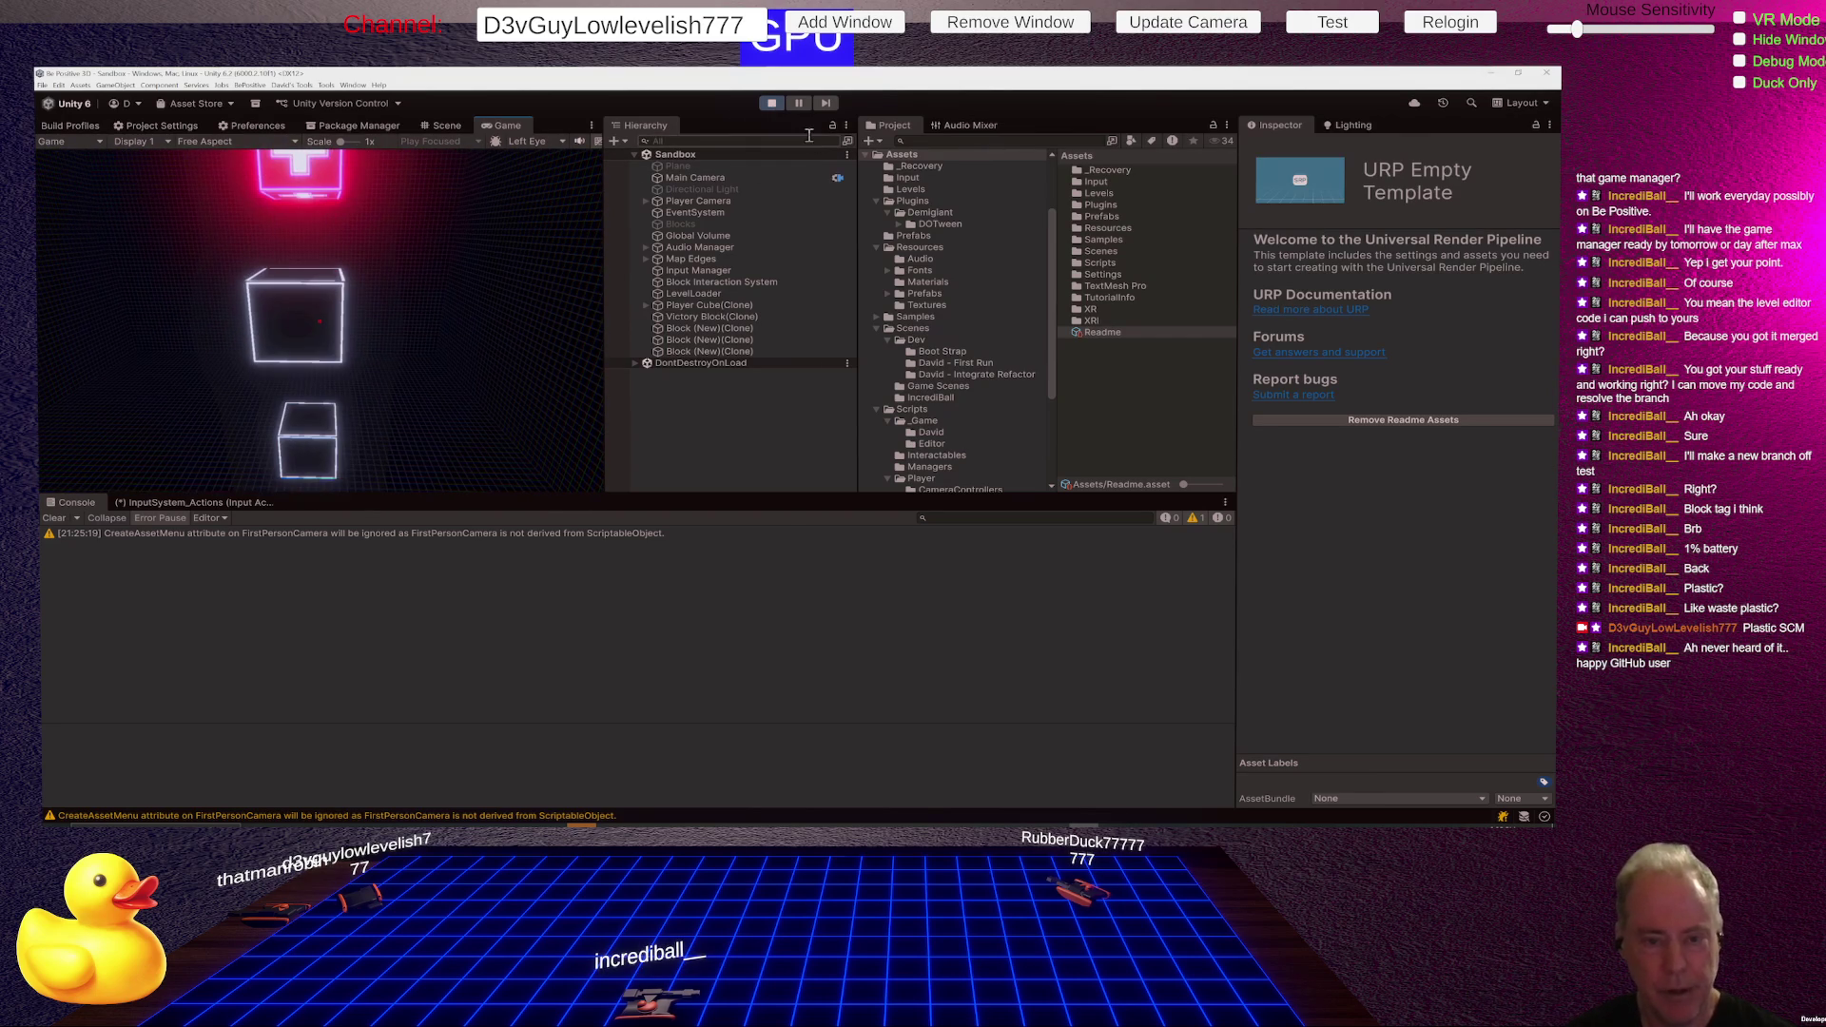
pyautogui.click(470, 324)
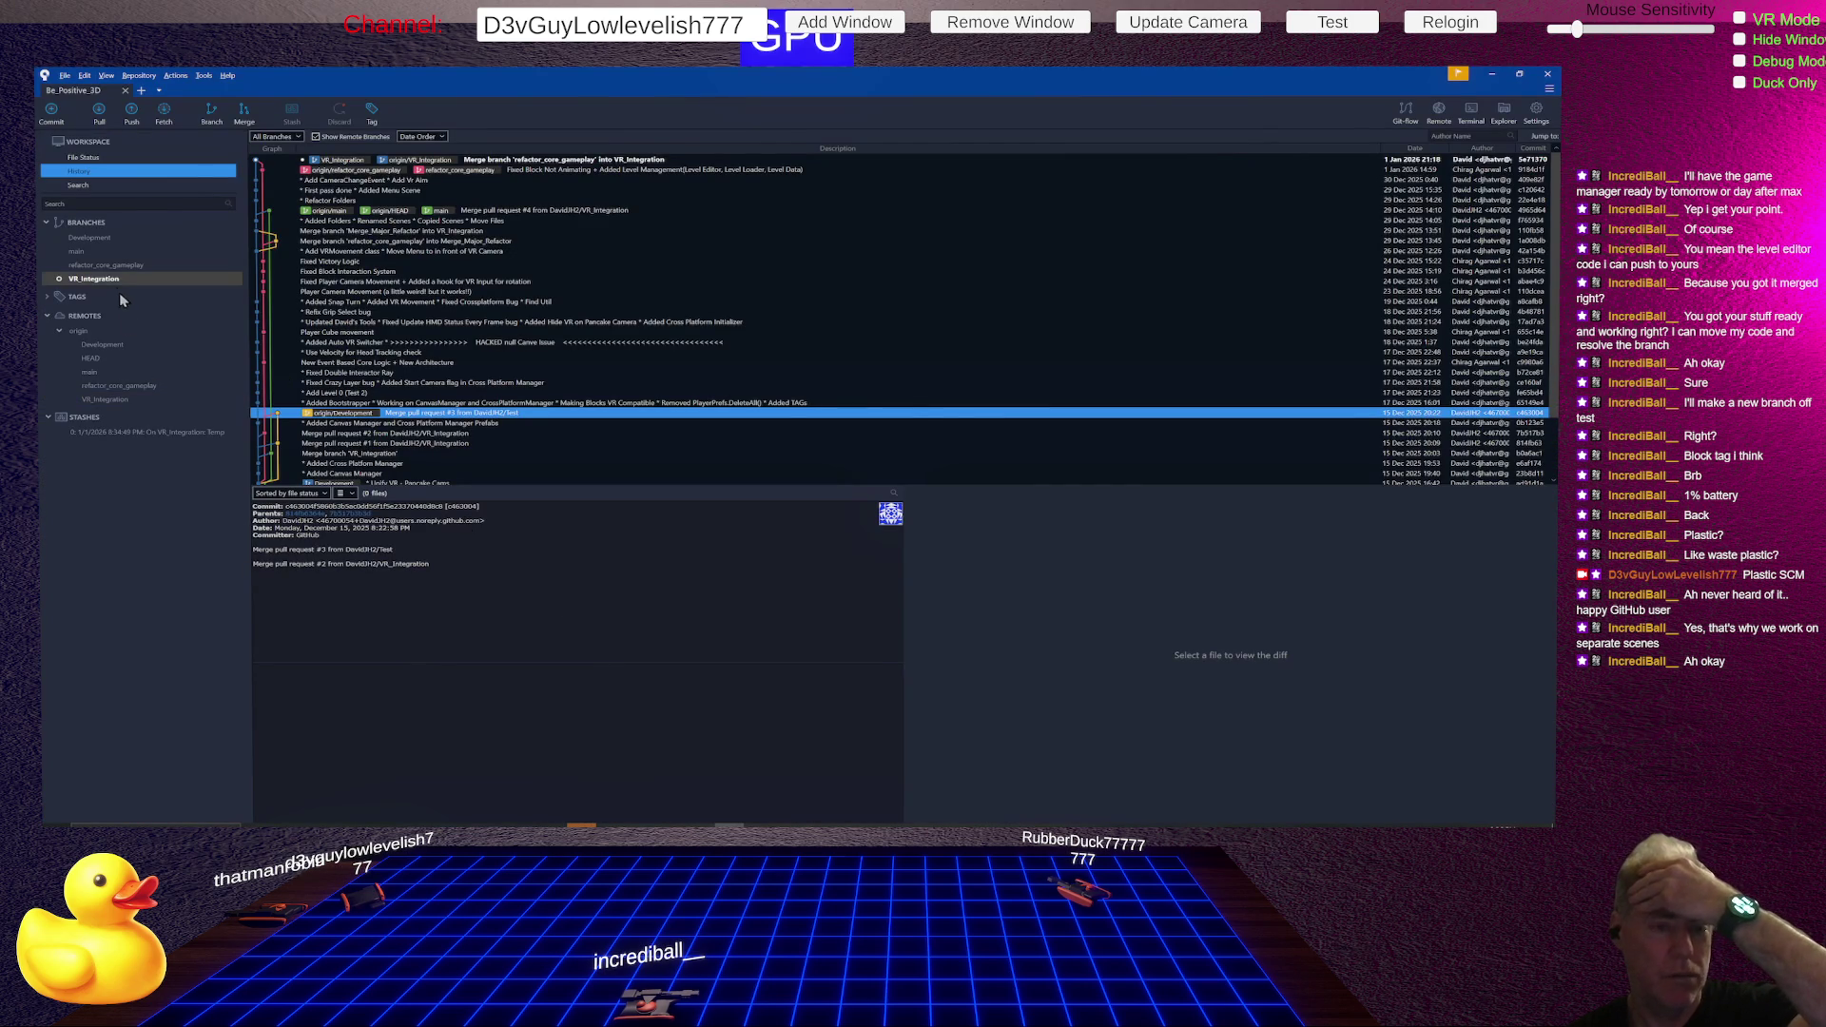
# - Select the VR_Integration head commit to see its details and 52 changed files
pyautogui.click(109, 280)
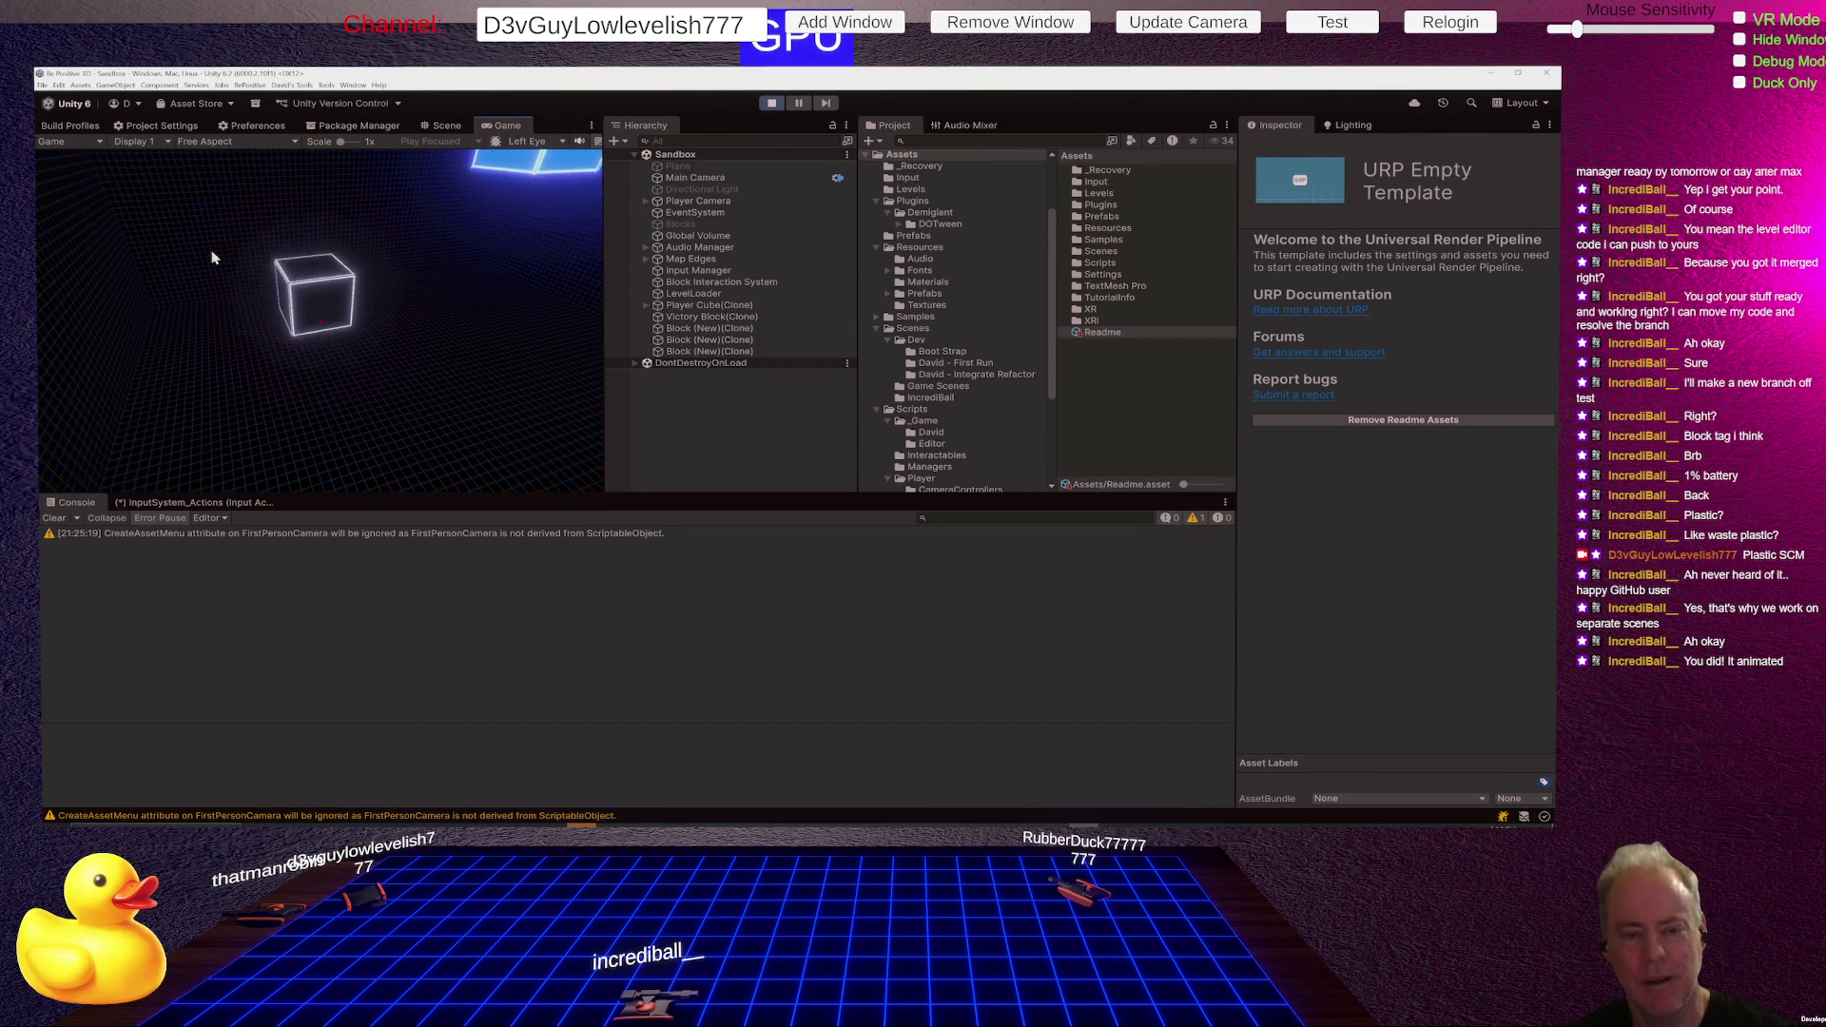
# - Stop the game, open Sandbox (Refactor) from David - Integrate Refactor, and play it
pyautogui.click(771, 102)
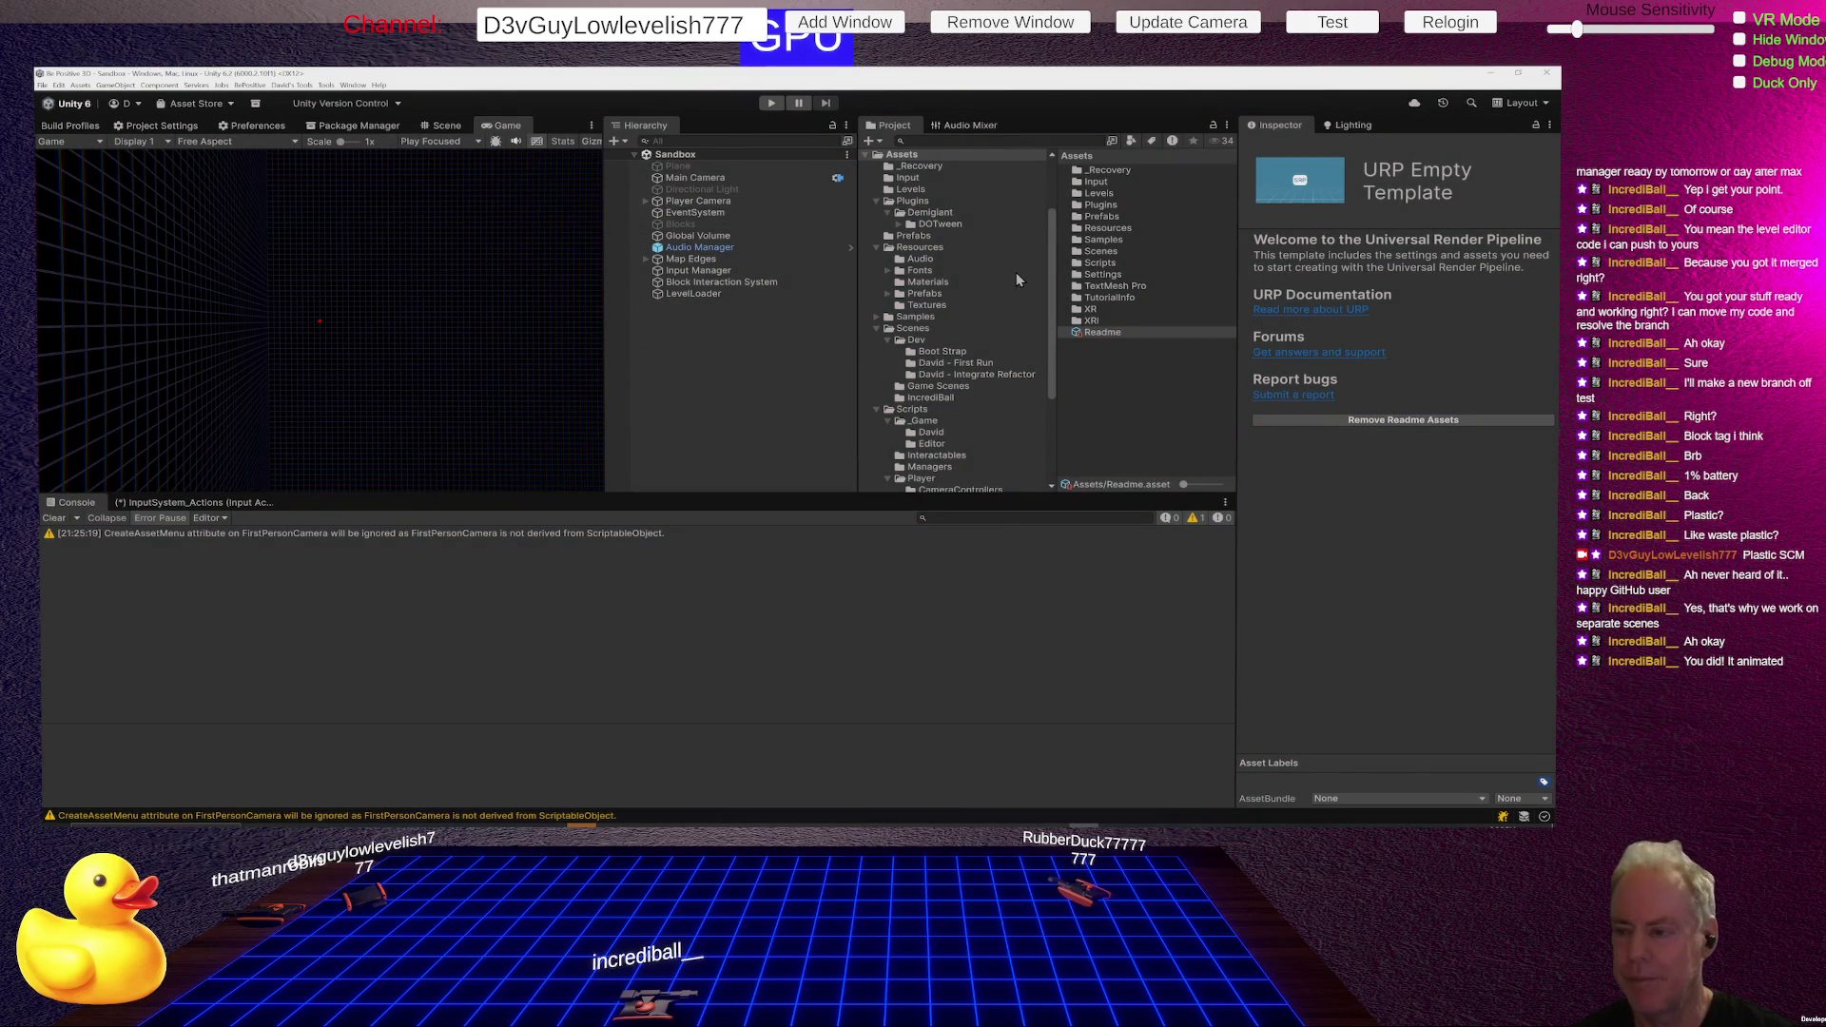
pyautogui.click(982, 374)
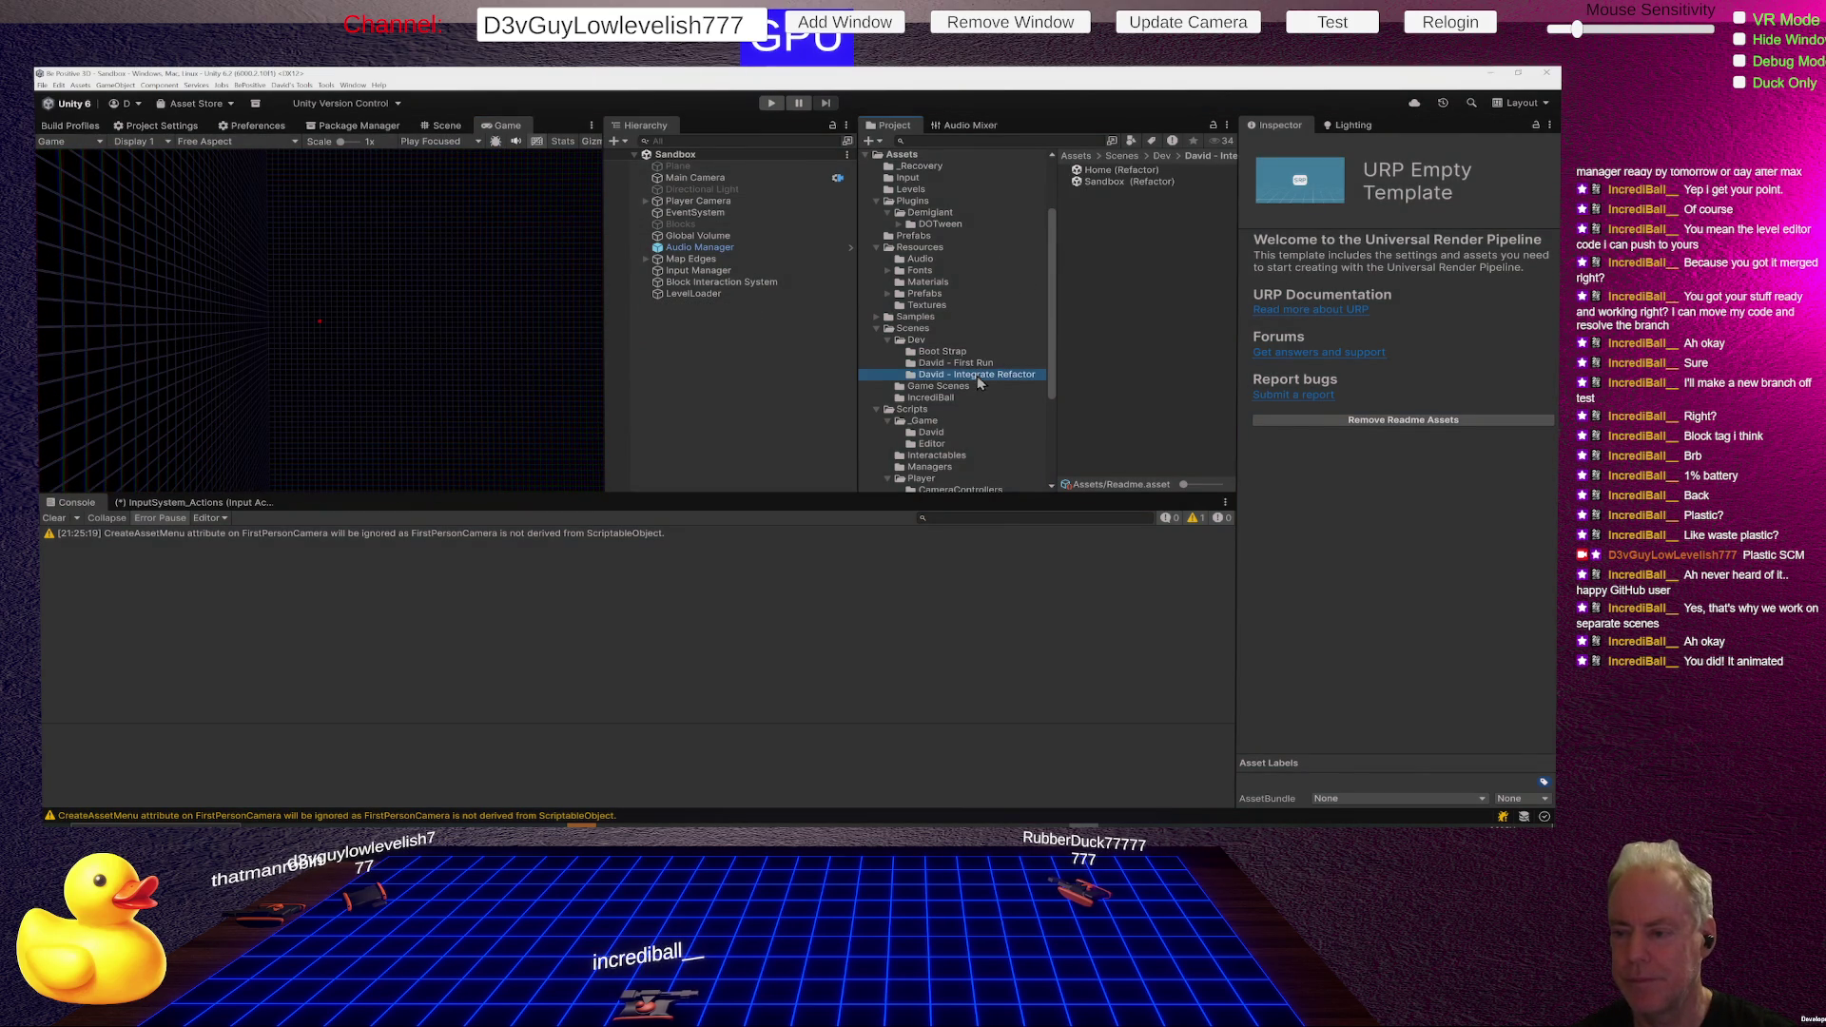
pyautogui.click(1115, 182)
pyautogui.doubleClick(1115, 183)
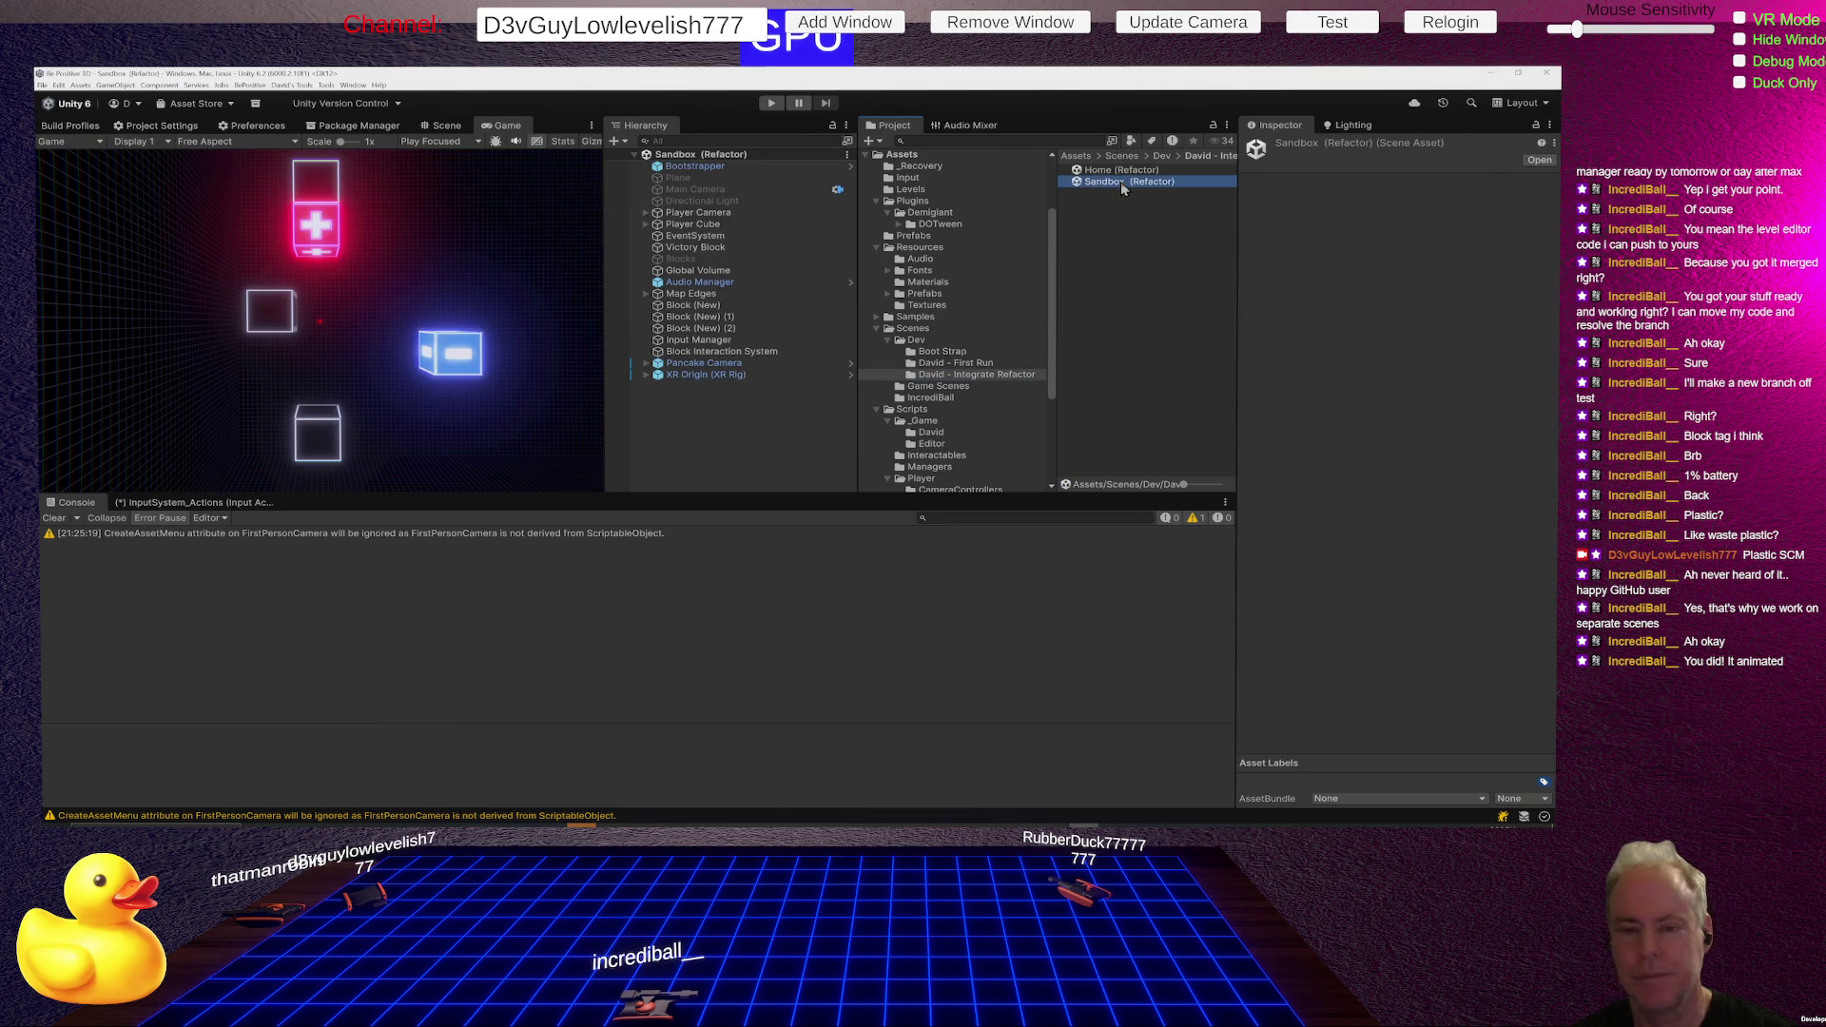
pyautogui.click(507, 372)
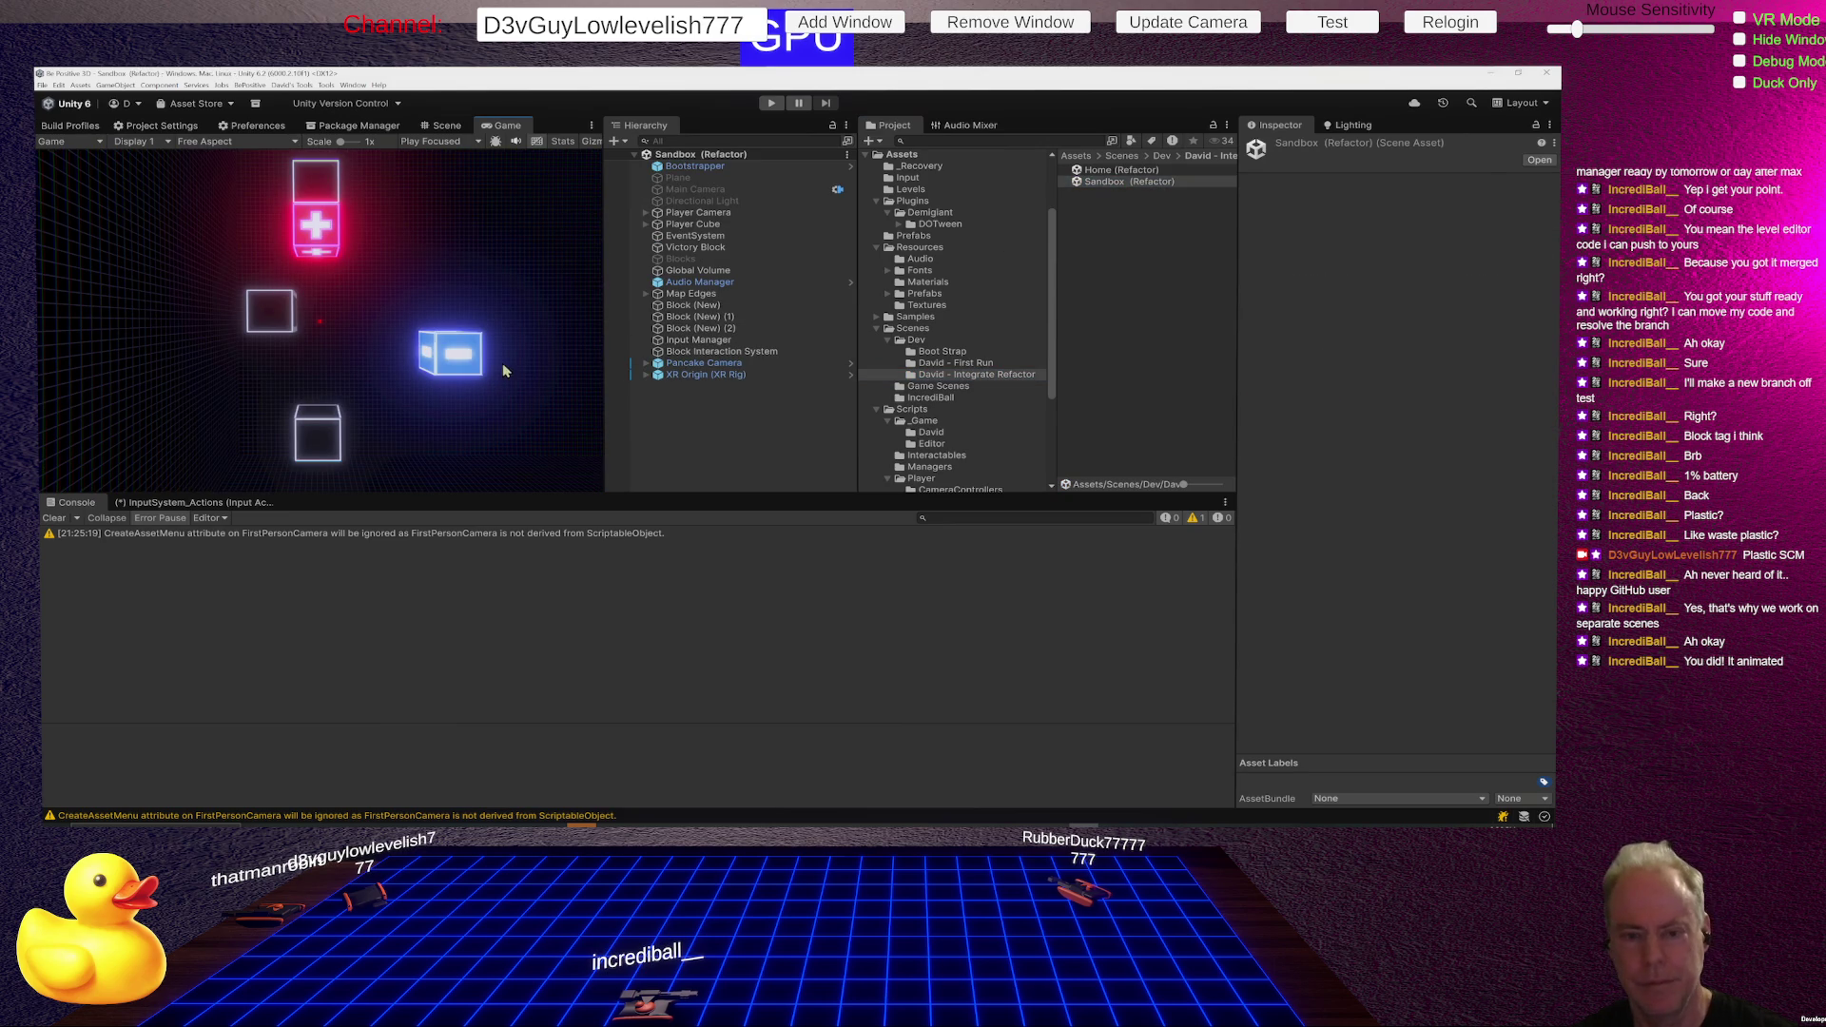
pyautogui.click(775, 103)
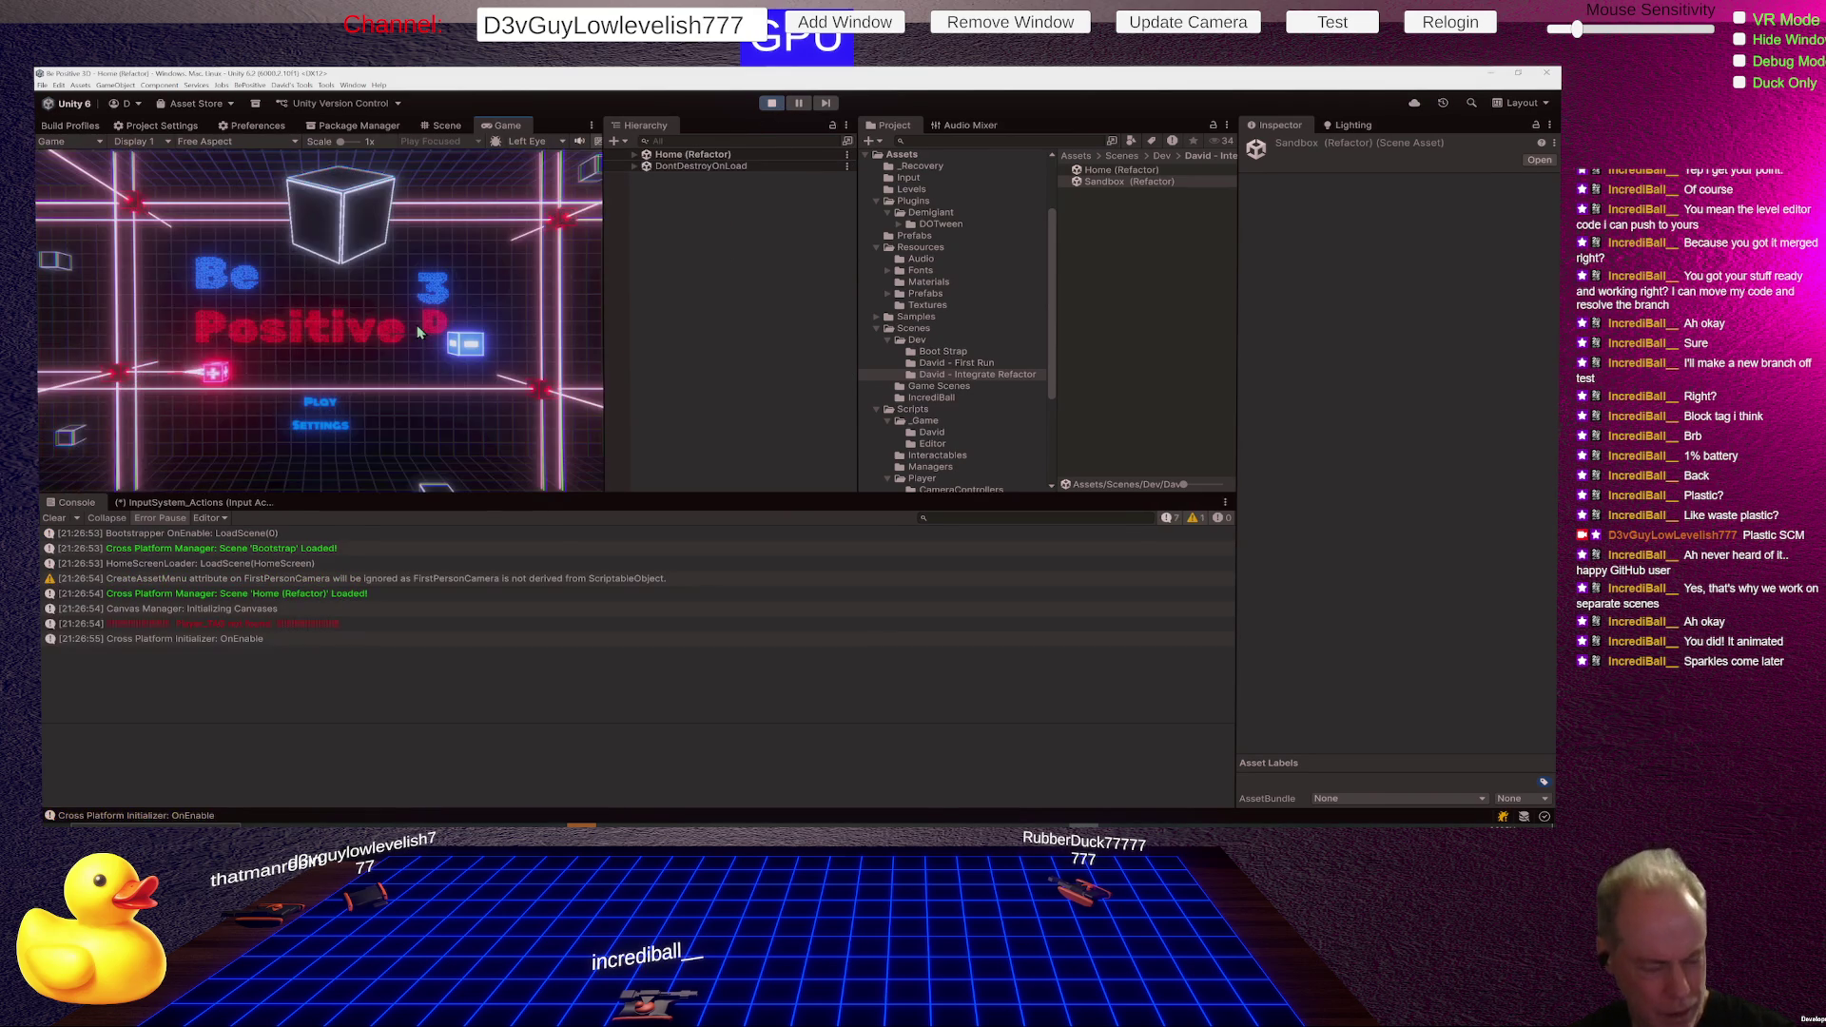
# - Start the Sandbox (Refactor) game, pause and resume it twice, then stop the play-test
pyautogui.click(342, 404)
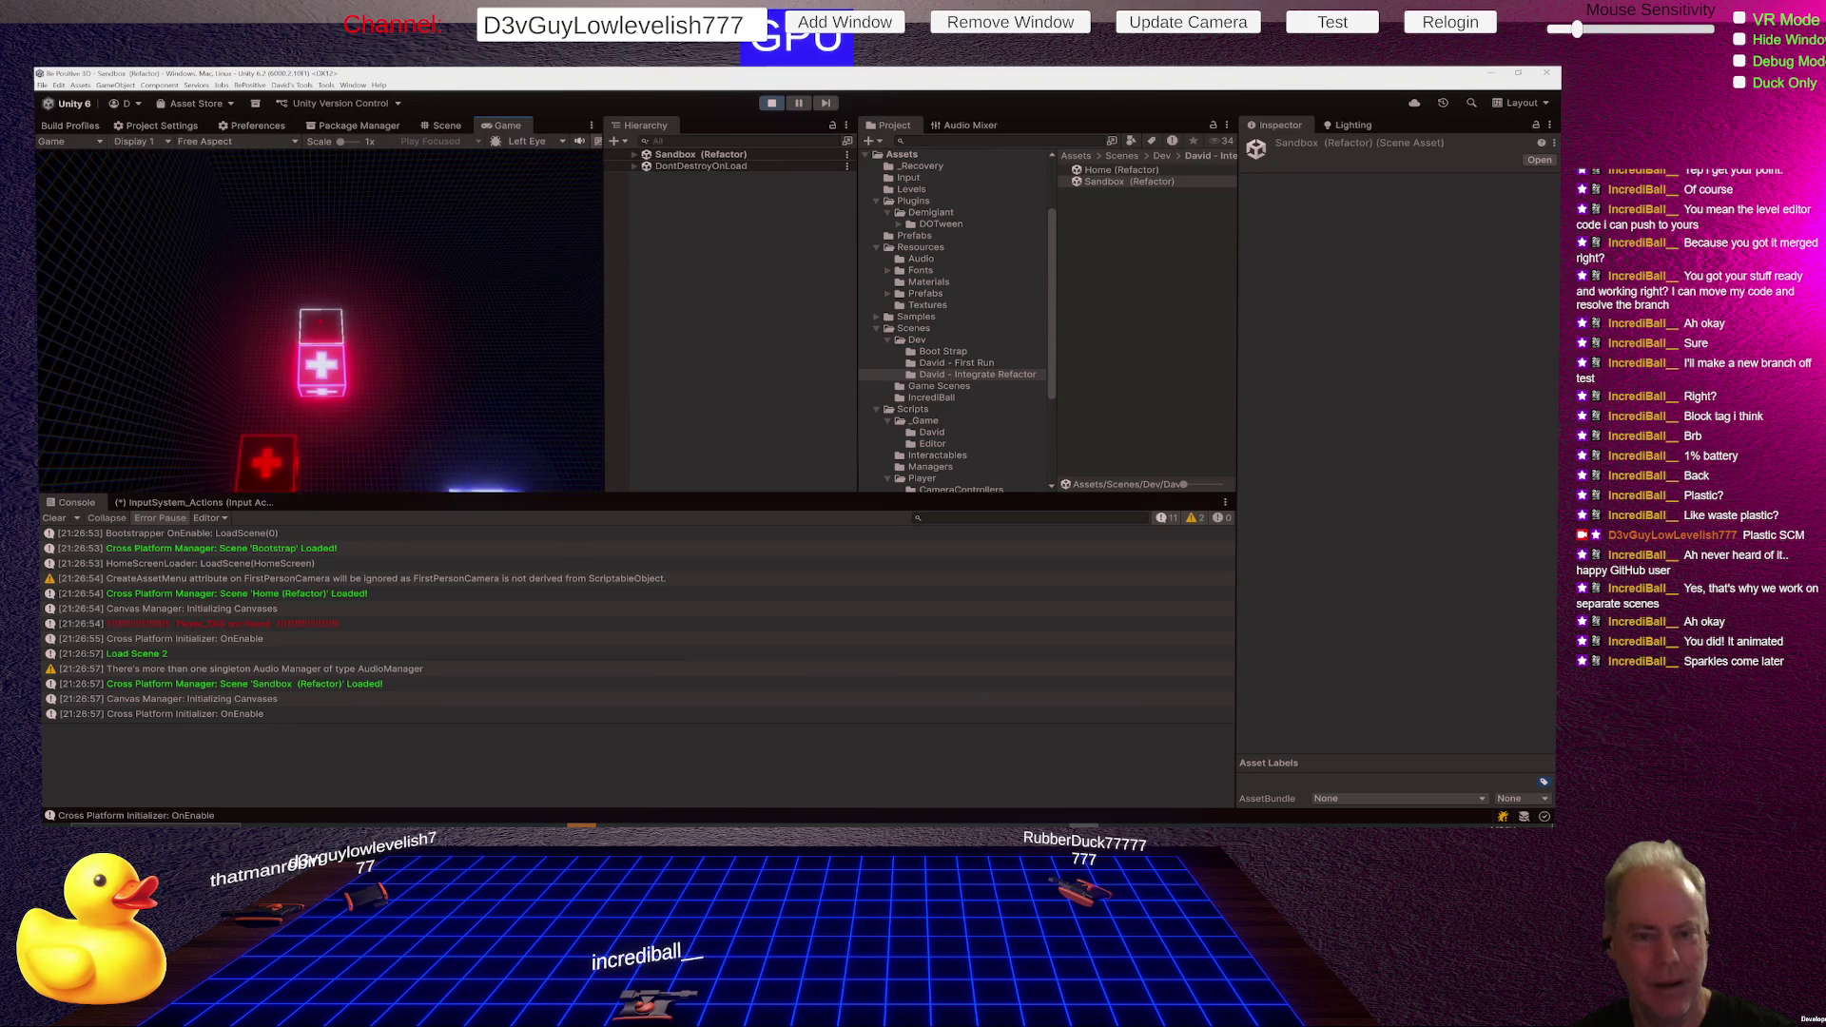
pyautogui.press('Escape')
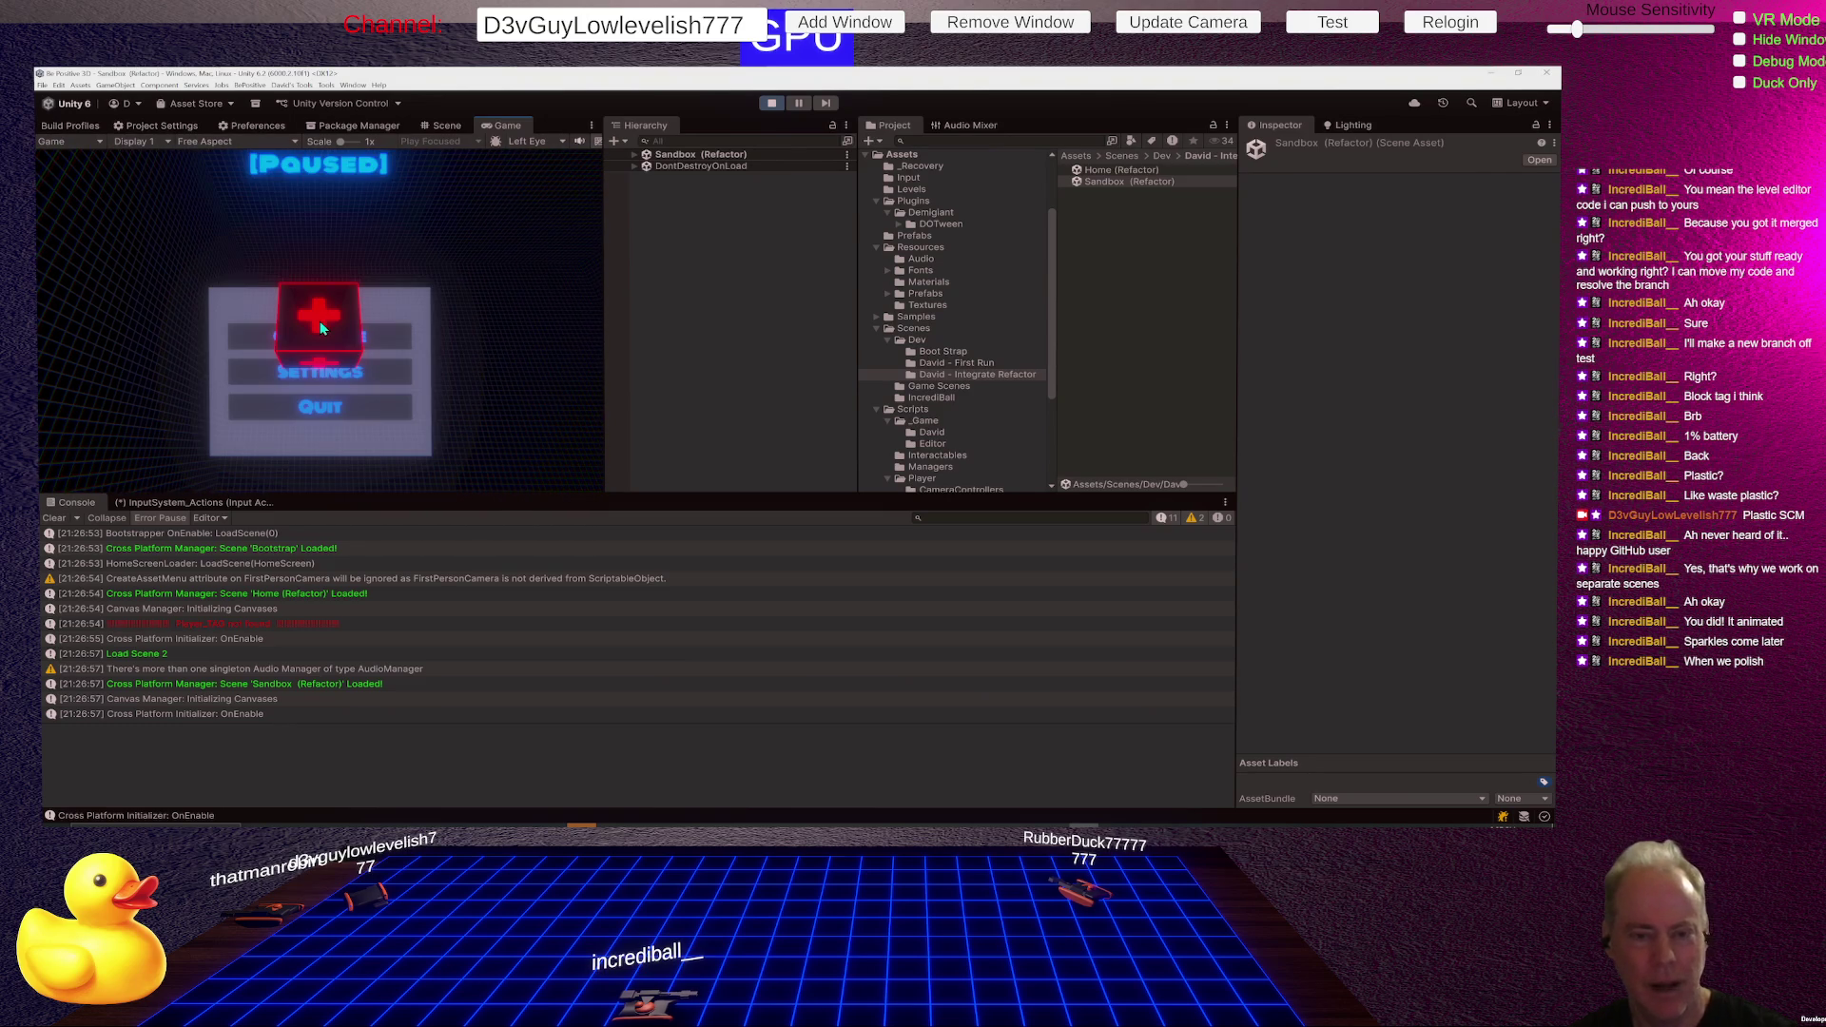
pyautogui.click(319, 327)
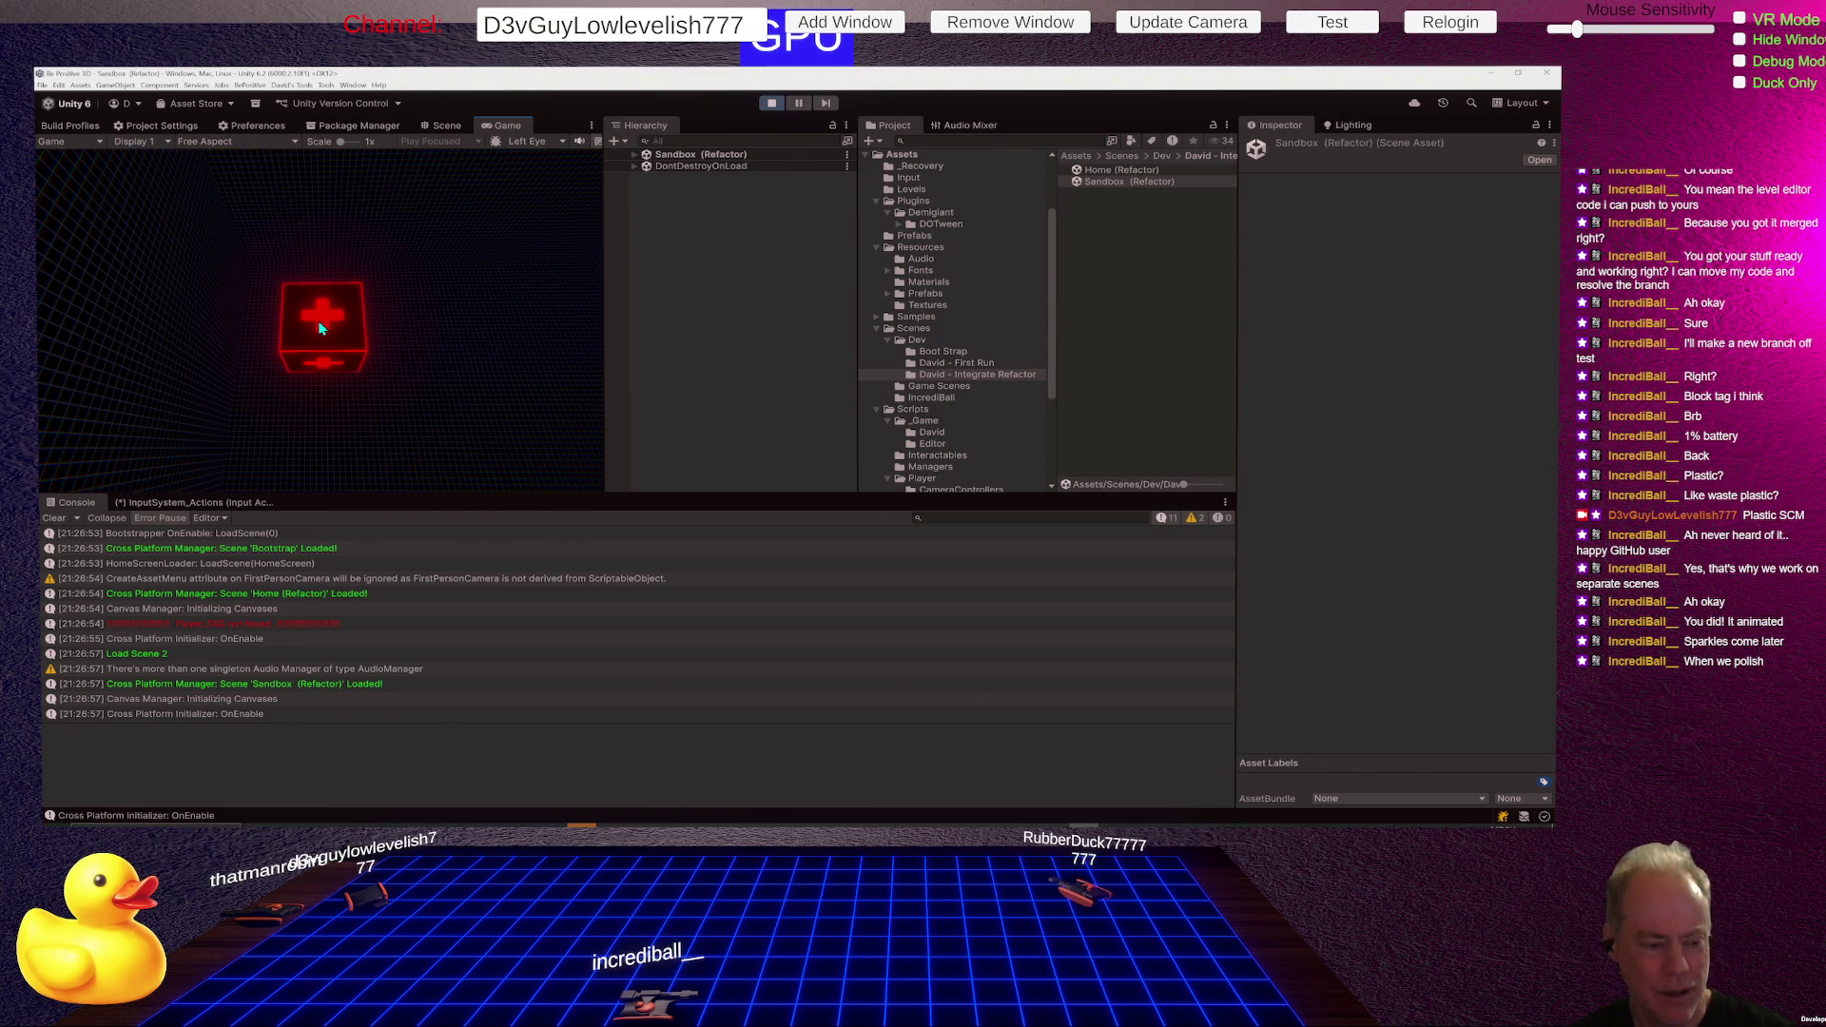
pyautogui.press('Escape')
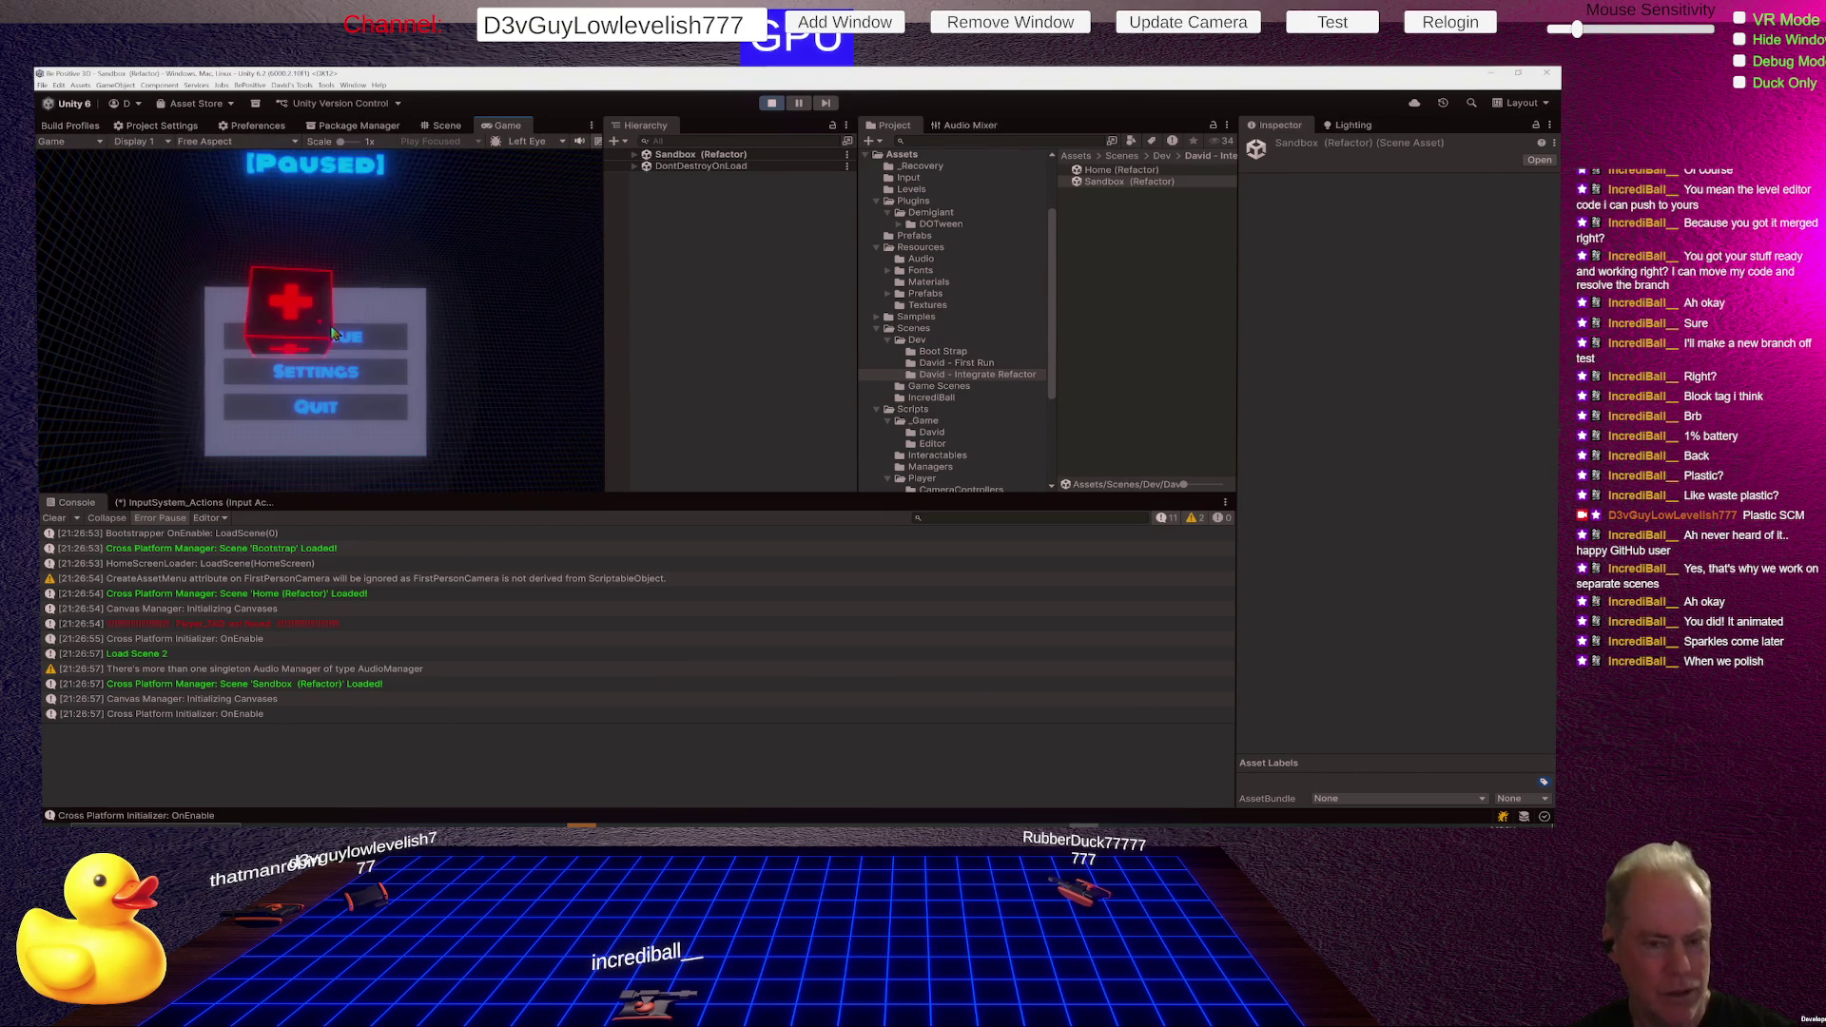
pyautogui.press('Escape')
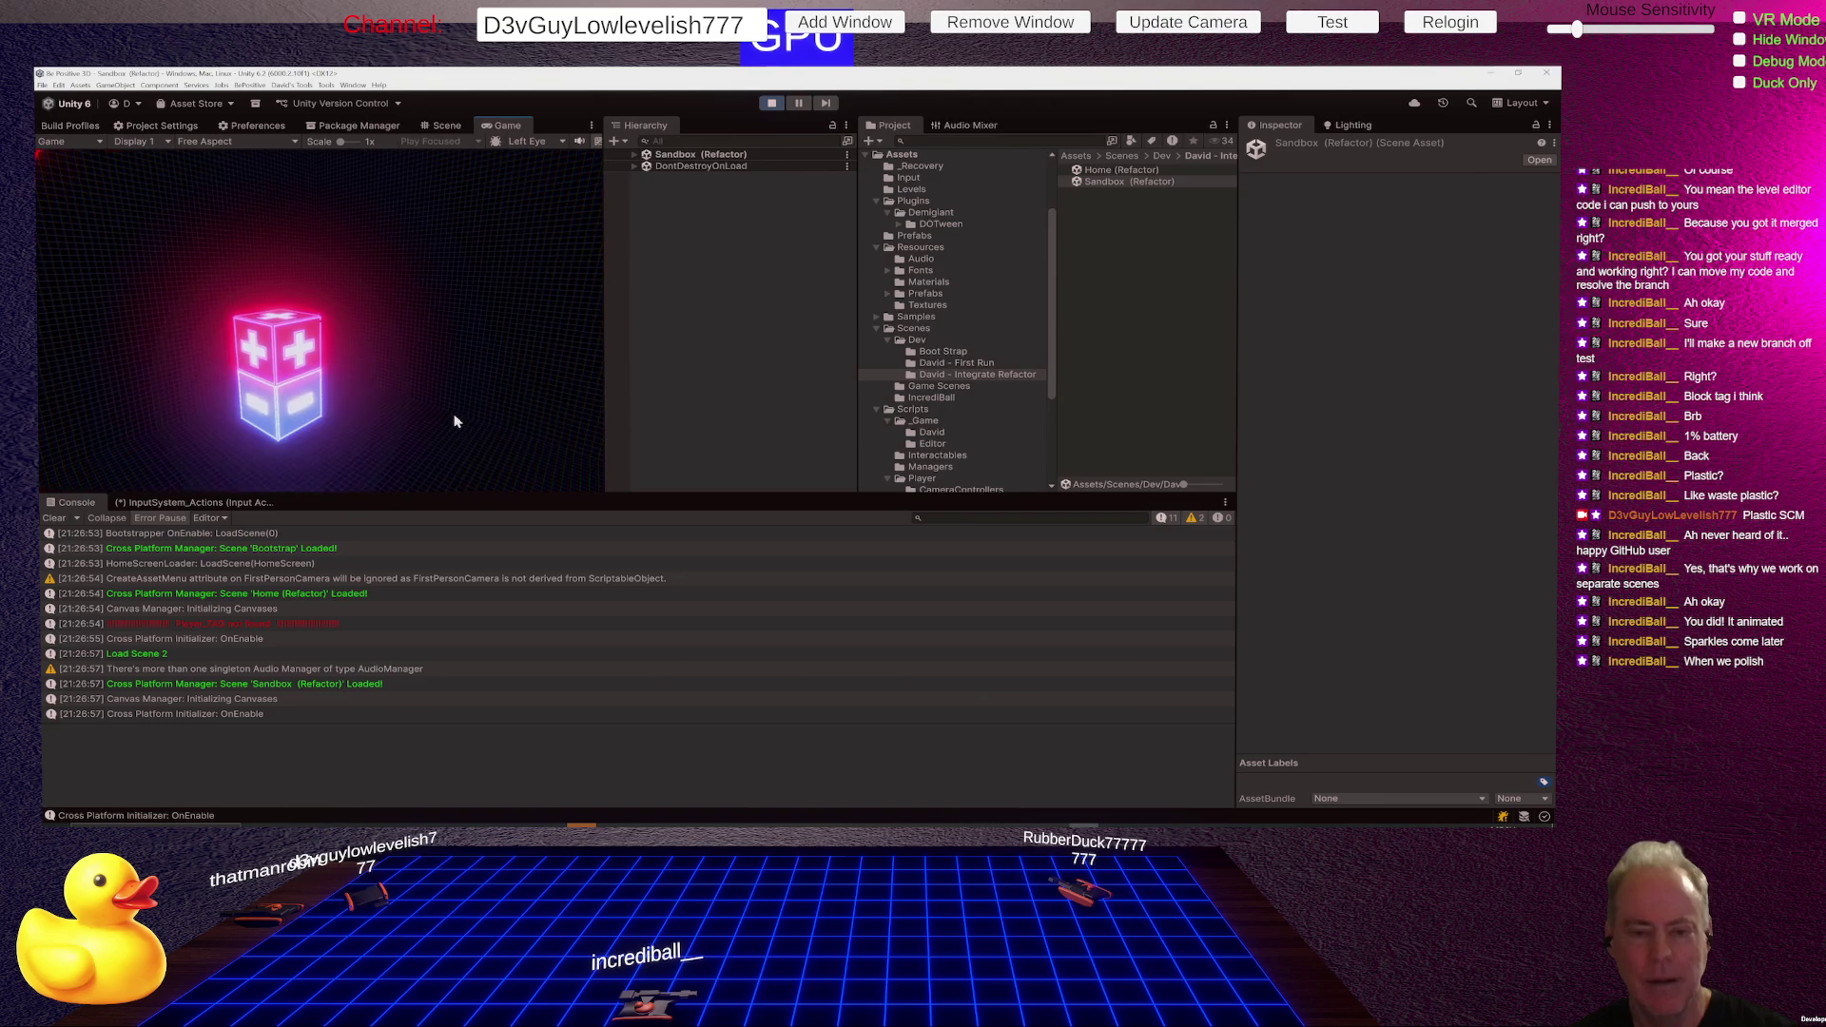
pyautogui.click(689, 317)
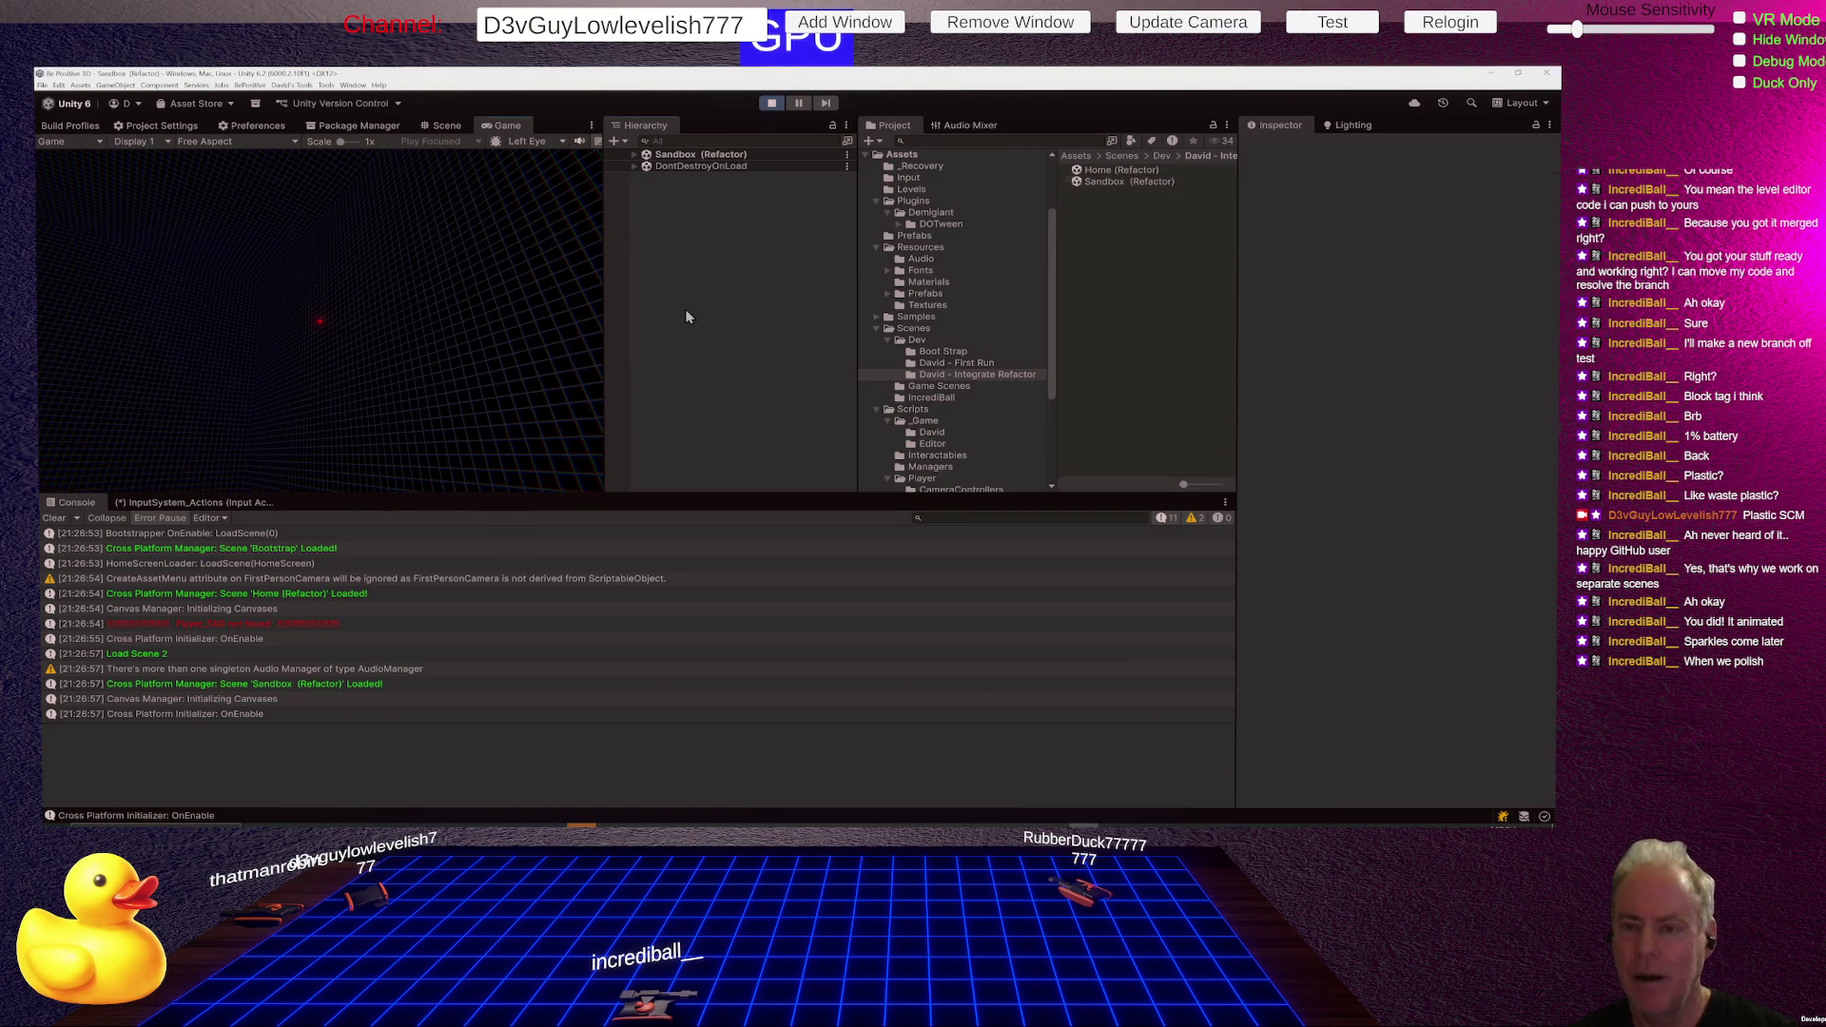
pyautogui.click(772, 103)
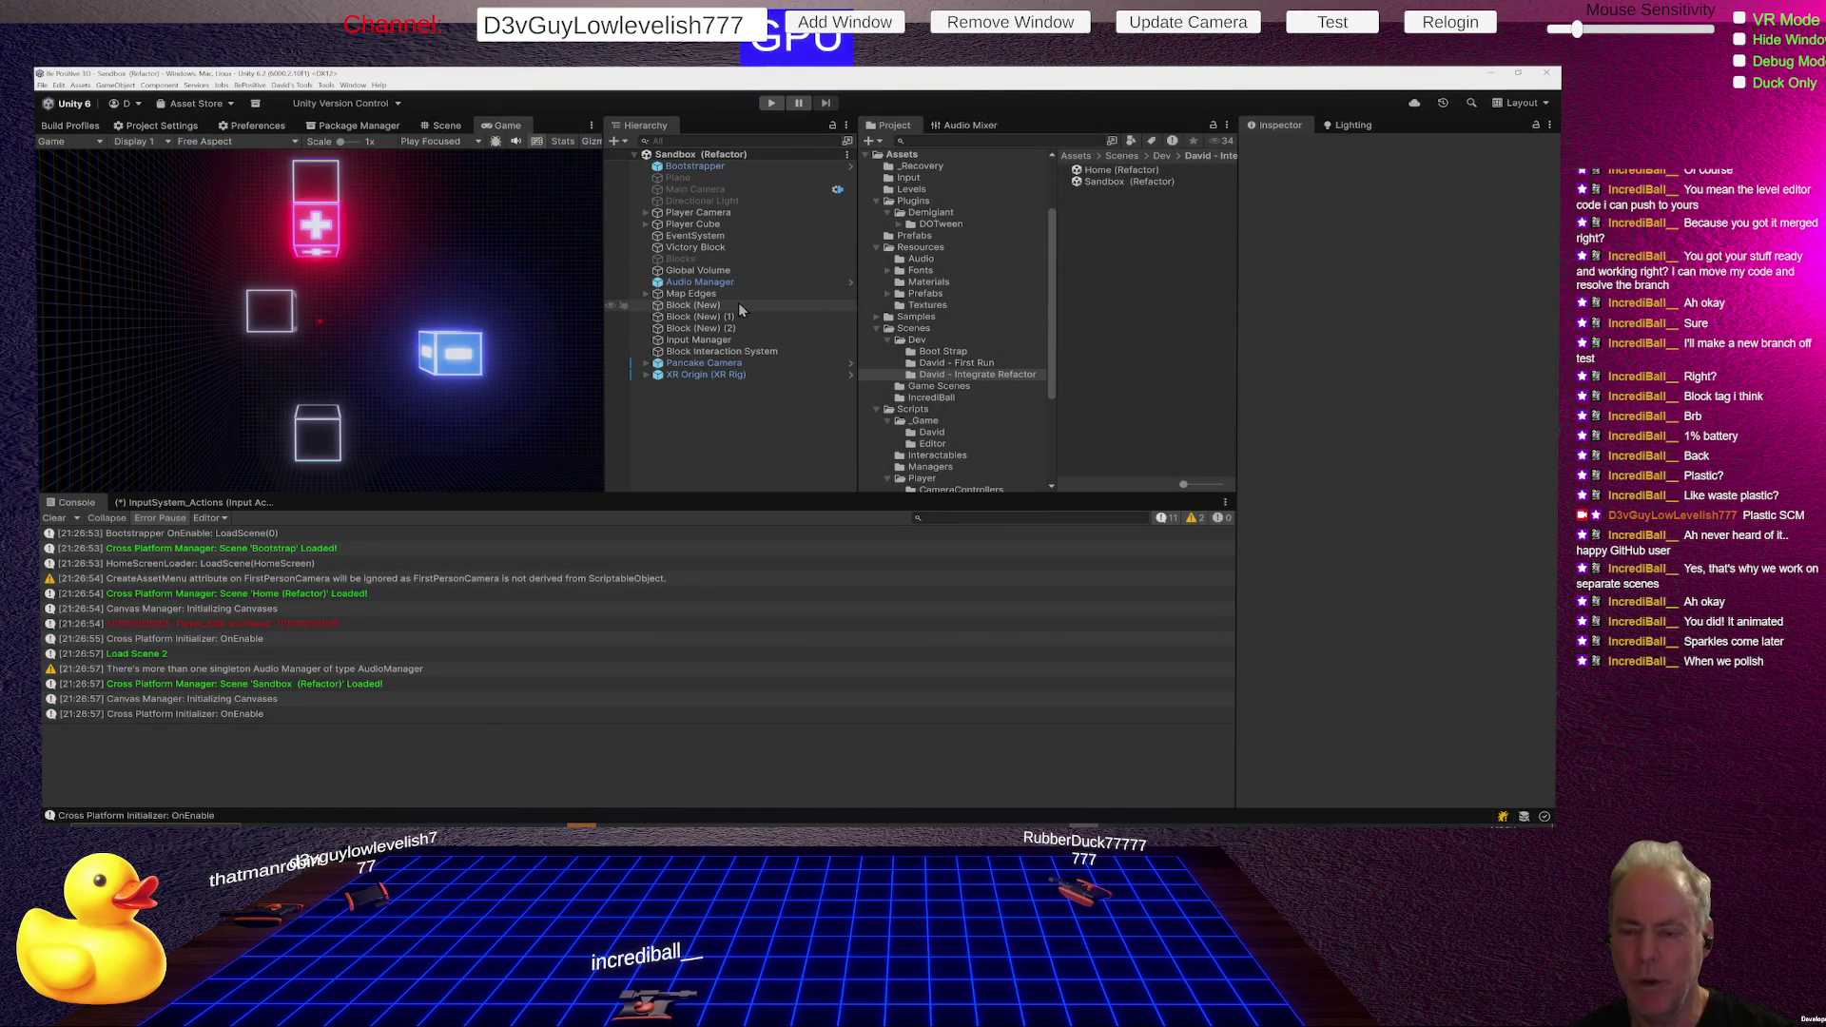
# - Inspect Block (New) (1)'s transform, Block State and Block Animation, then show the IncrediBall scenes
pyautogui.click(680, 318)
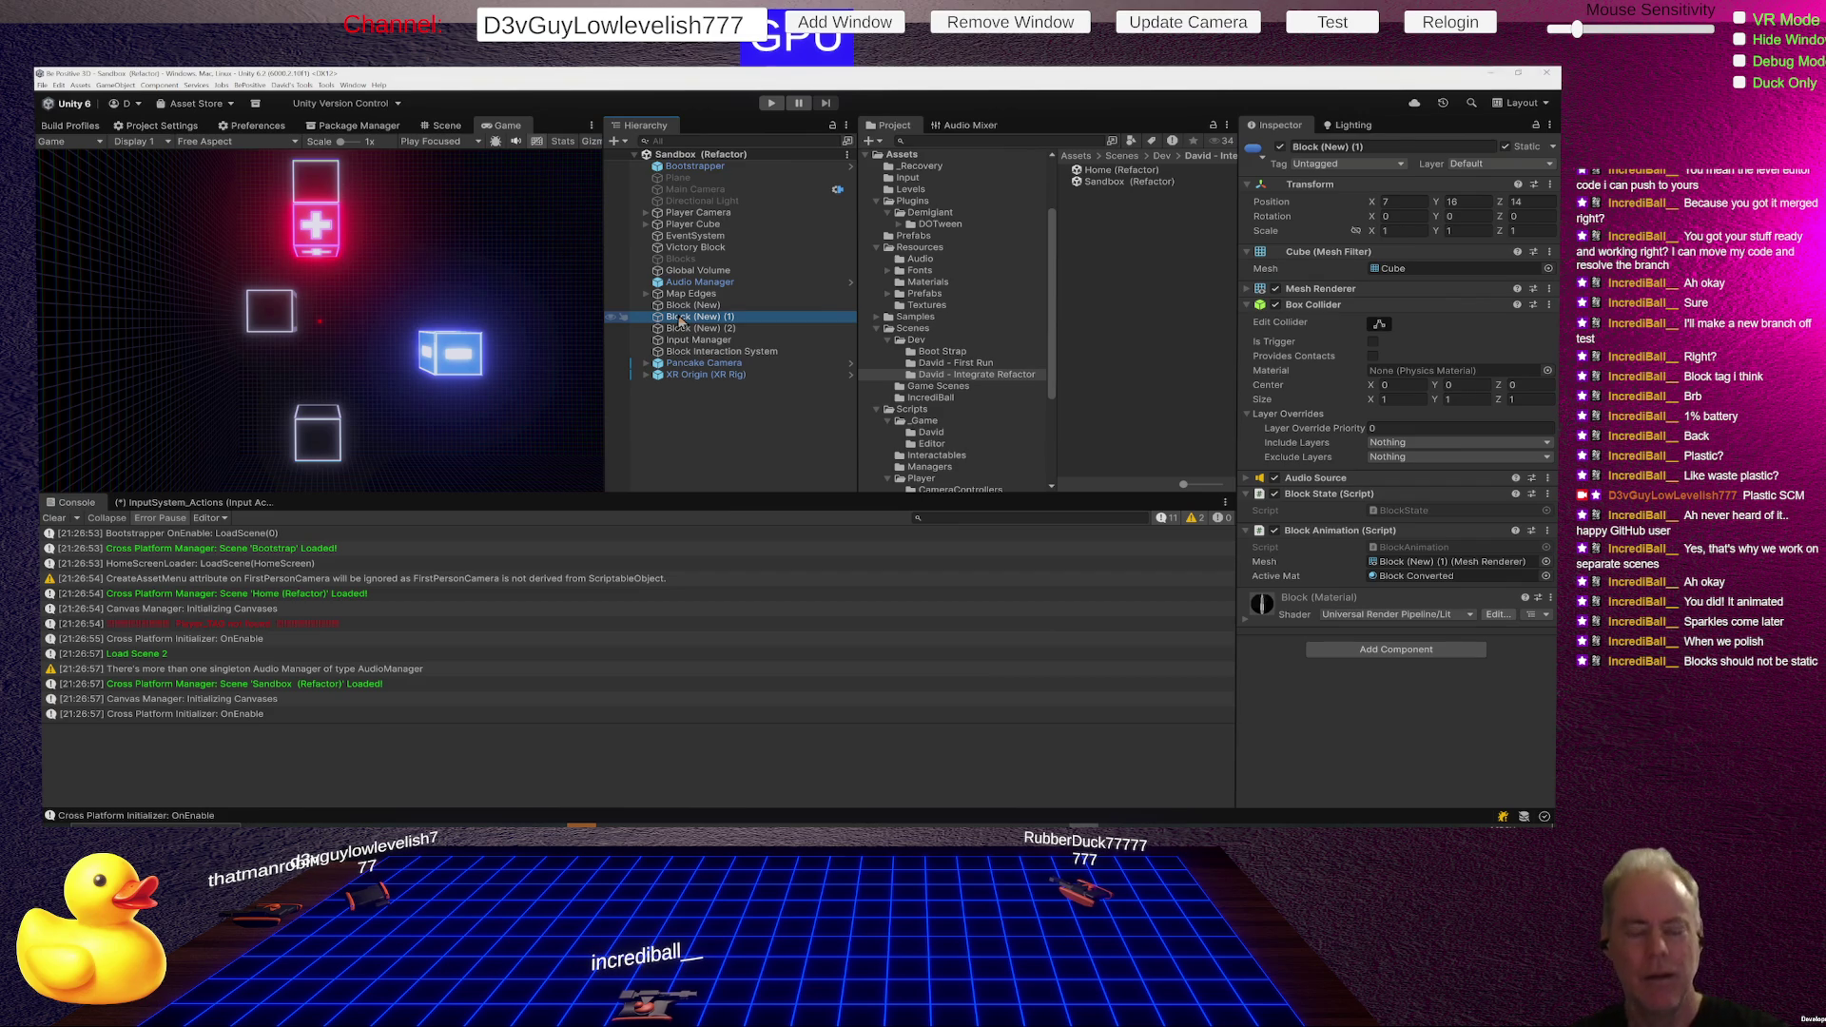
pyautogui.click(440, 337)
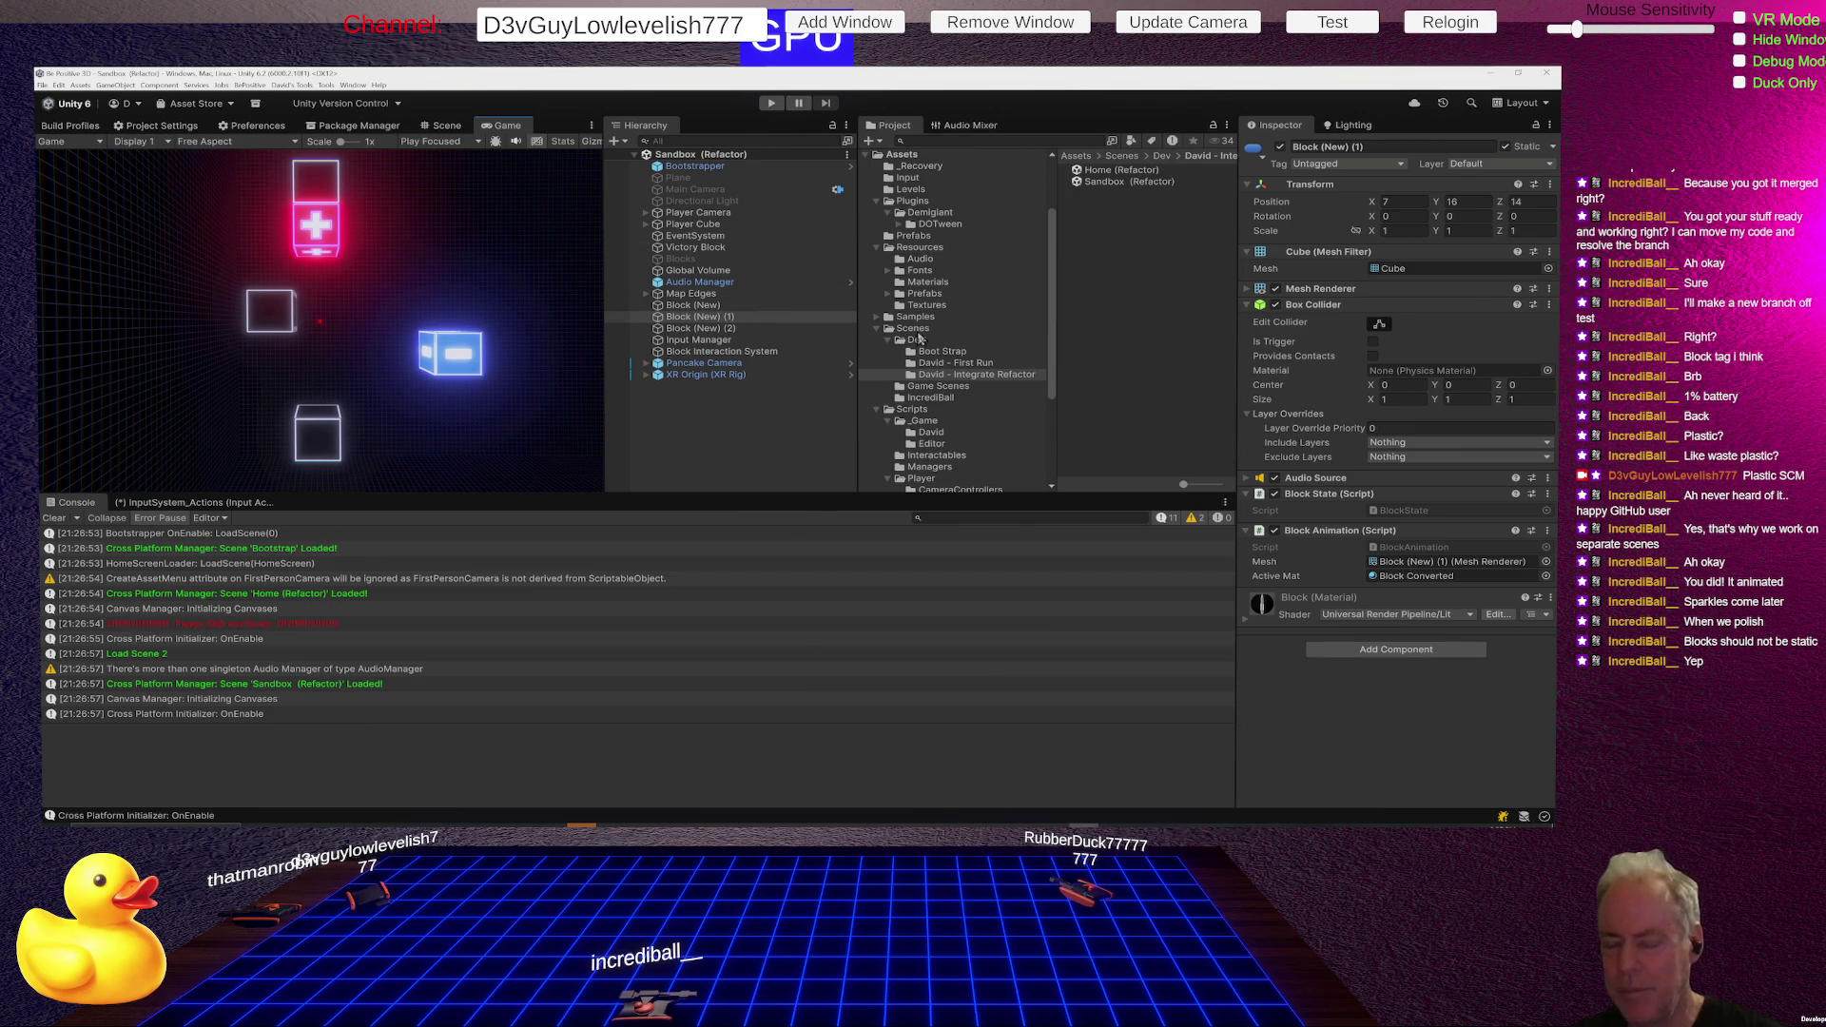
pyautogui.click(942, 399)
# - Open the original IncrediBall Sandbox scene, expand its Map Edges quads, and run a brief play-test
pyautogui.doubleClick(1111, 170)
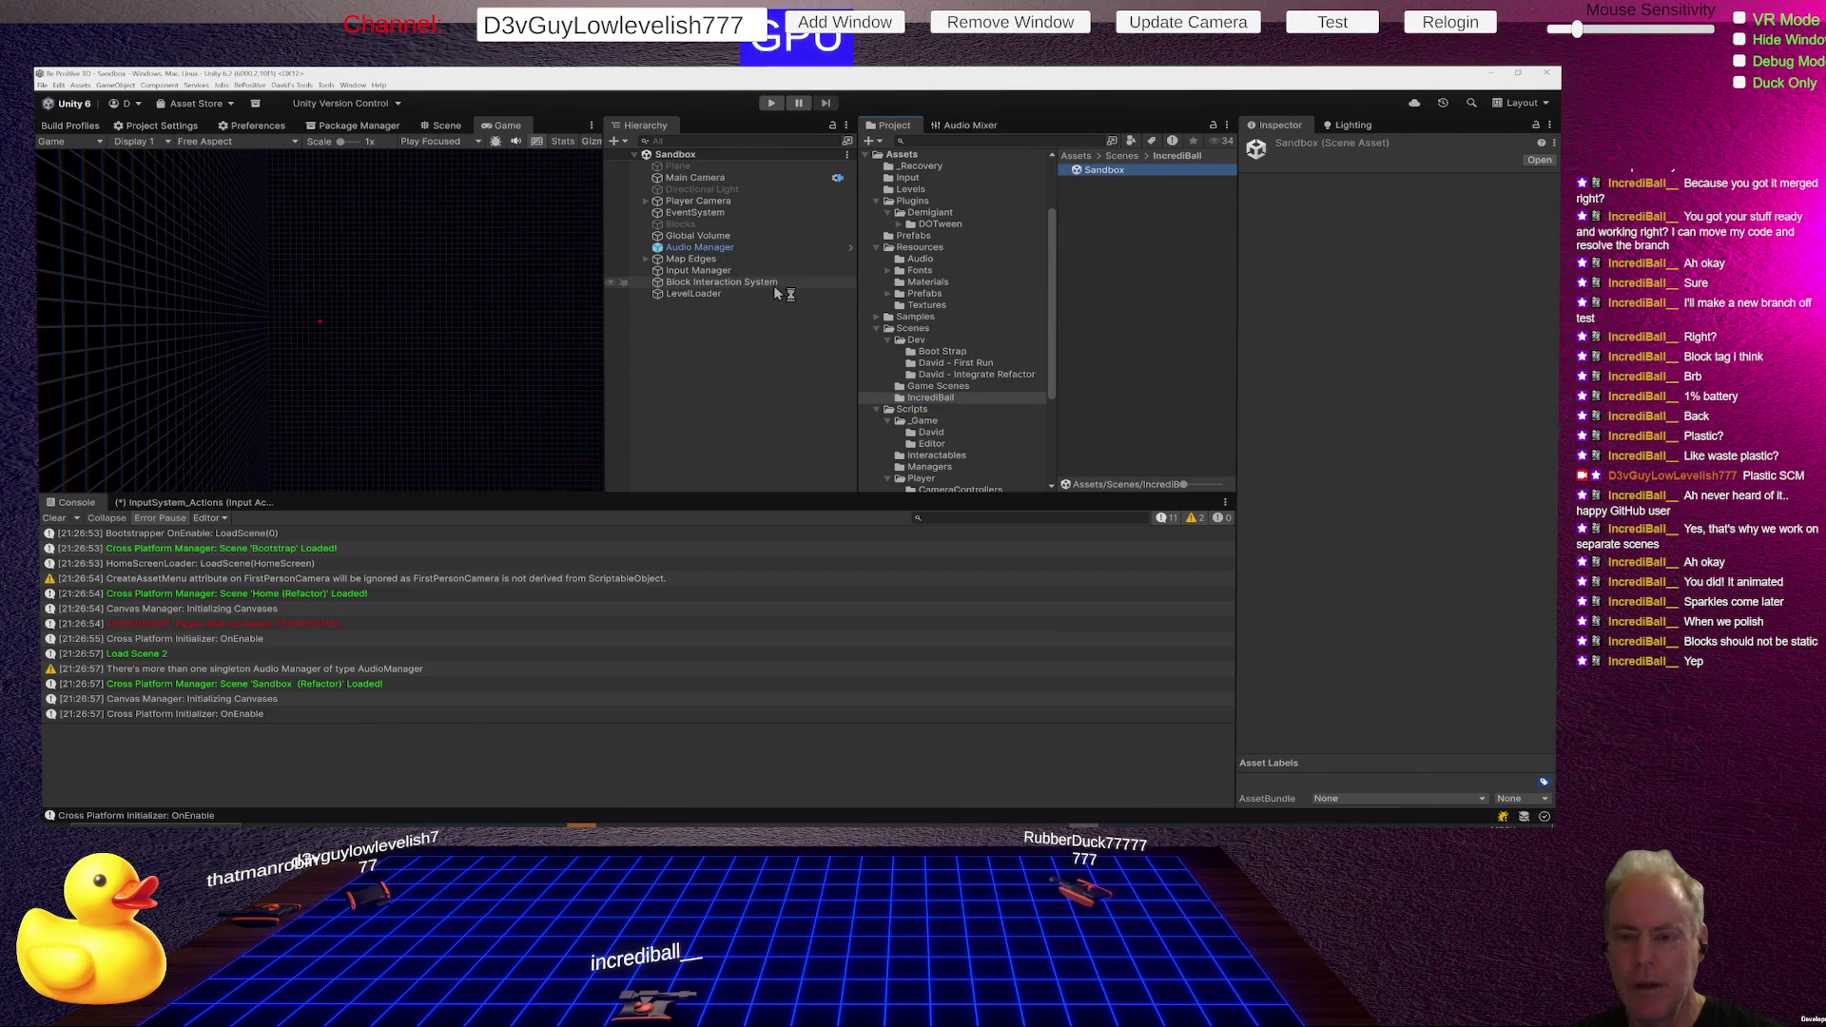
pyautogui.click(646, 259)
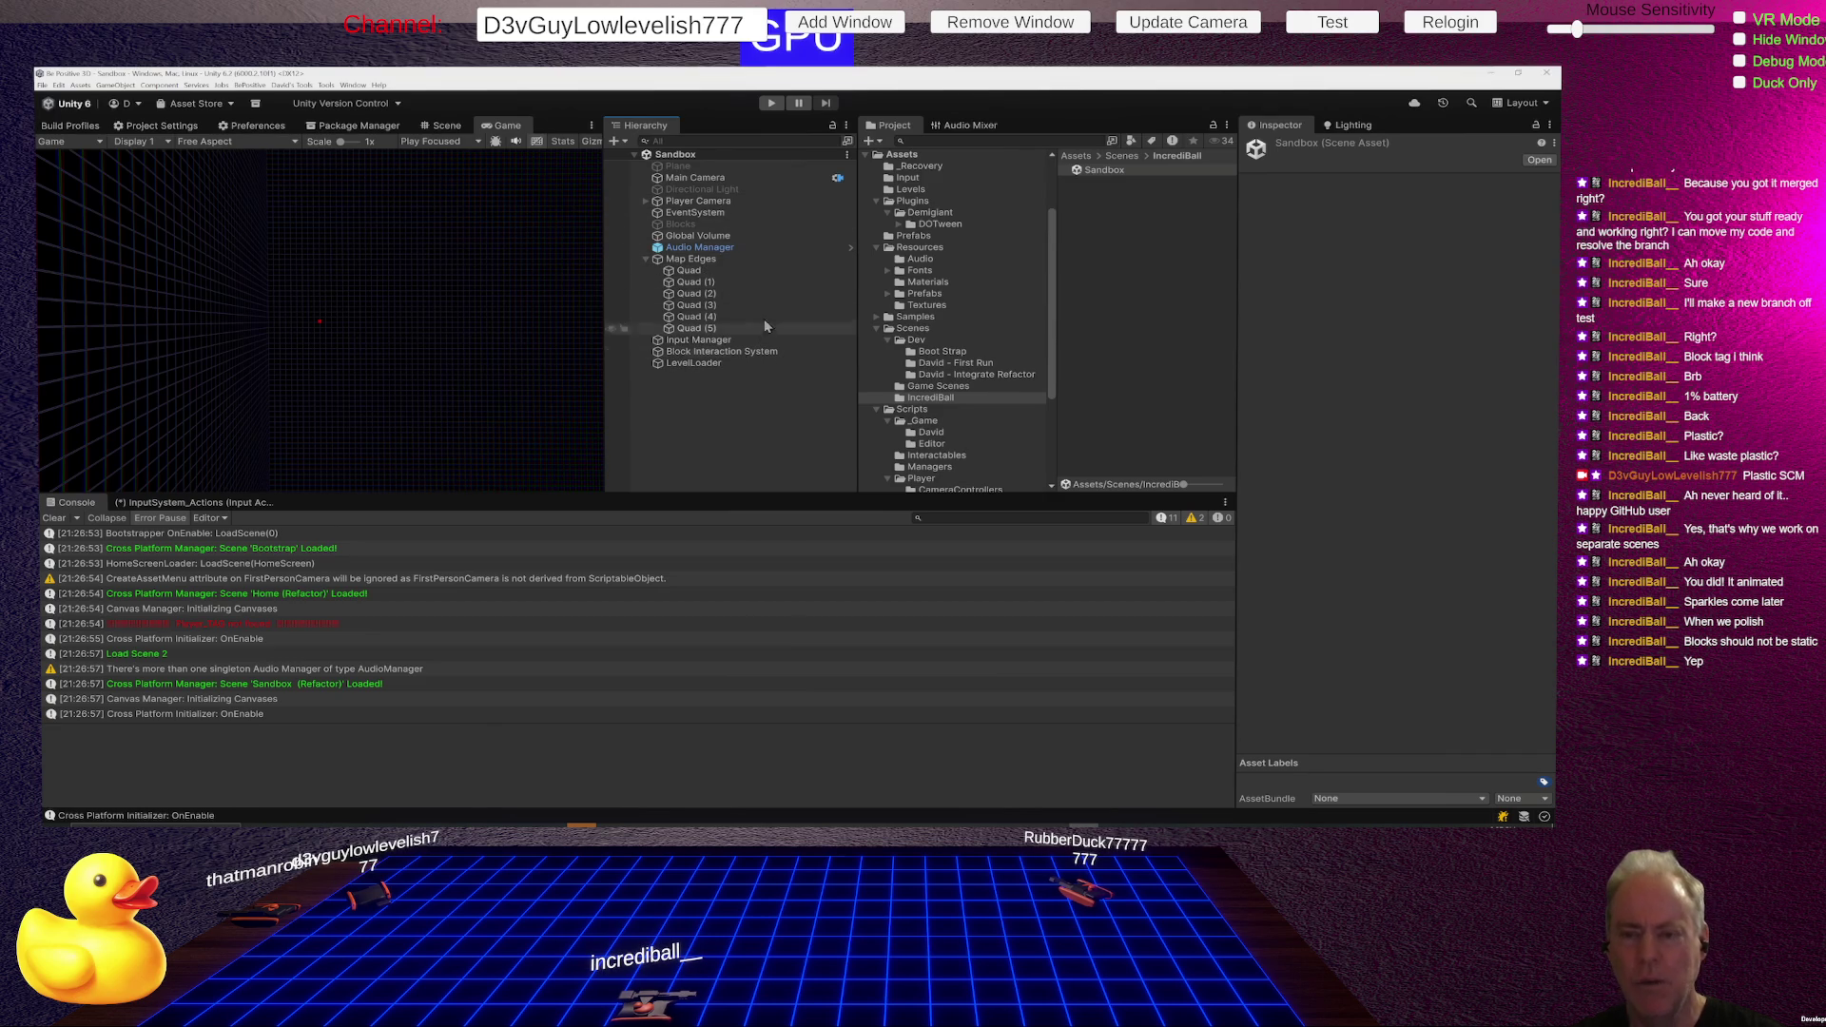
pyautogui.click(771, 104)
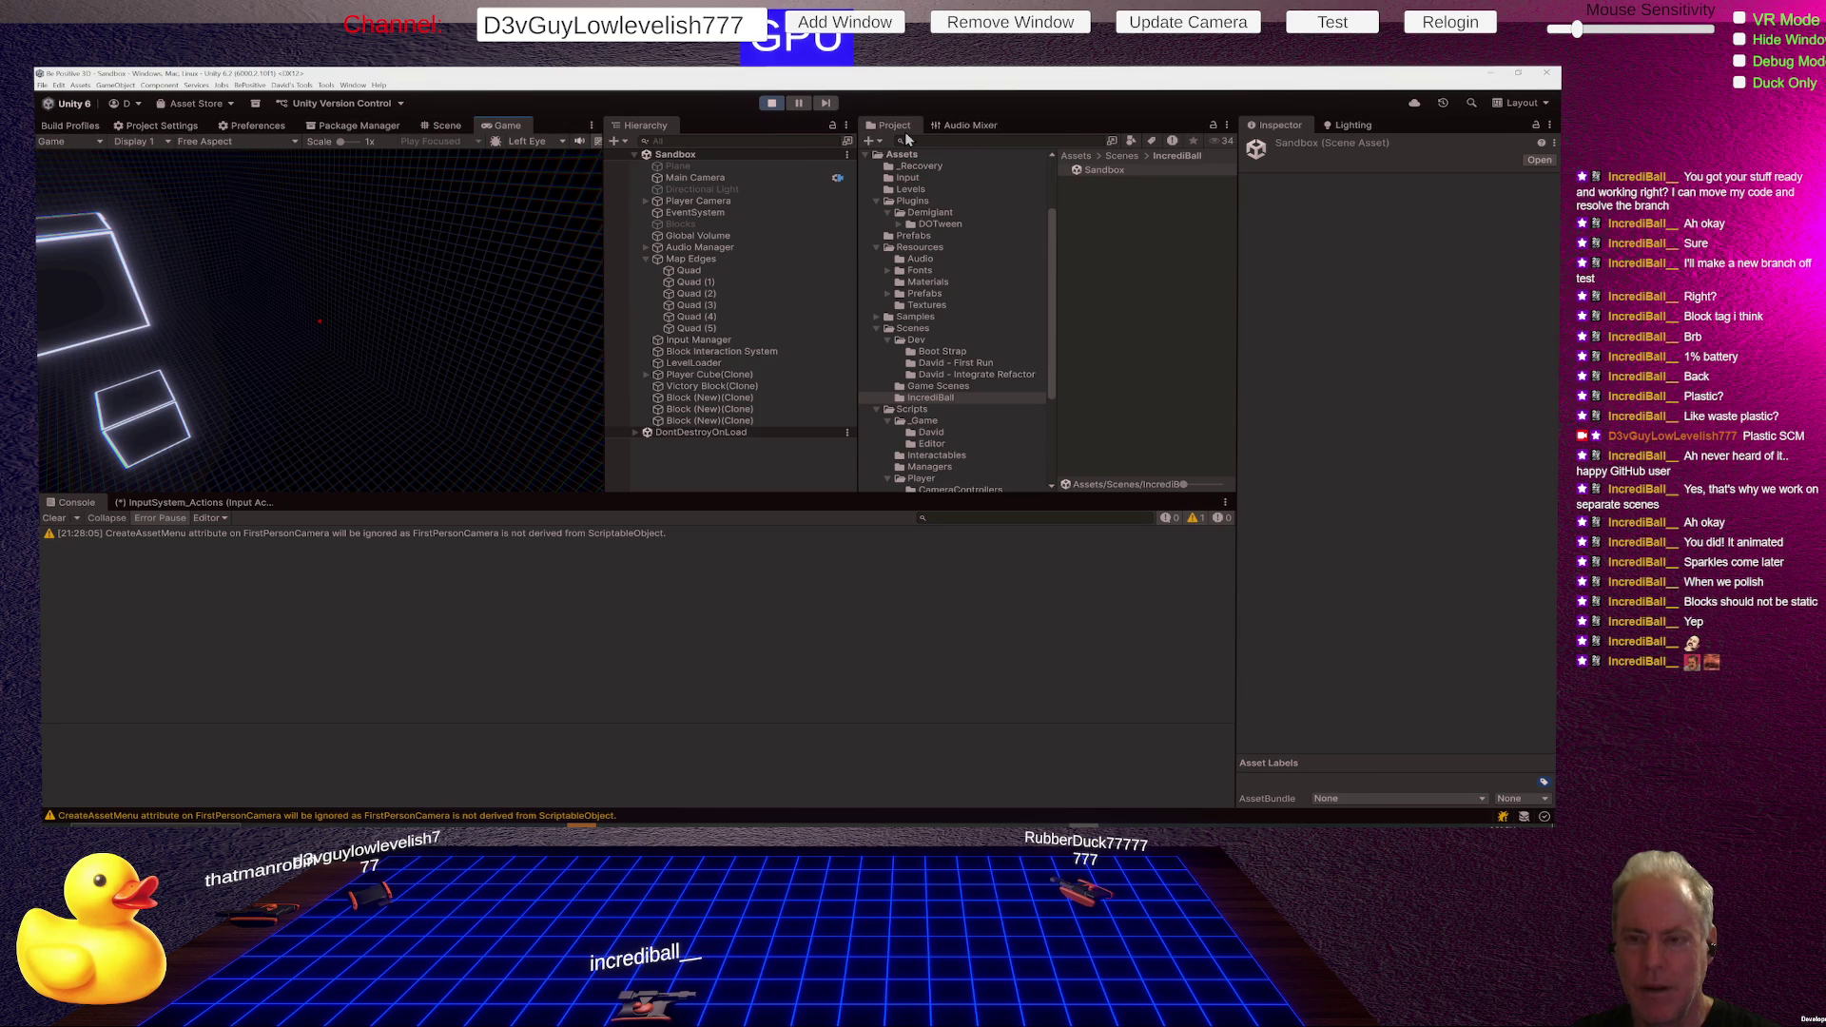
pyautogui.click(775, 105)
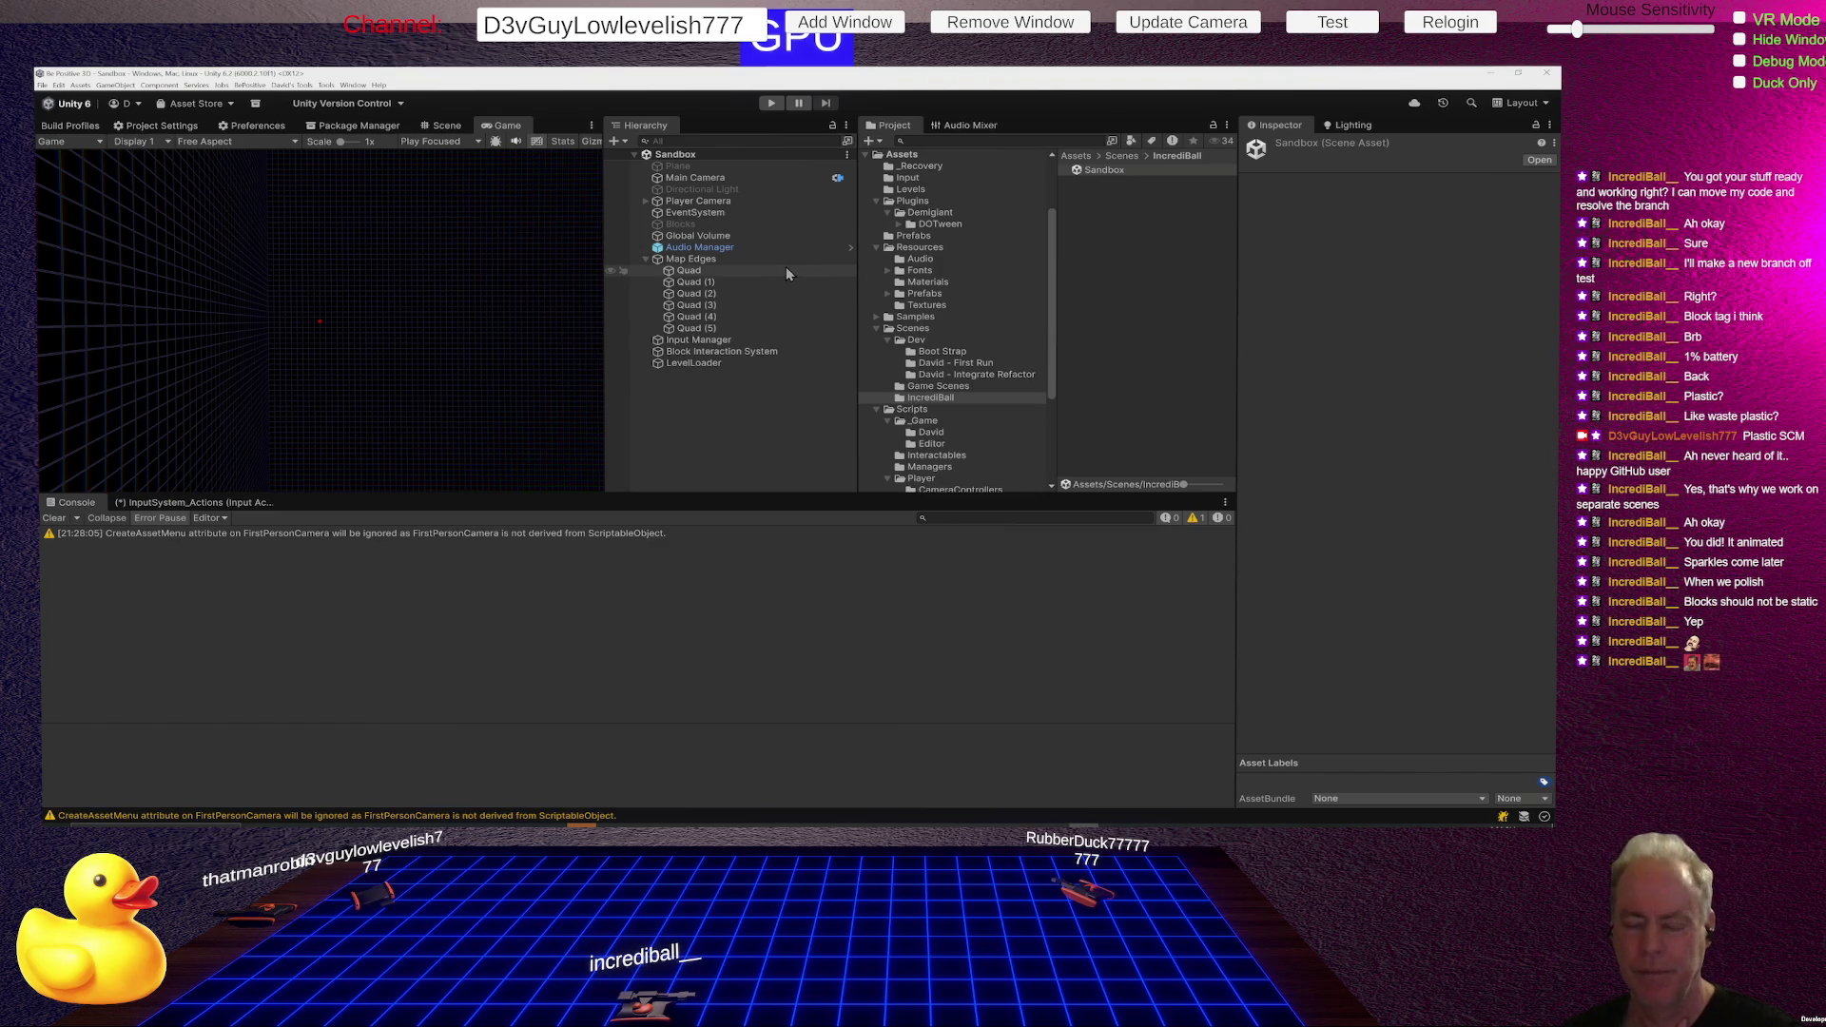
# - Inspect the Input Manager's components, then open the Bootstrap scene from the Boot Strap folder
pyautogui.click(738, 340)
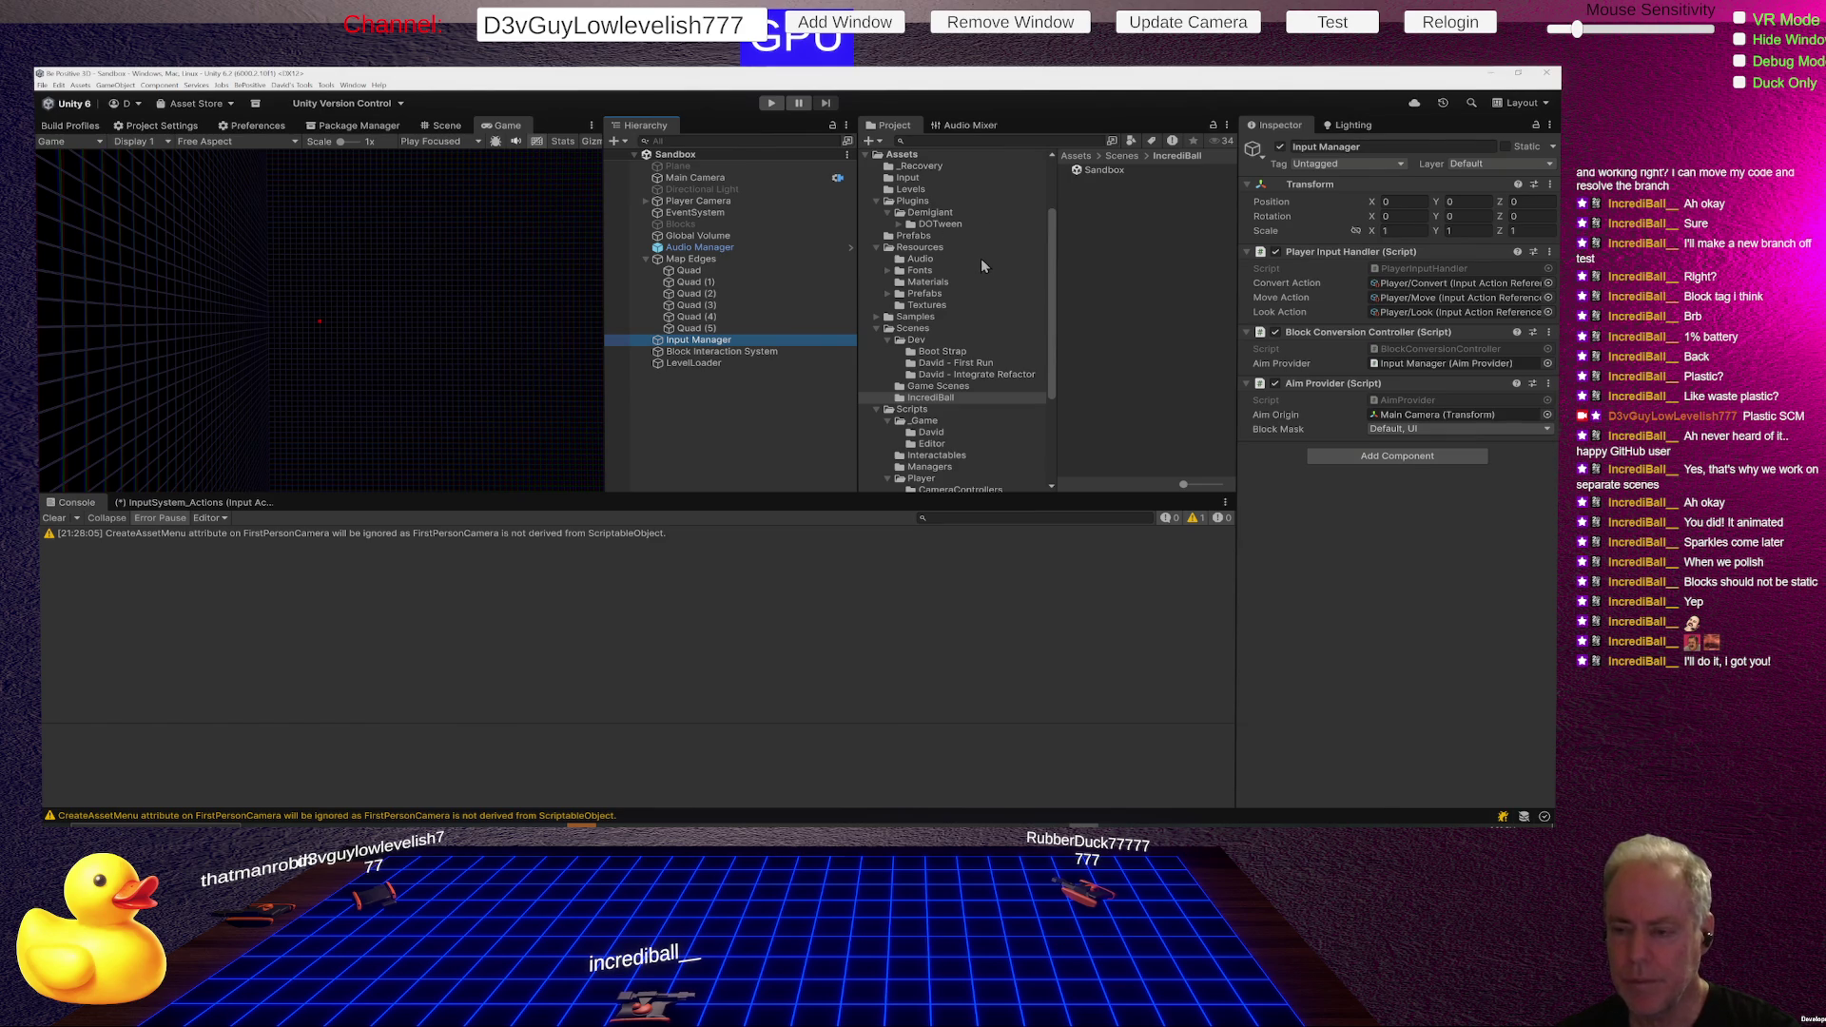
pyautogui.click(956, 352)
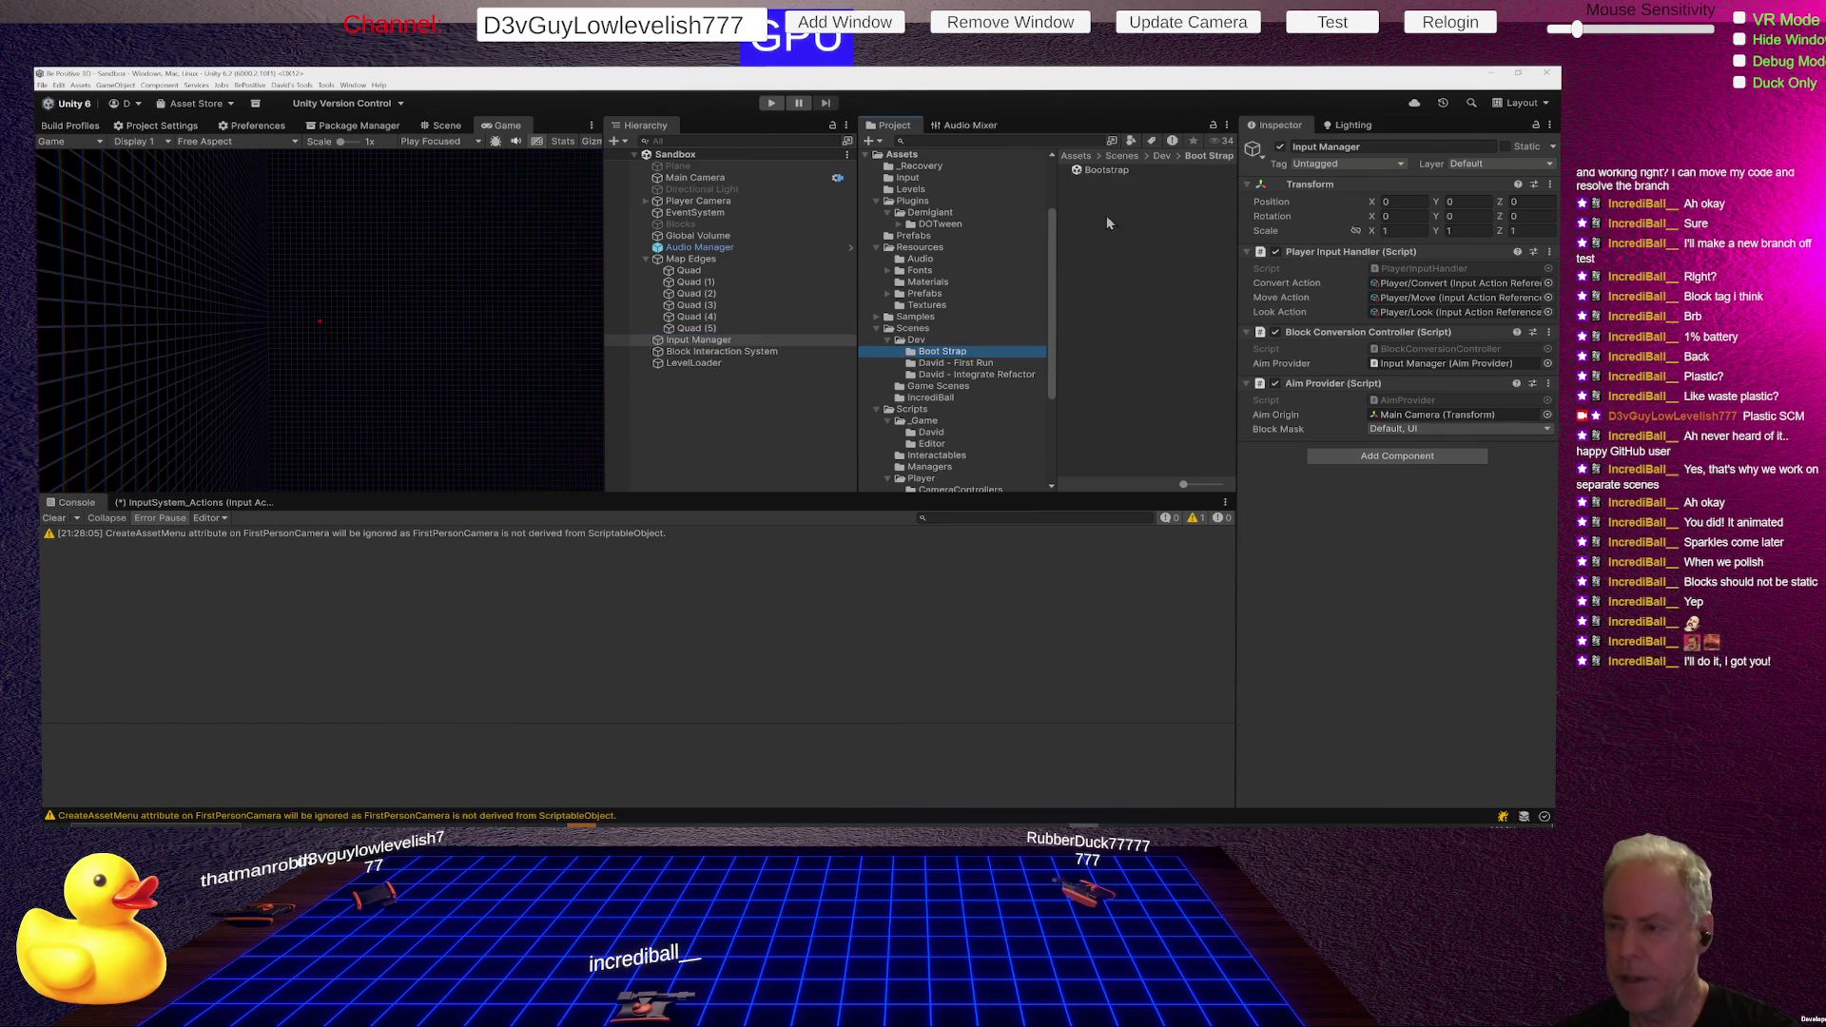
pyautogui.doubleClick(1113, 171)
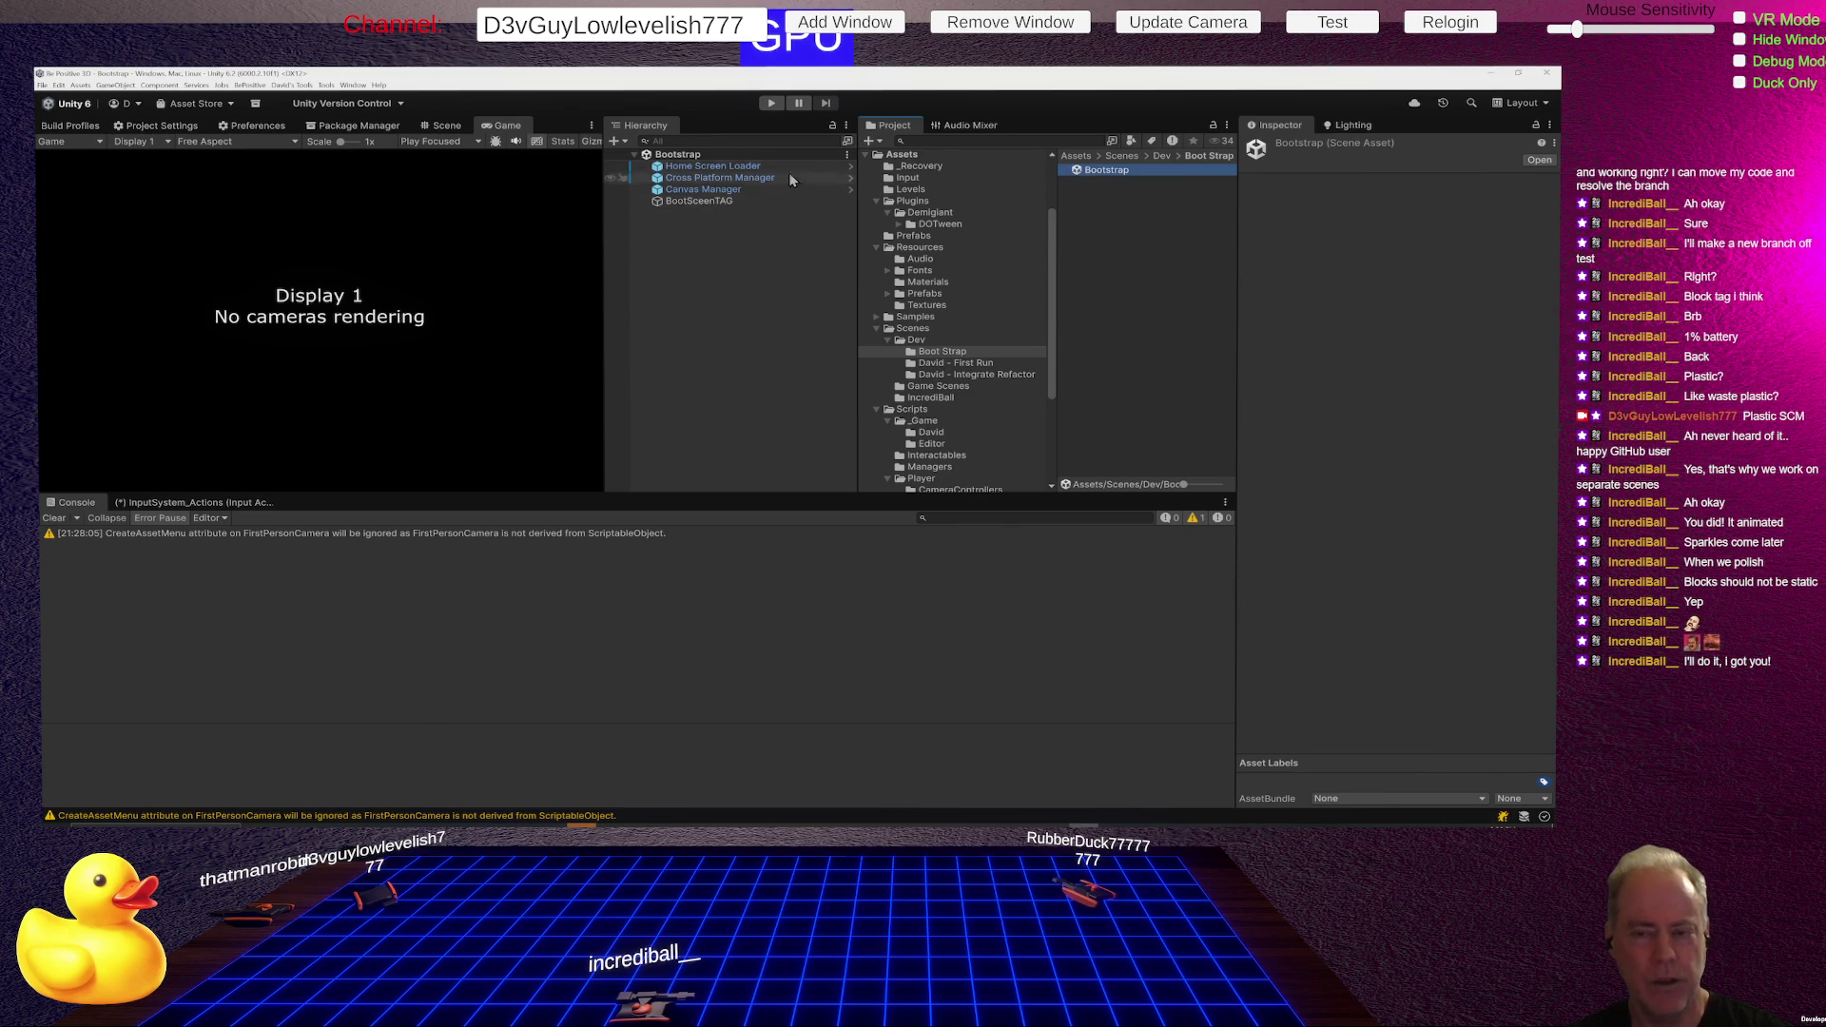
# - Select Home Screen Loader in the Bootstrap scene and confirm its Home Screen value stays 5
pyautogui.click(746, 266)
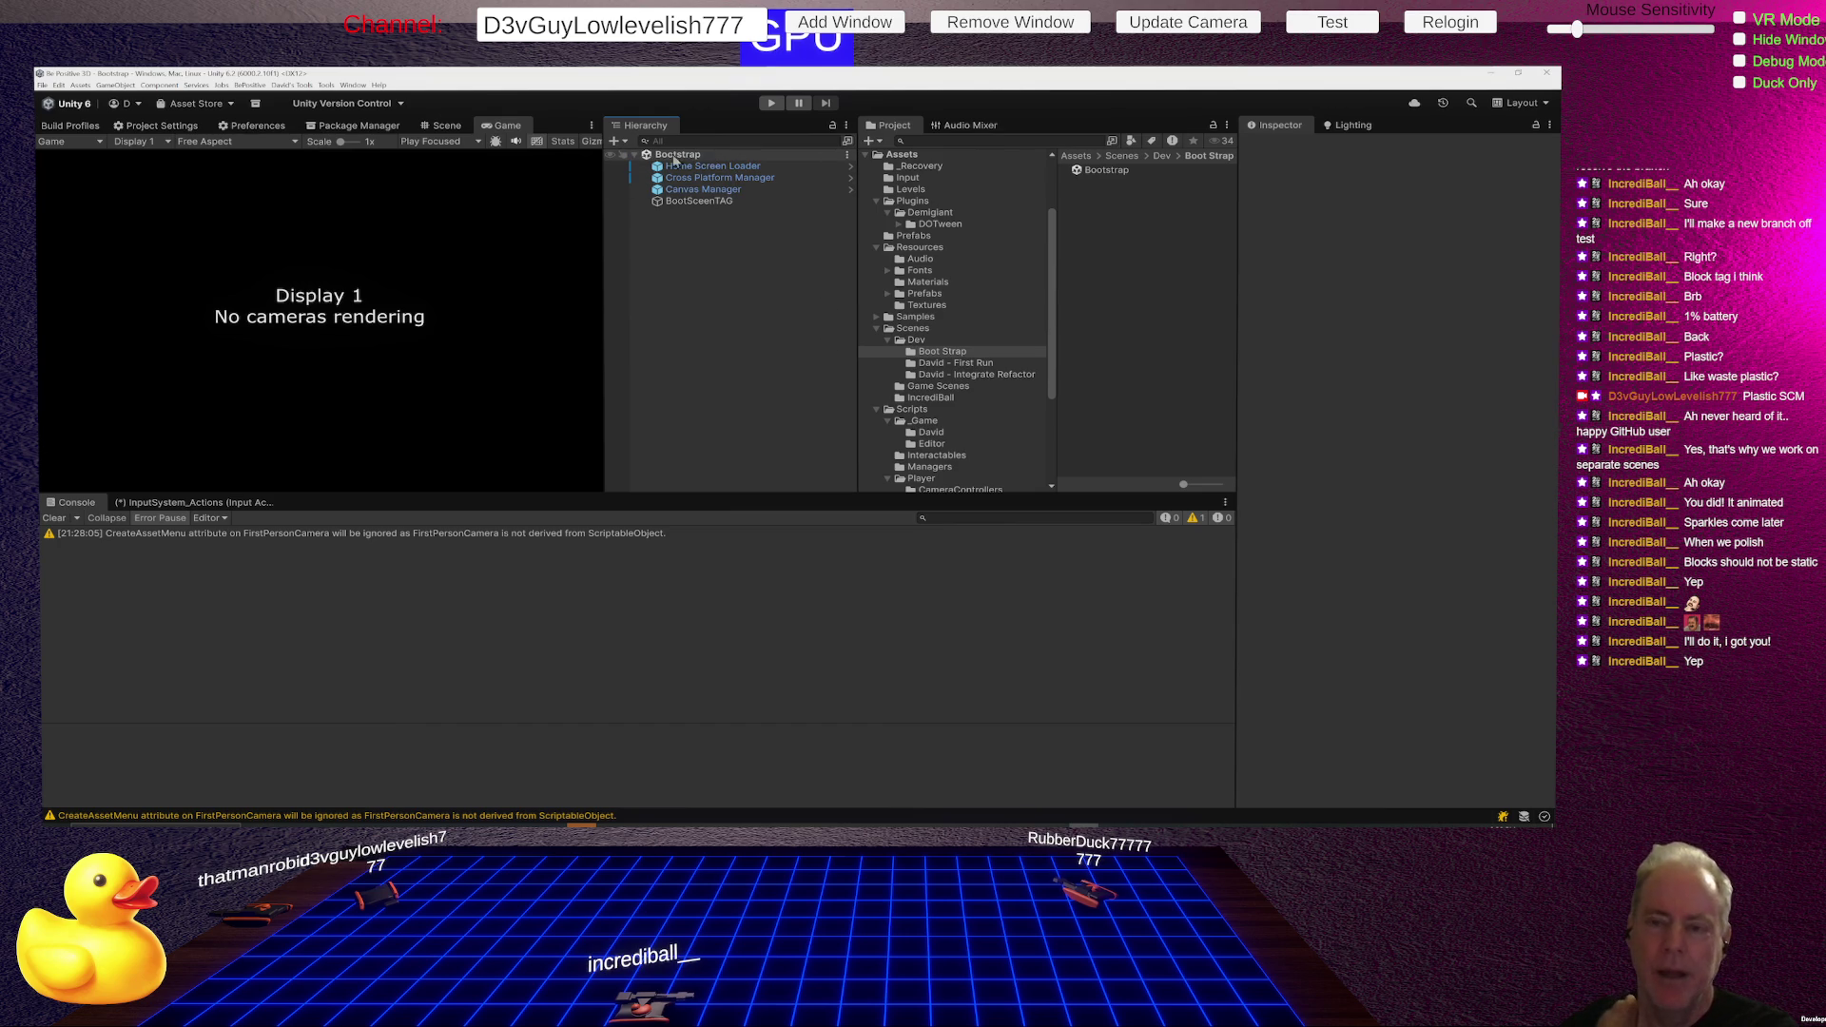
pyautogui.click(708, 168)
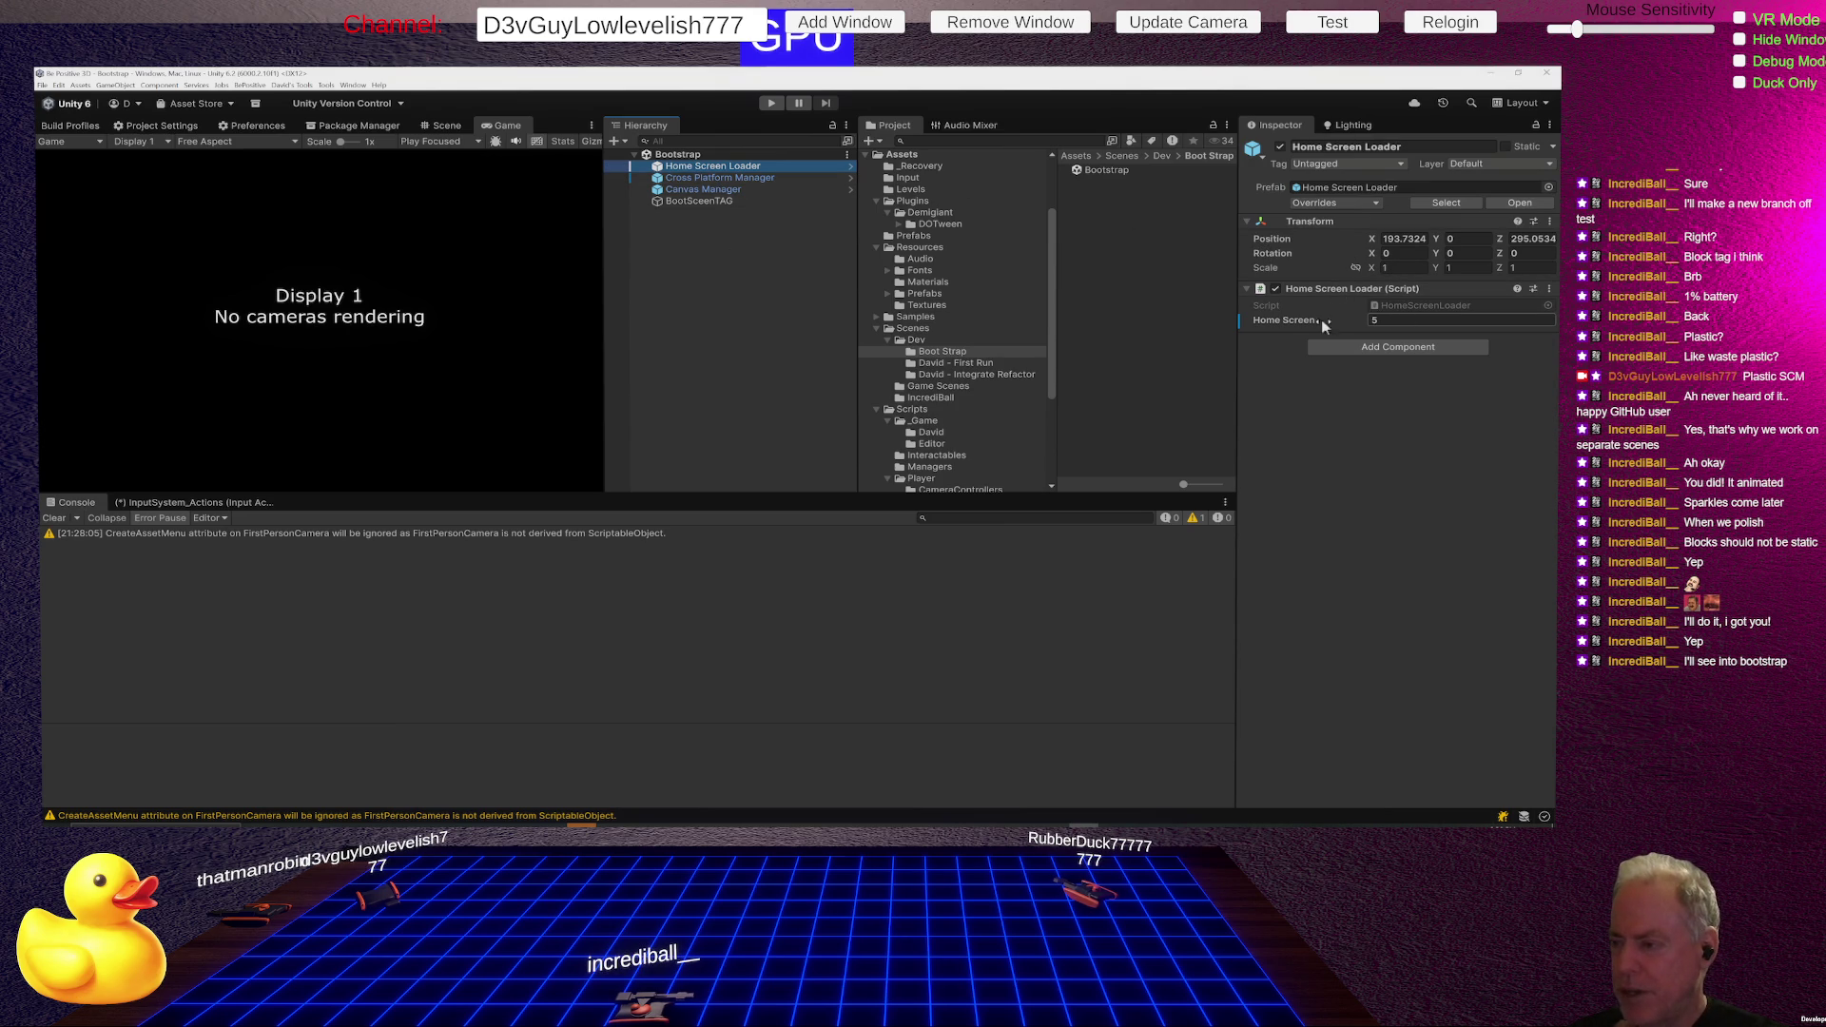
pyautogui.click(1287, 323)
pyautogui.press('Return')
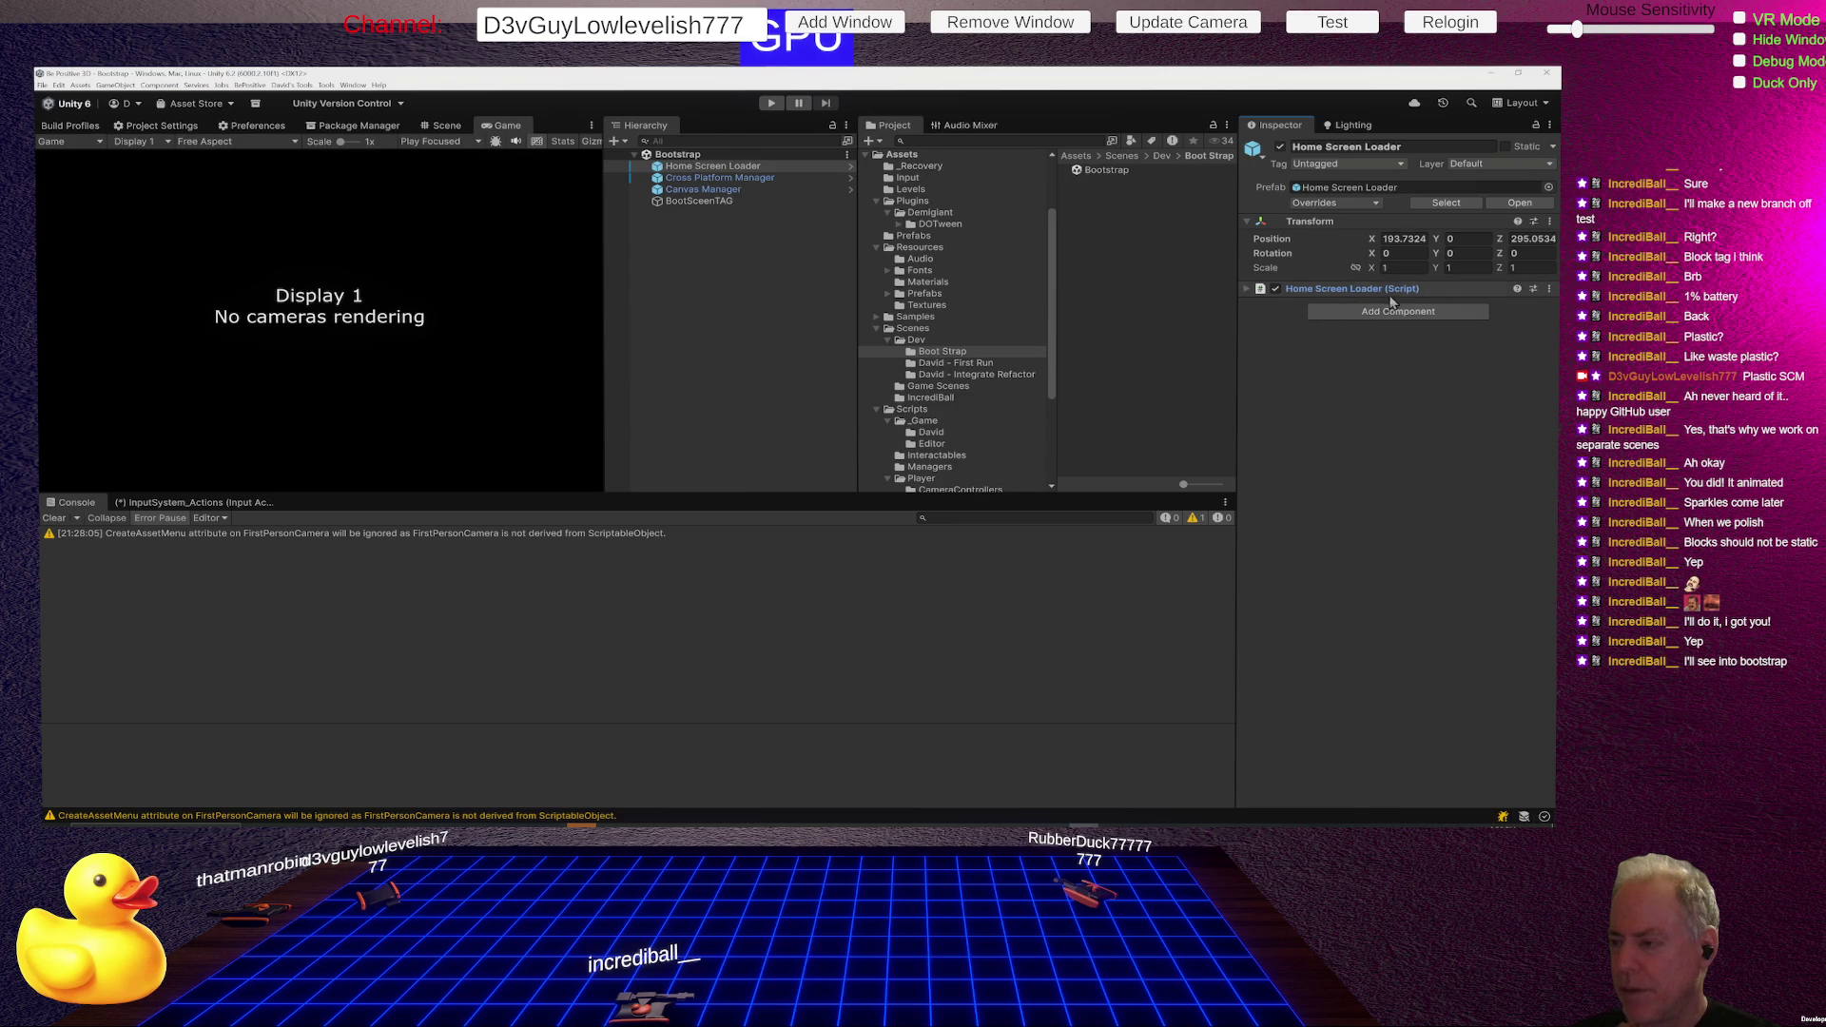
# - Open HomeScreenLoader.cs in Rider to read its HomeScreen field and Start method
pyautogui.doubleClick(1413, 308)
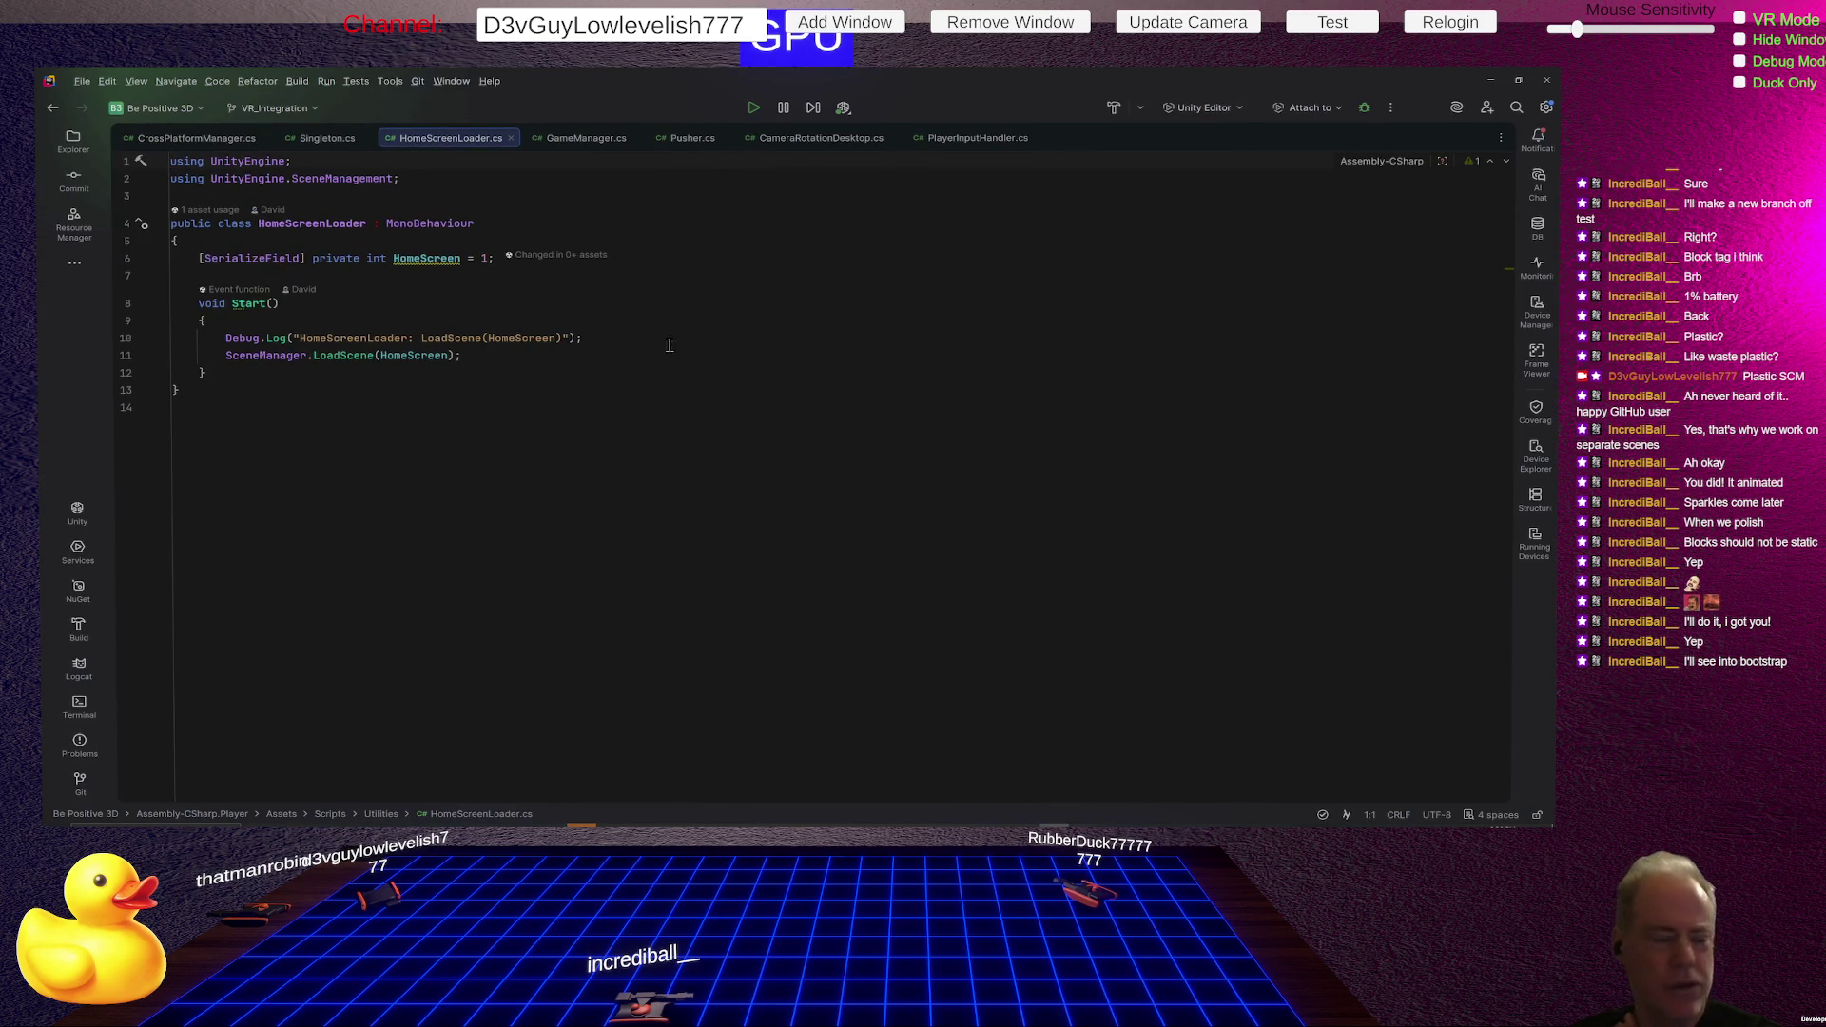
pyautogui.moveTo(623, 259)
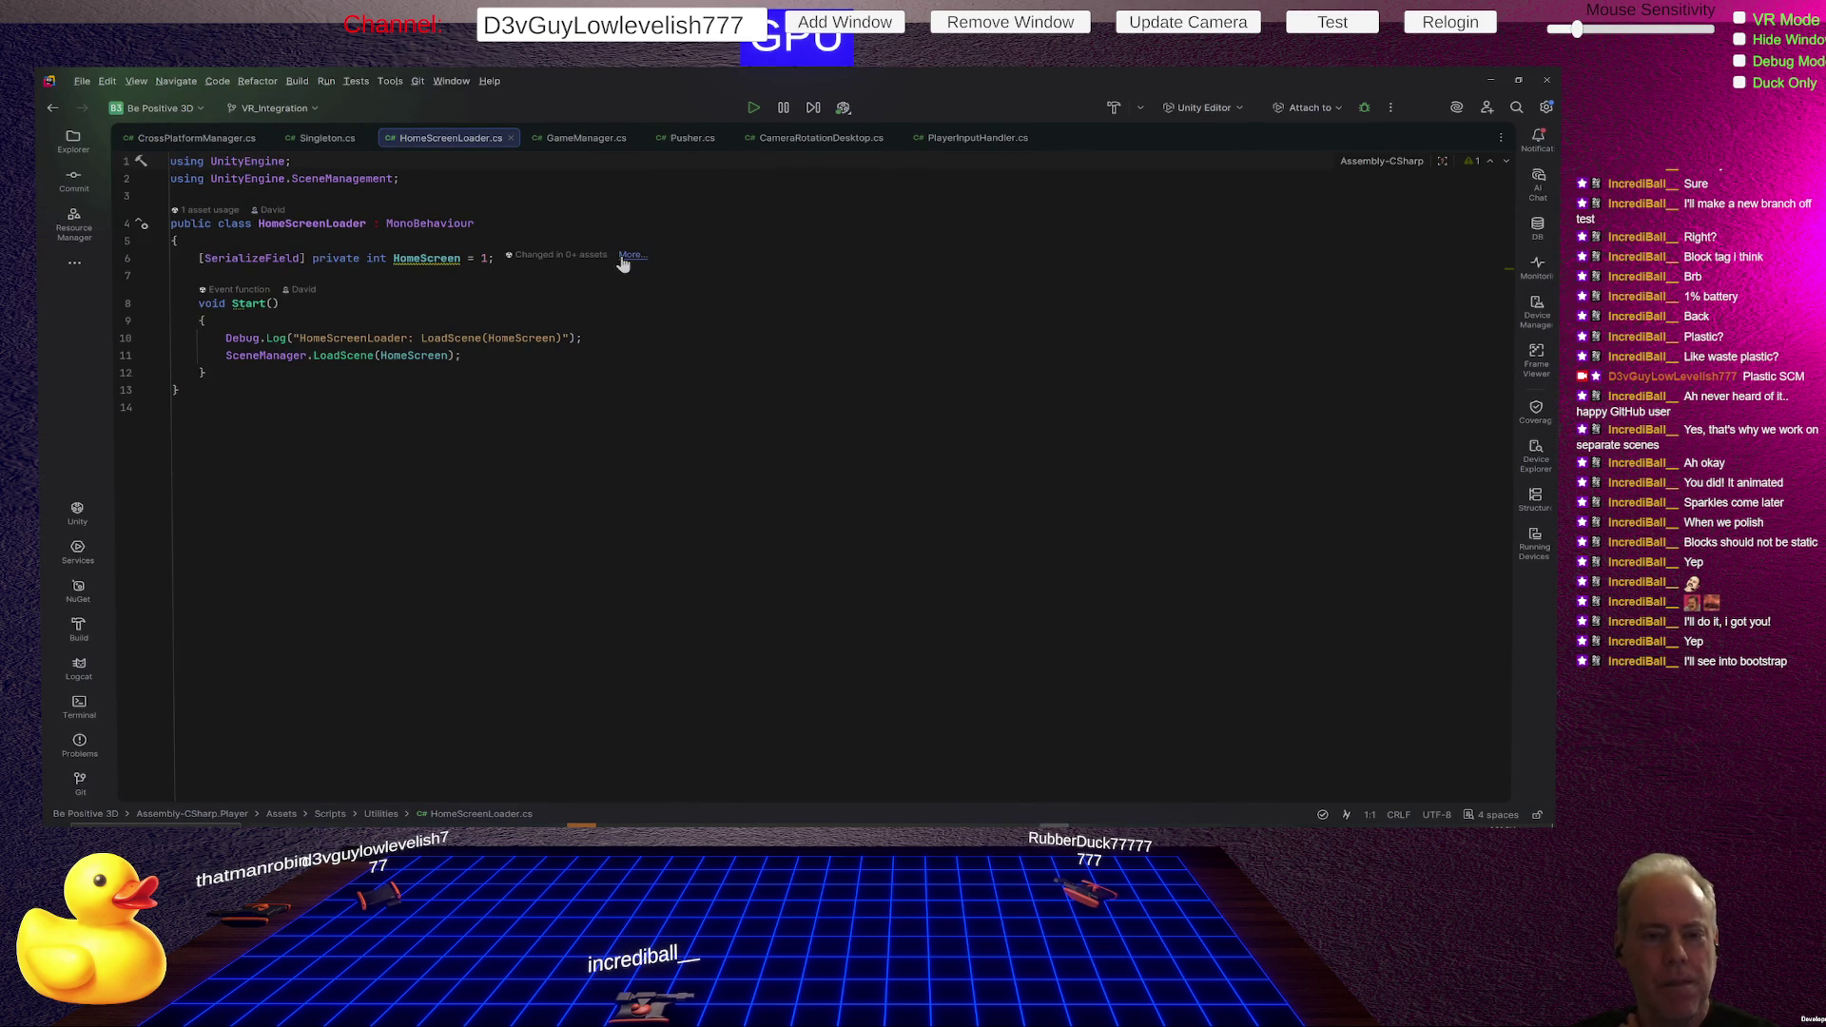
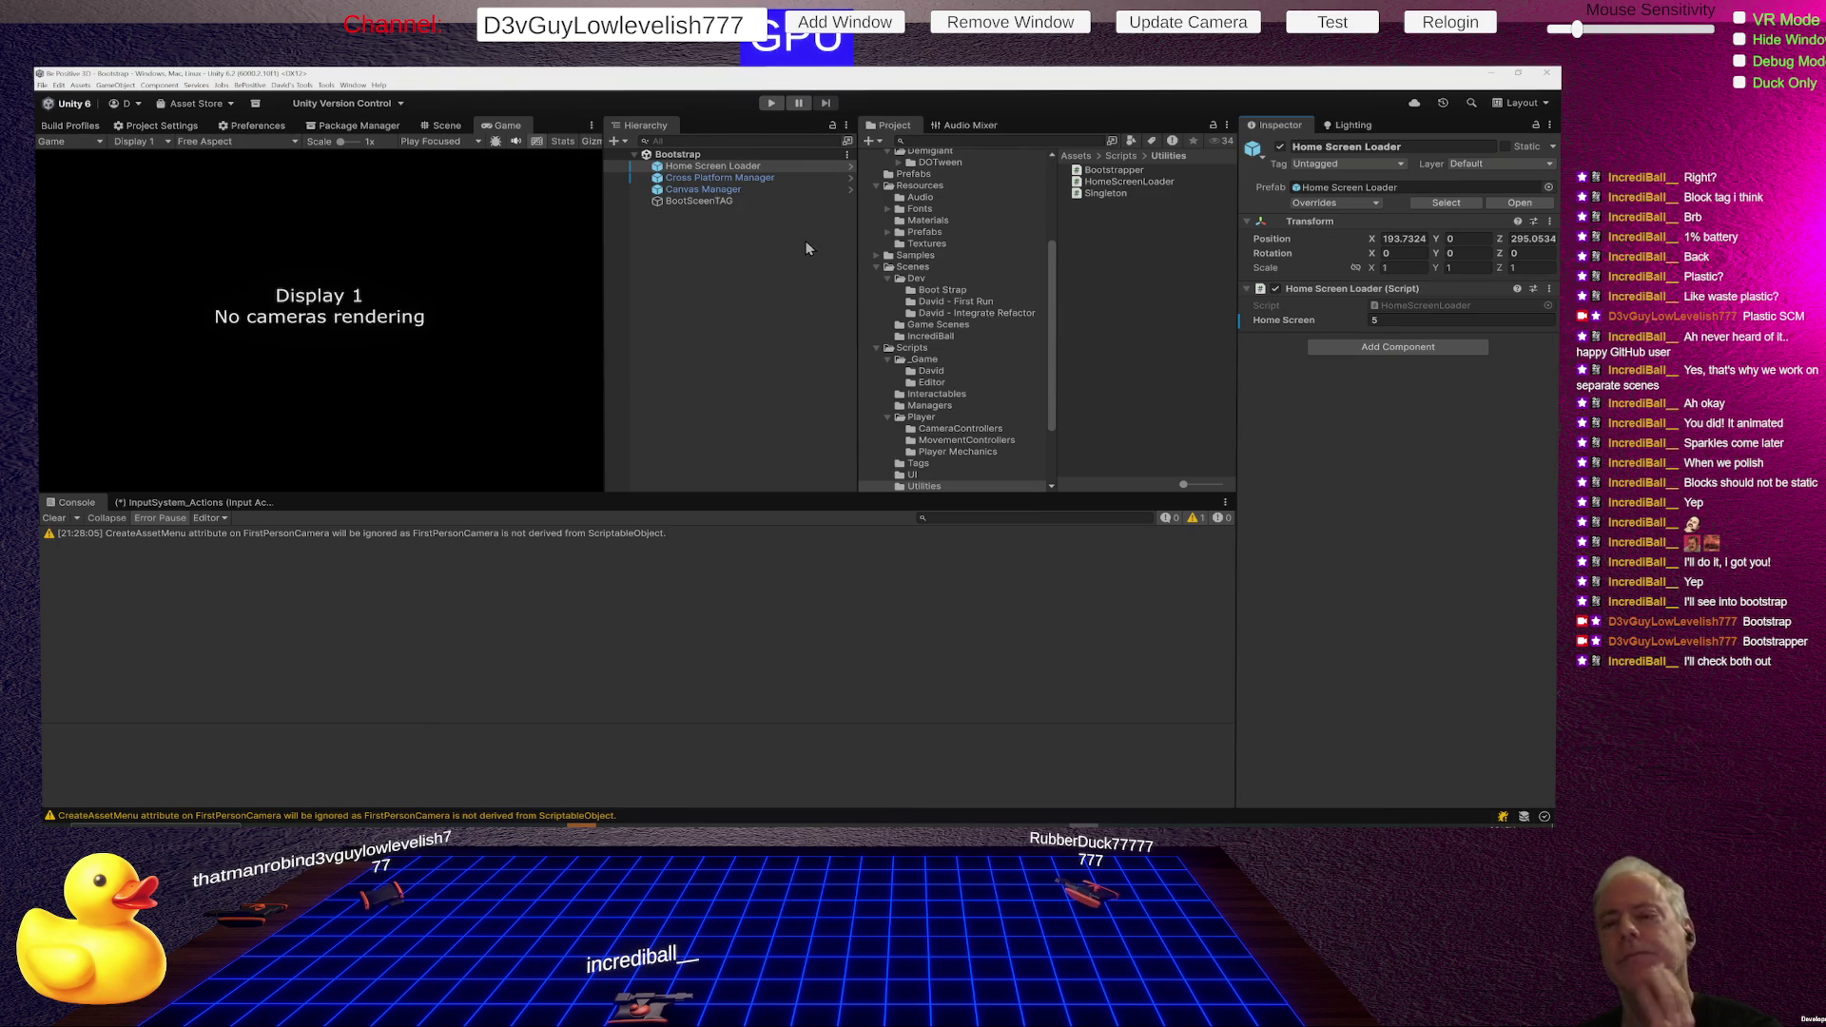
# - Select Cross Platform Manager in the Bootstrap scene Hierarchy to review its Inspector components
pyautogui.click(764, 180)
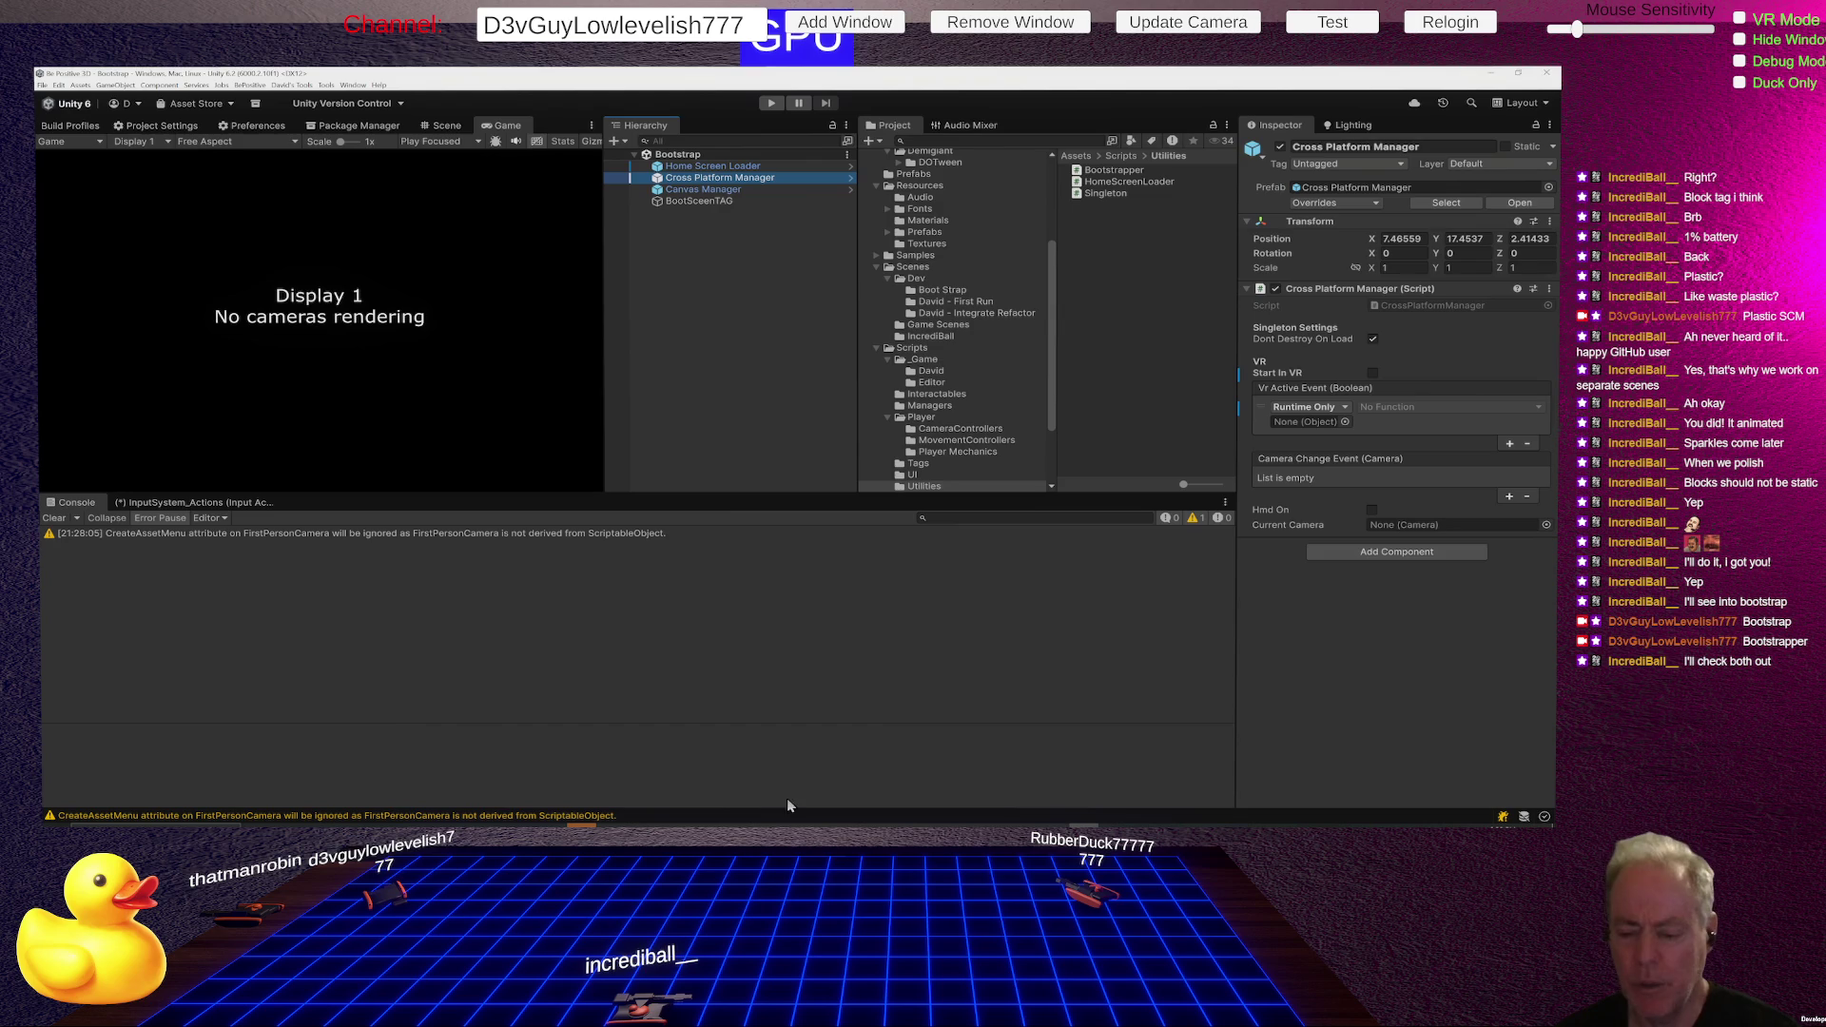
pyautogui.moveTo(700, 823)
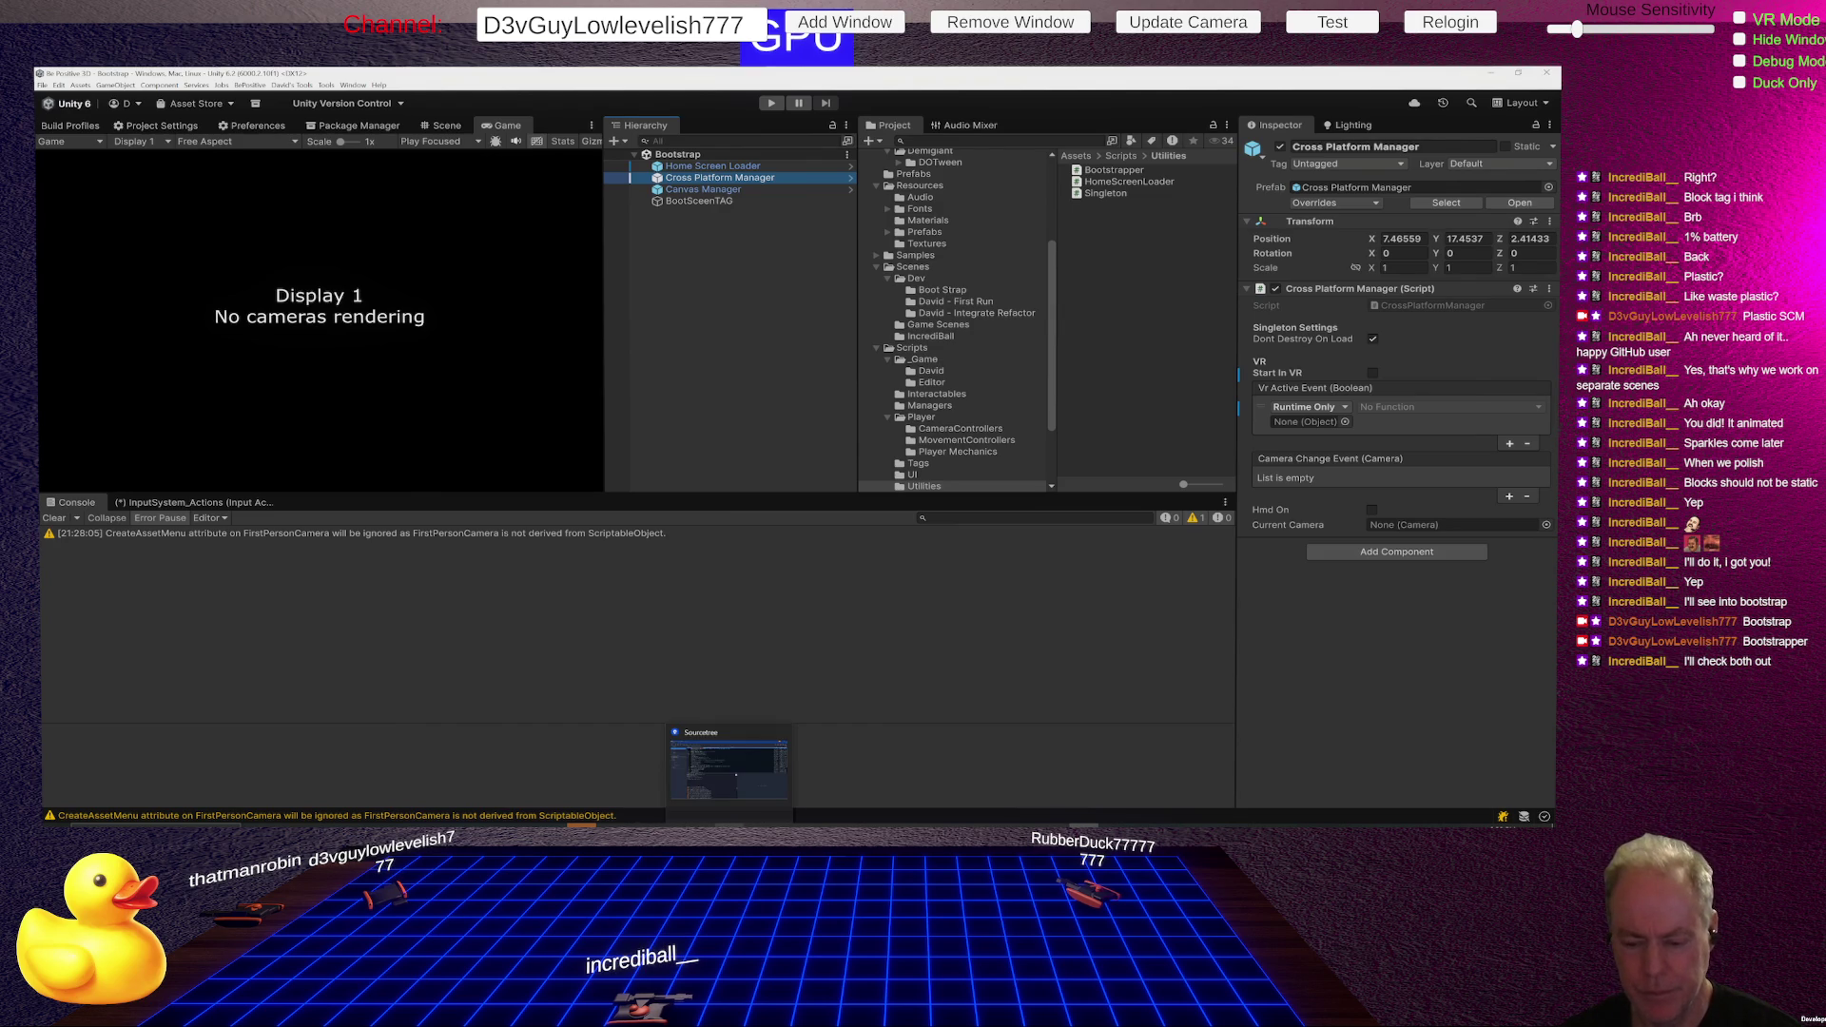
# - In SourceTree, view the Unify VR - Pancake Cams commit's details and check File Status for local changes
pyautogui.click(731, 823)
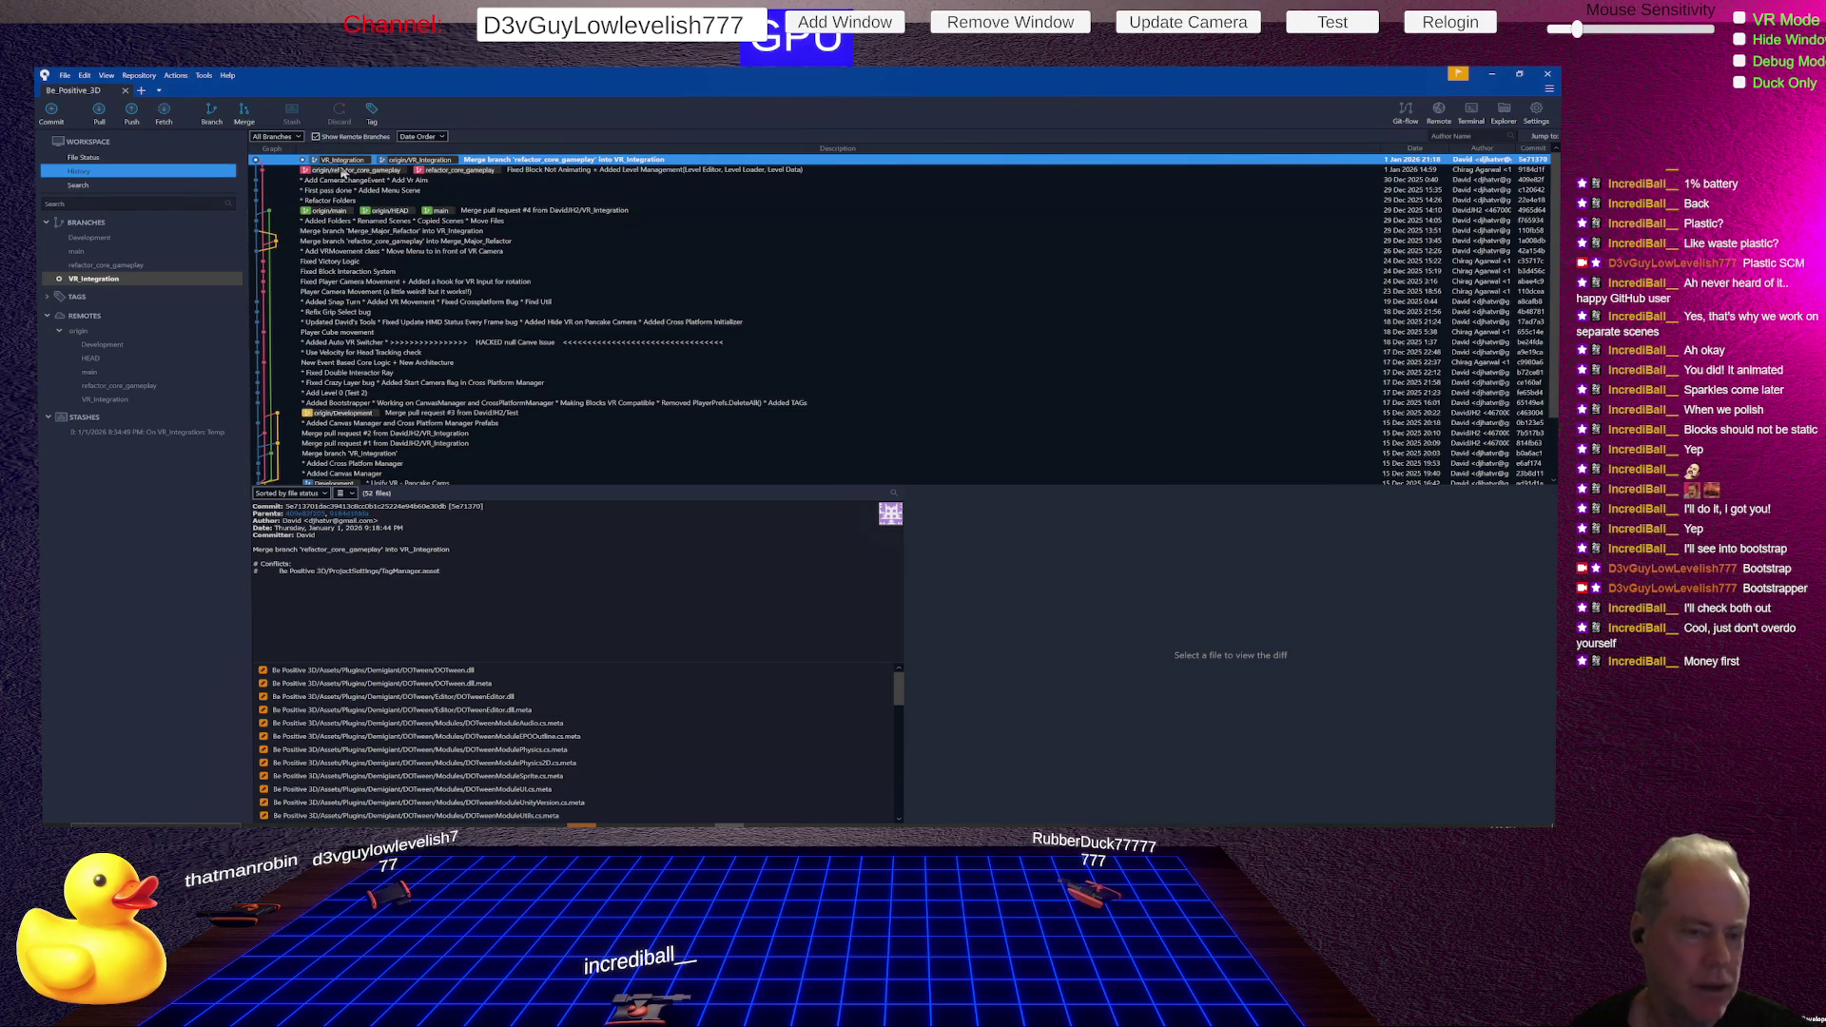
pyautogui.click(100, 242)
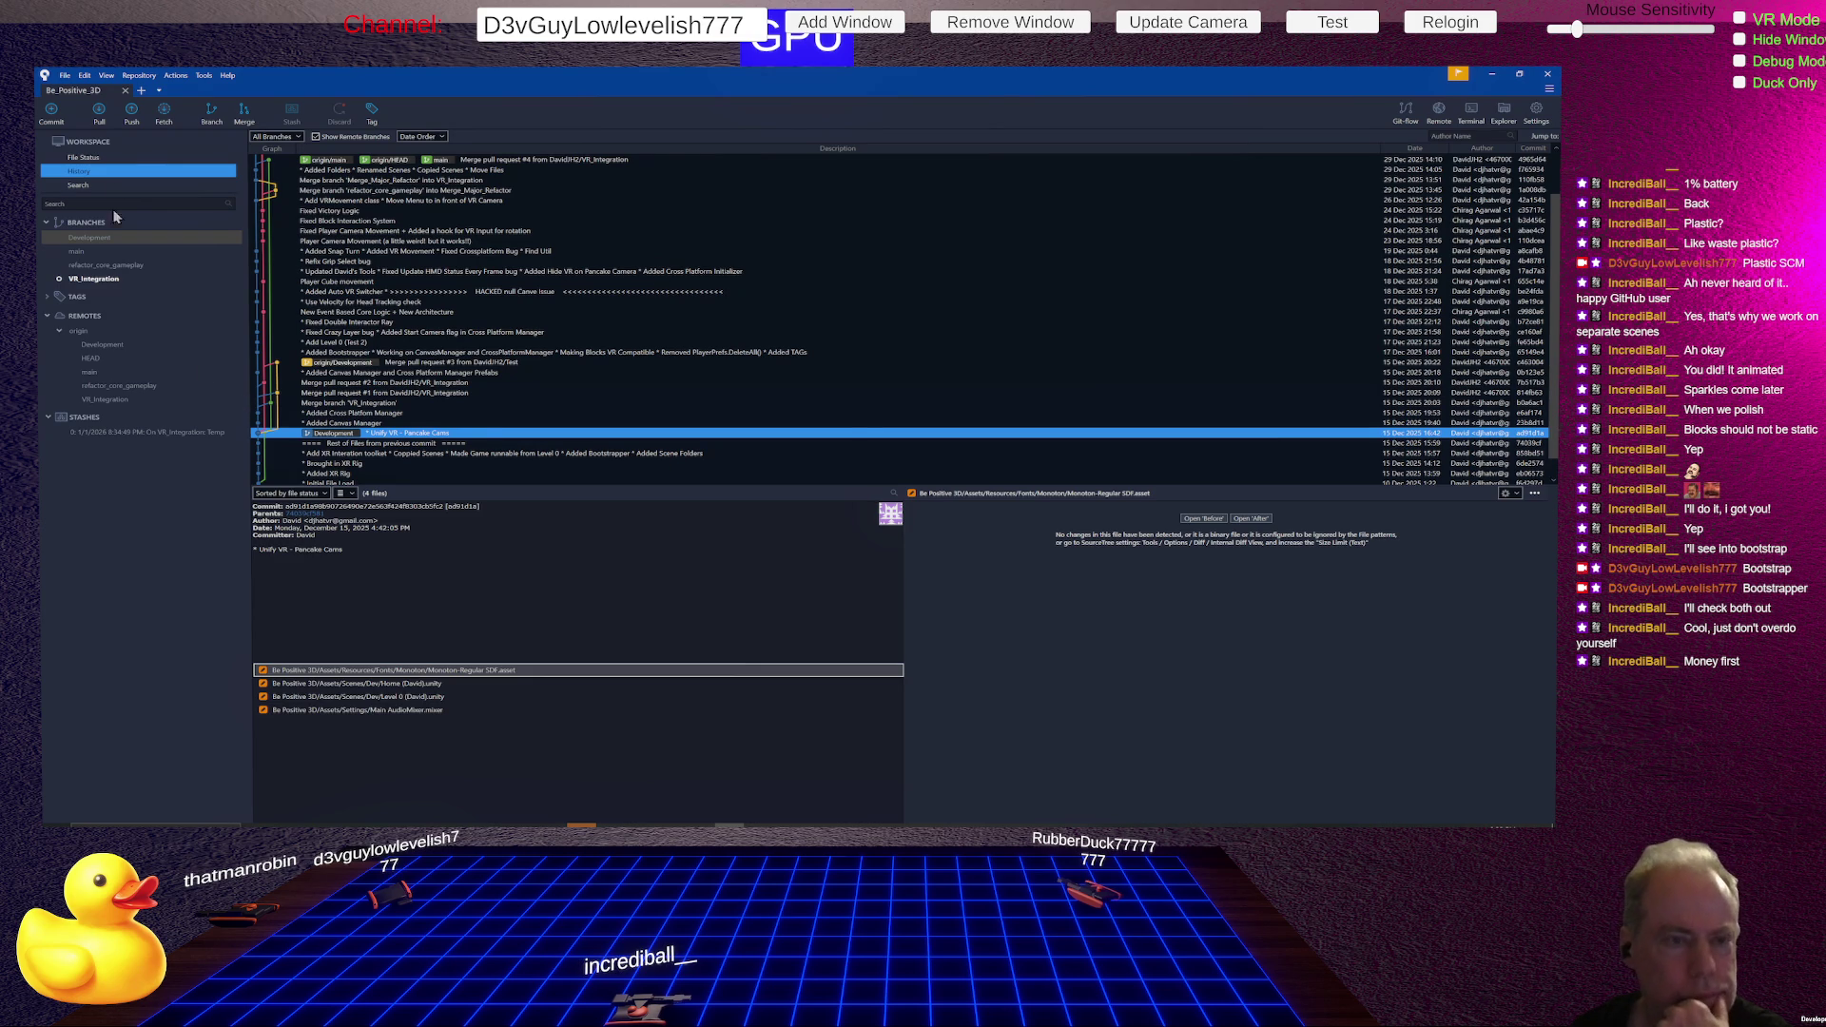
pyautogui.click(83, 158)
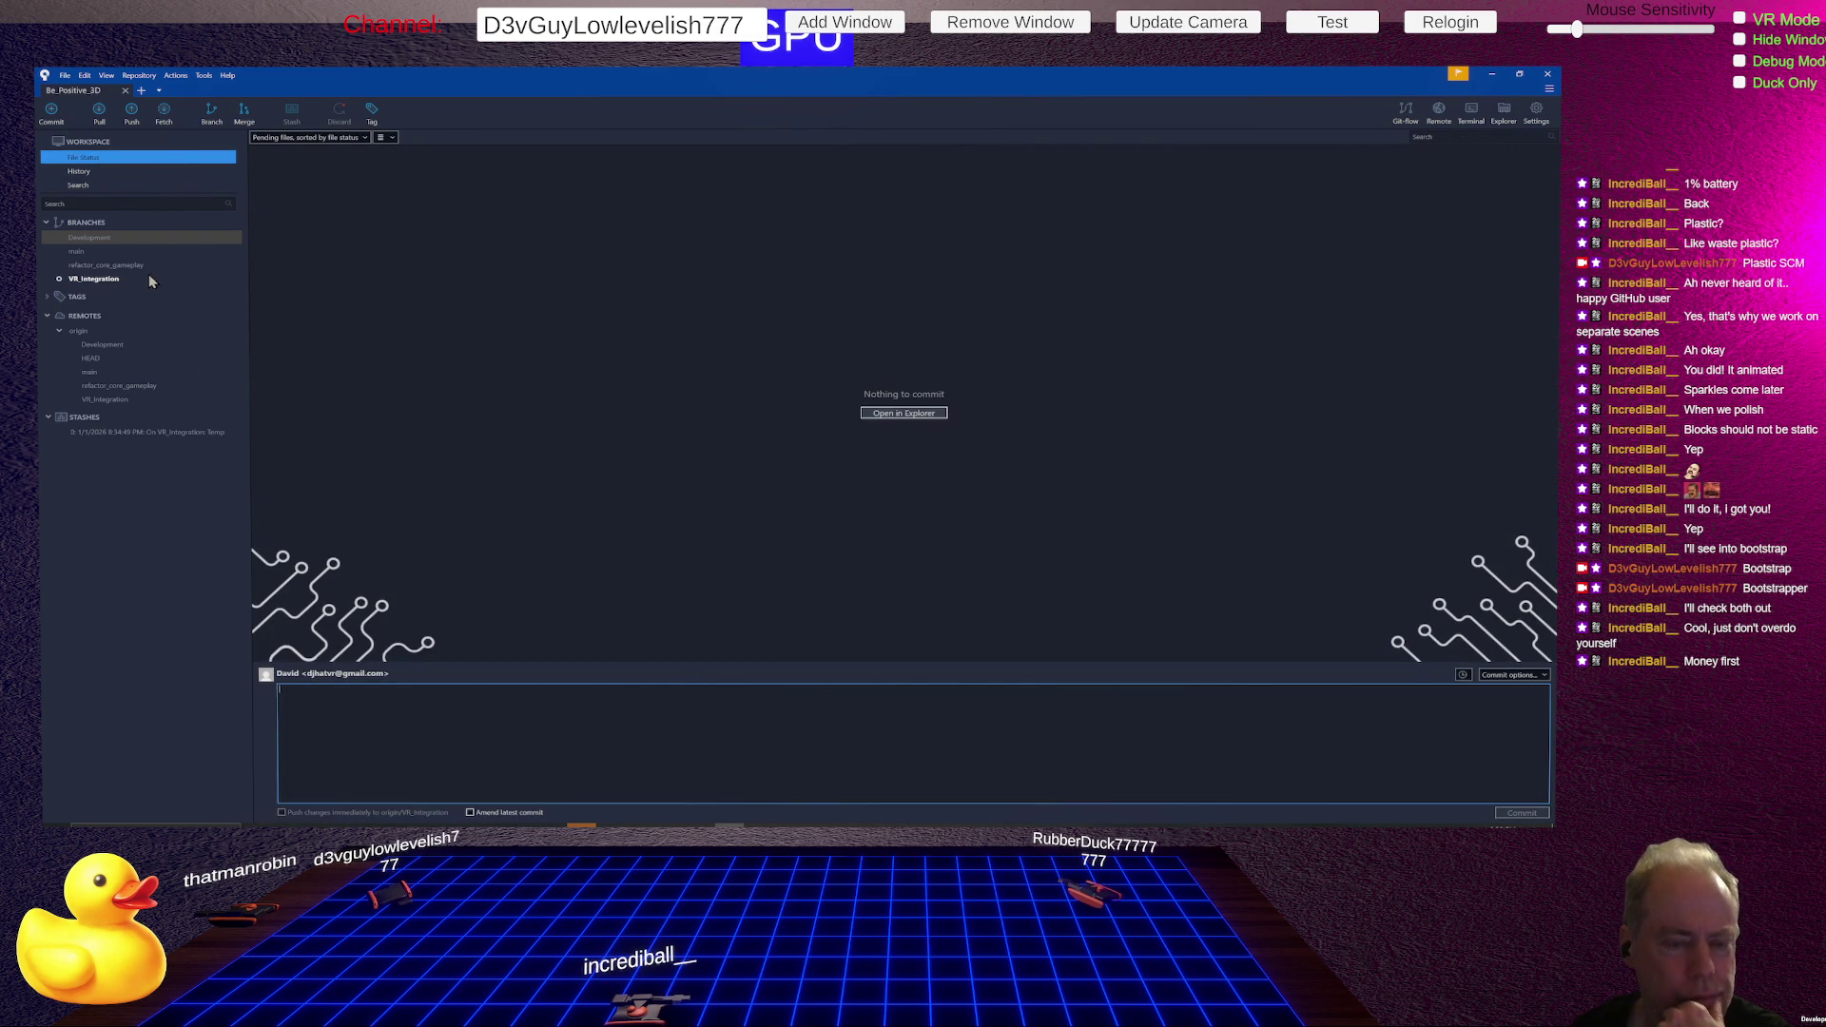
pyautogui.click(79, 171)
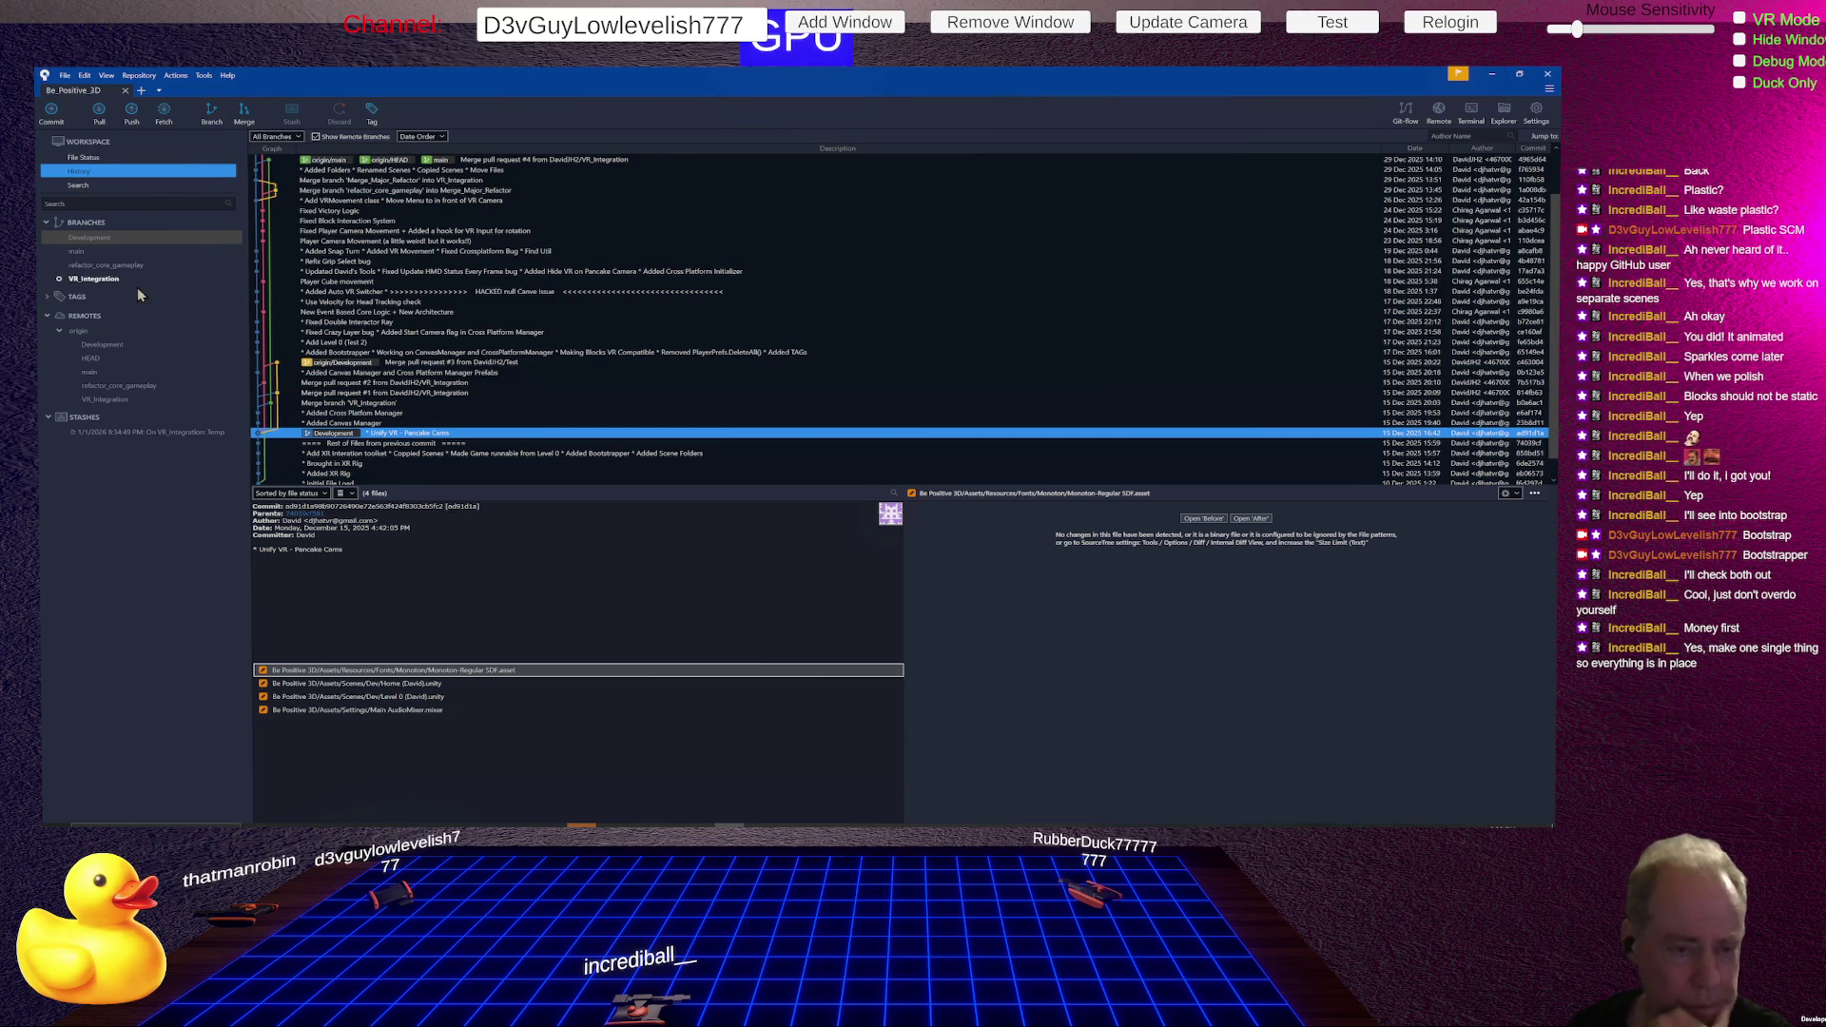
# - Check out the Development branch in SourceTree, then return to the Unity editor
pyautogui.doubleClick(107, 244)
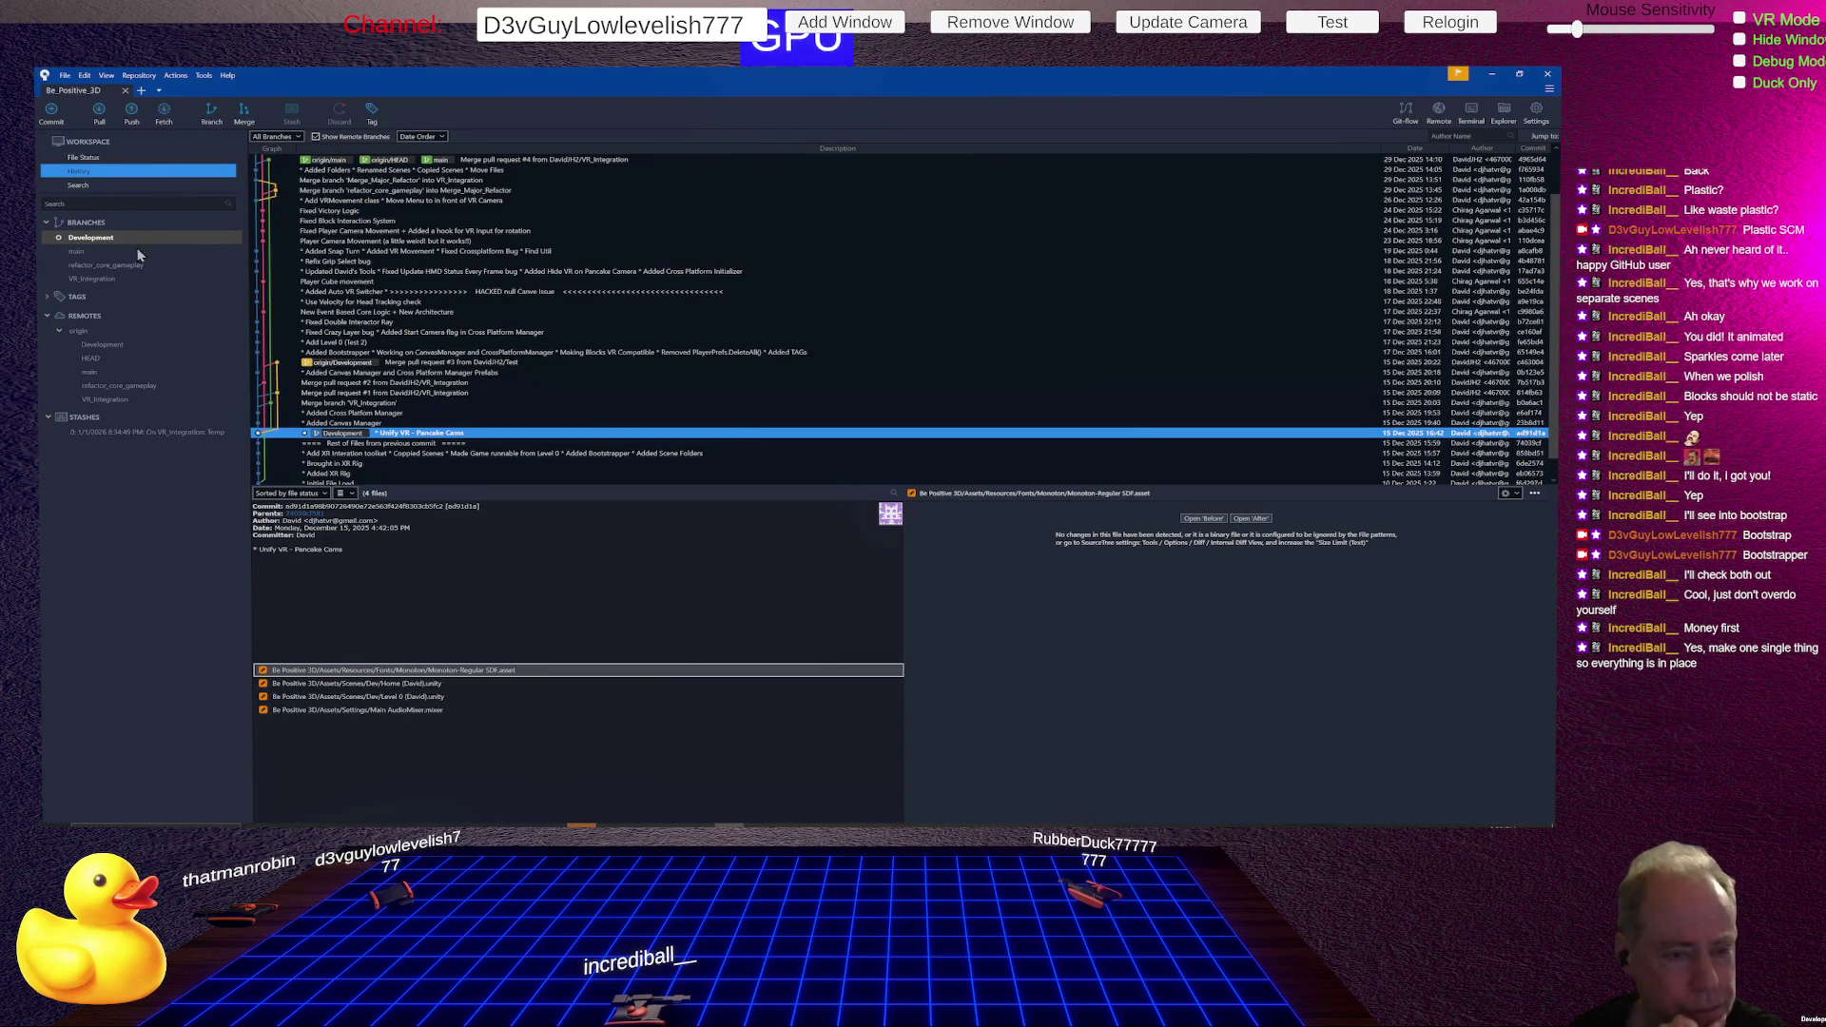
pyautogui.rightClick(100, 279)
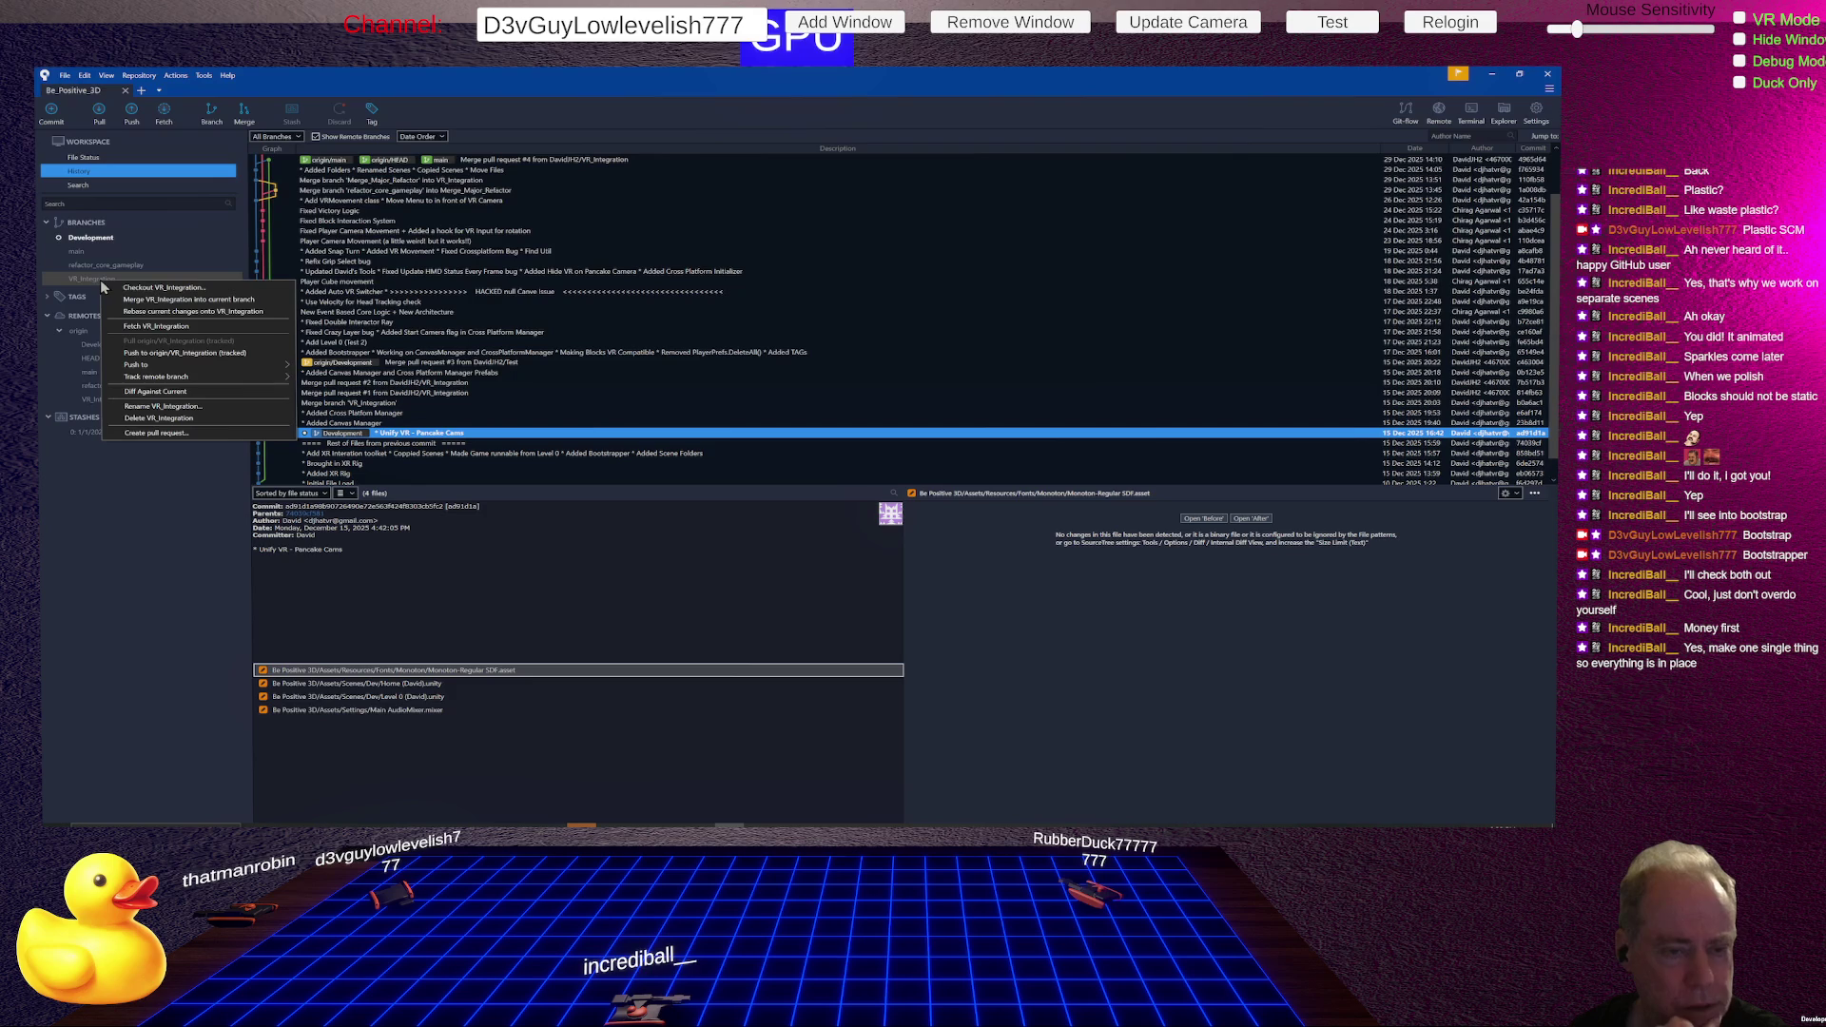
pyautogui.press('Escape')
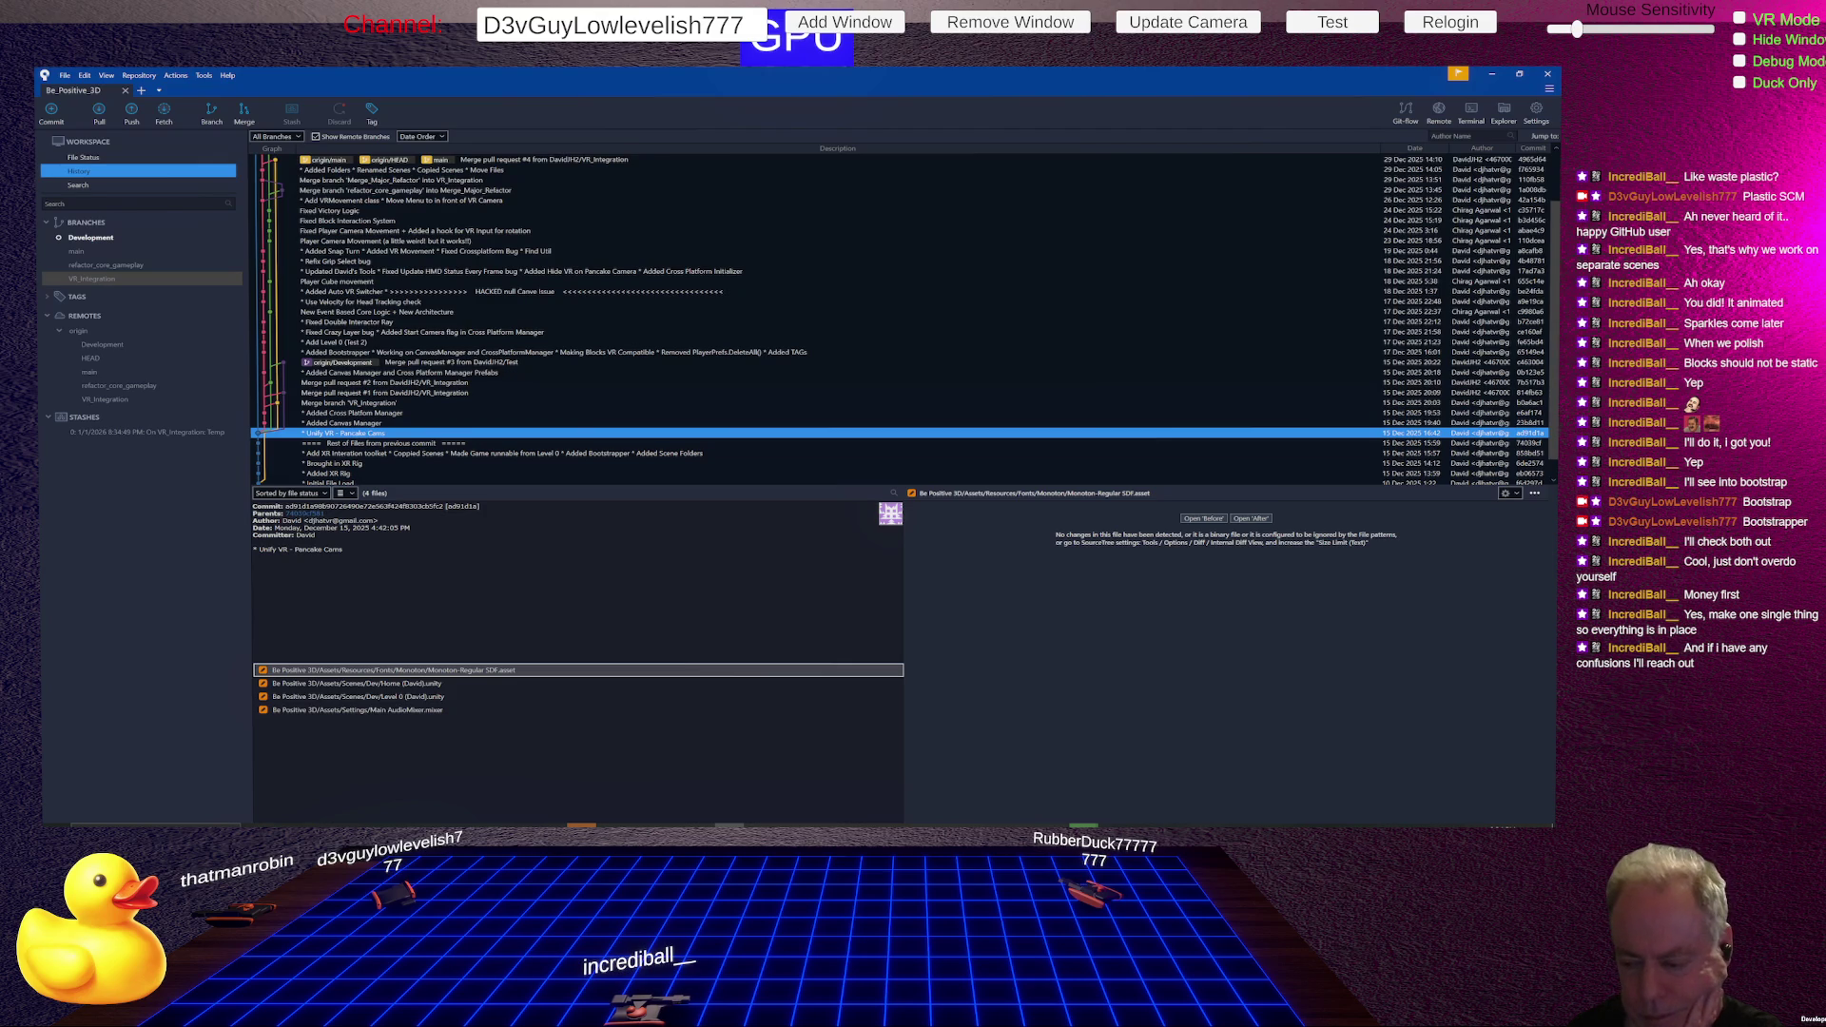
pyautogui.hotkey('alt', 'Tab')
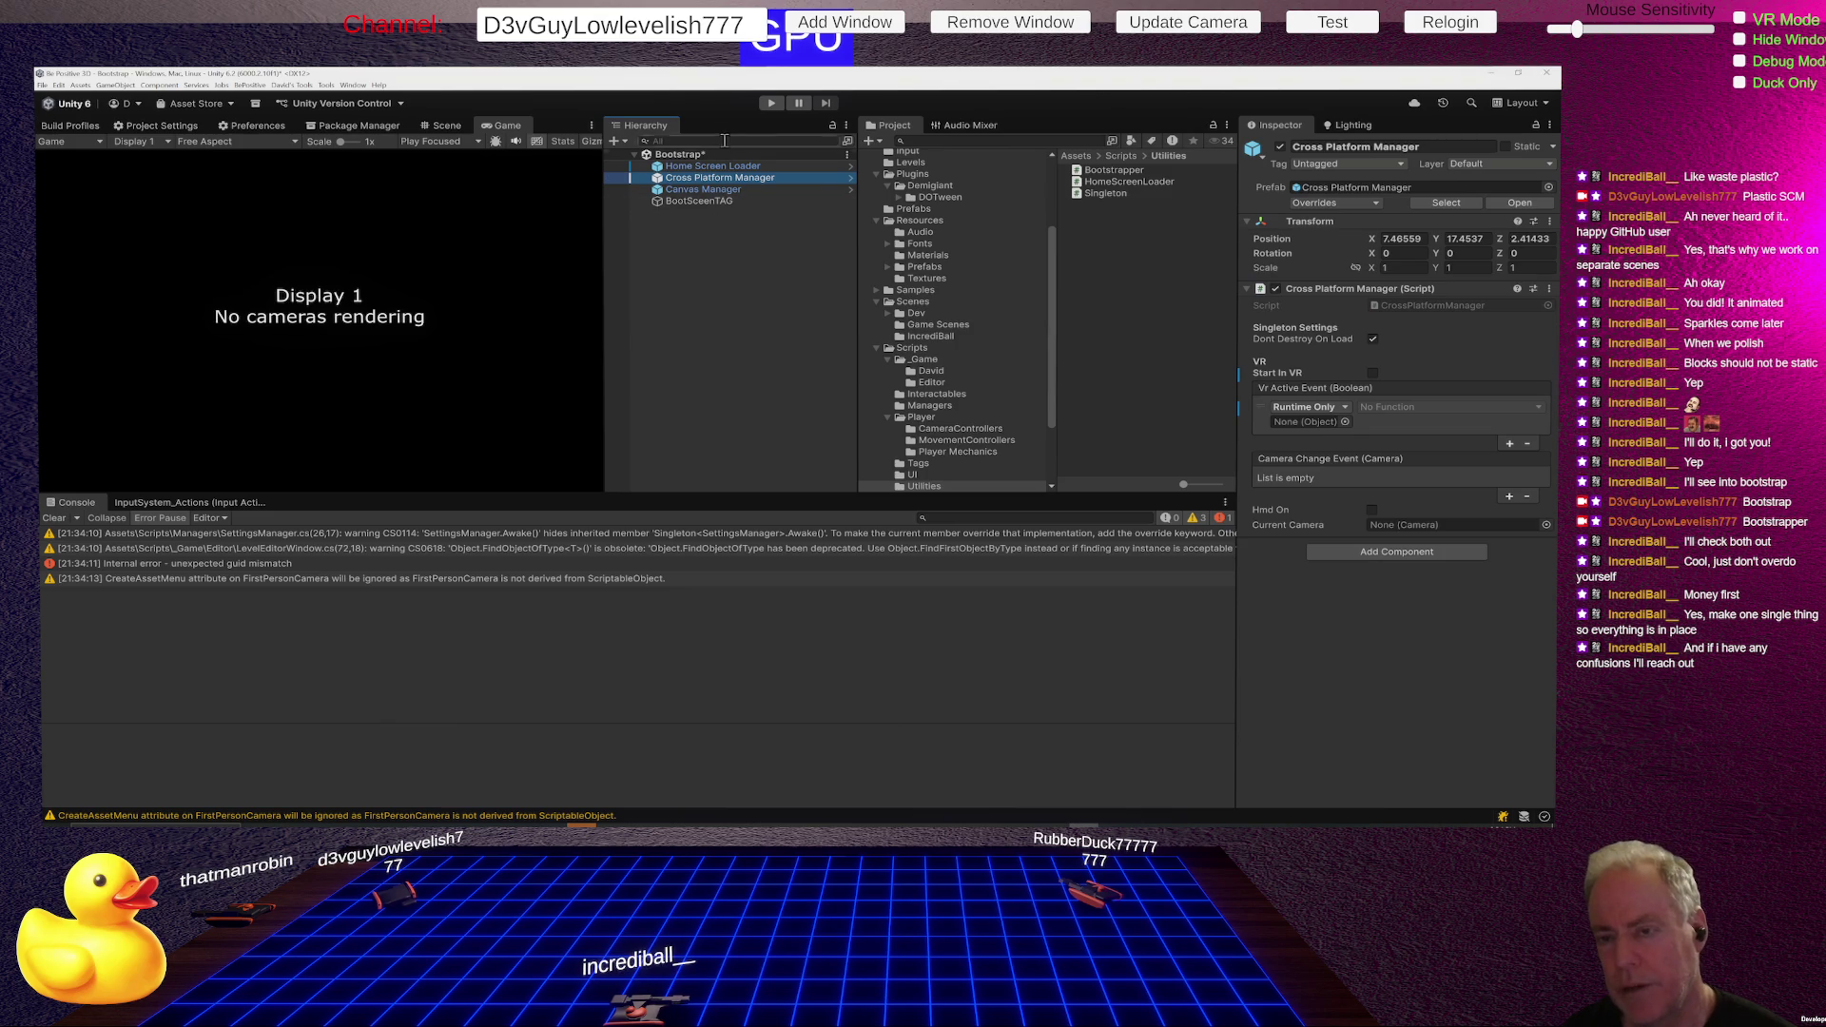
# - Step through the Bootstrap Hierarchy, clear the selection, and go back to SourceTree
pyautogui.press('Up')
pyautogui.click(764, 273)
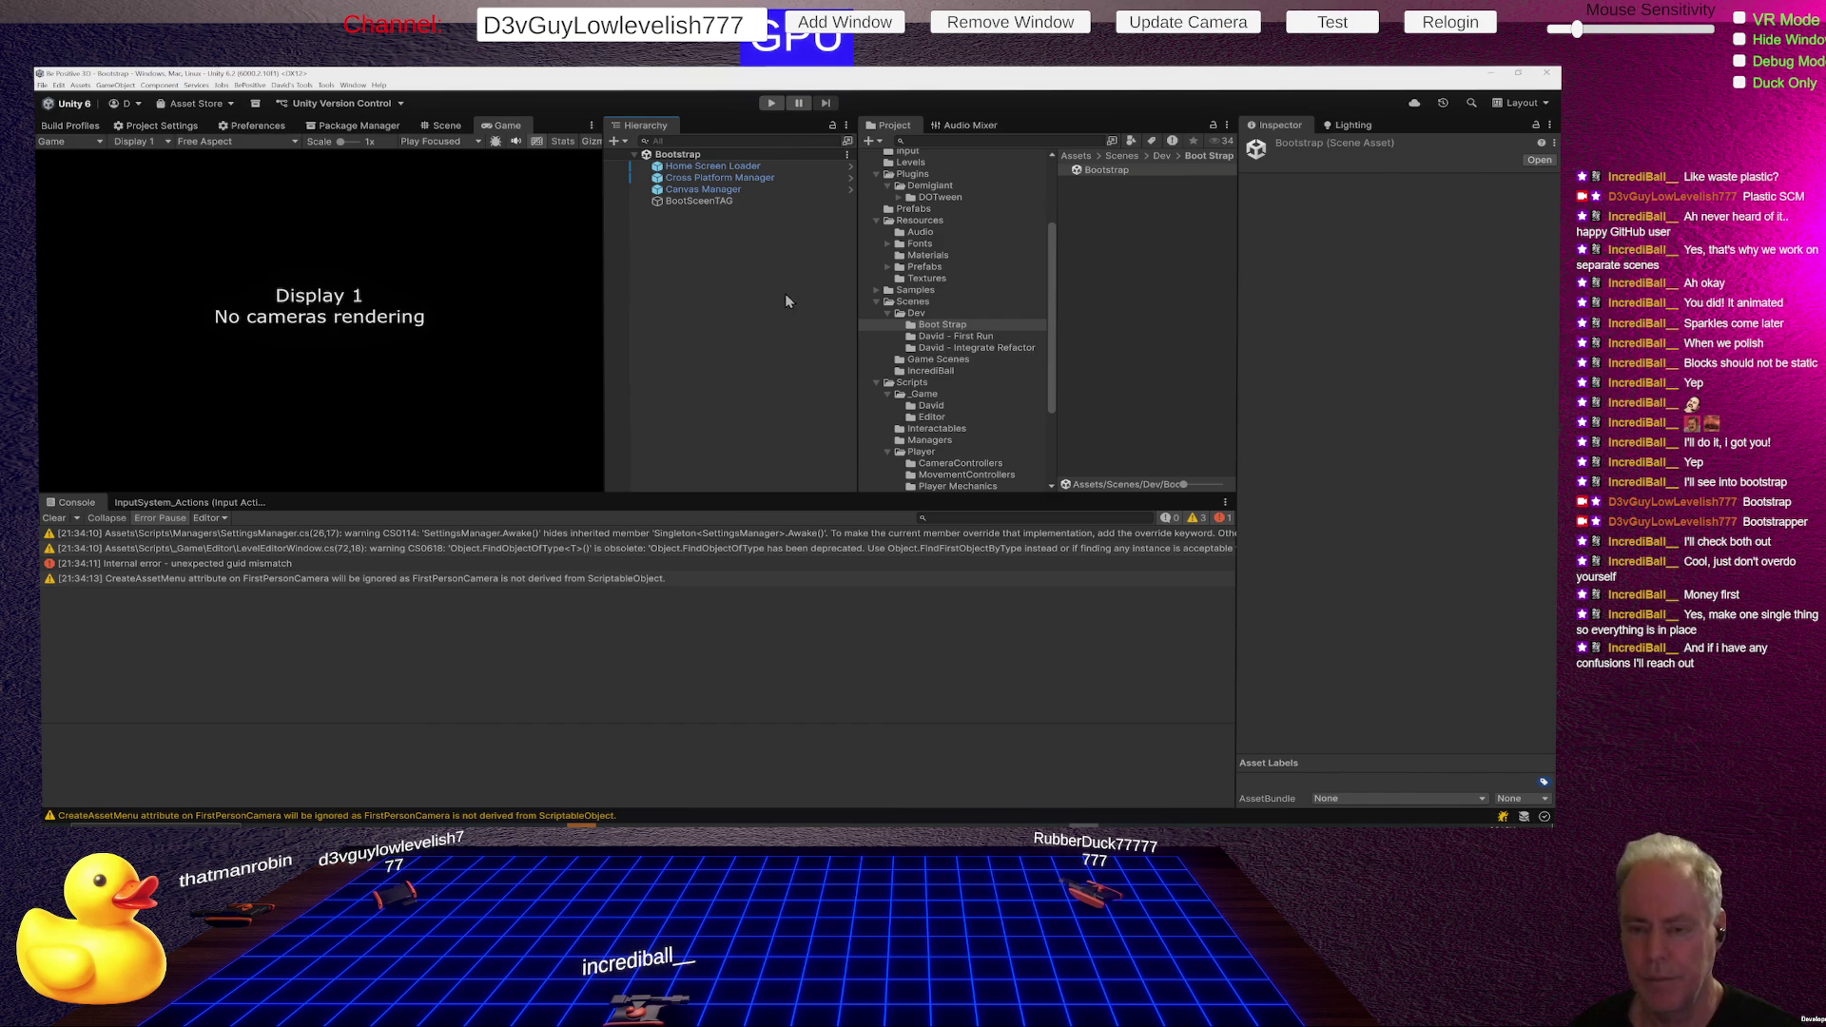
pyautogui.hotkey('alt', 'Tab')
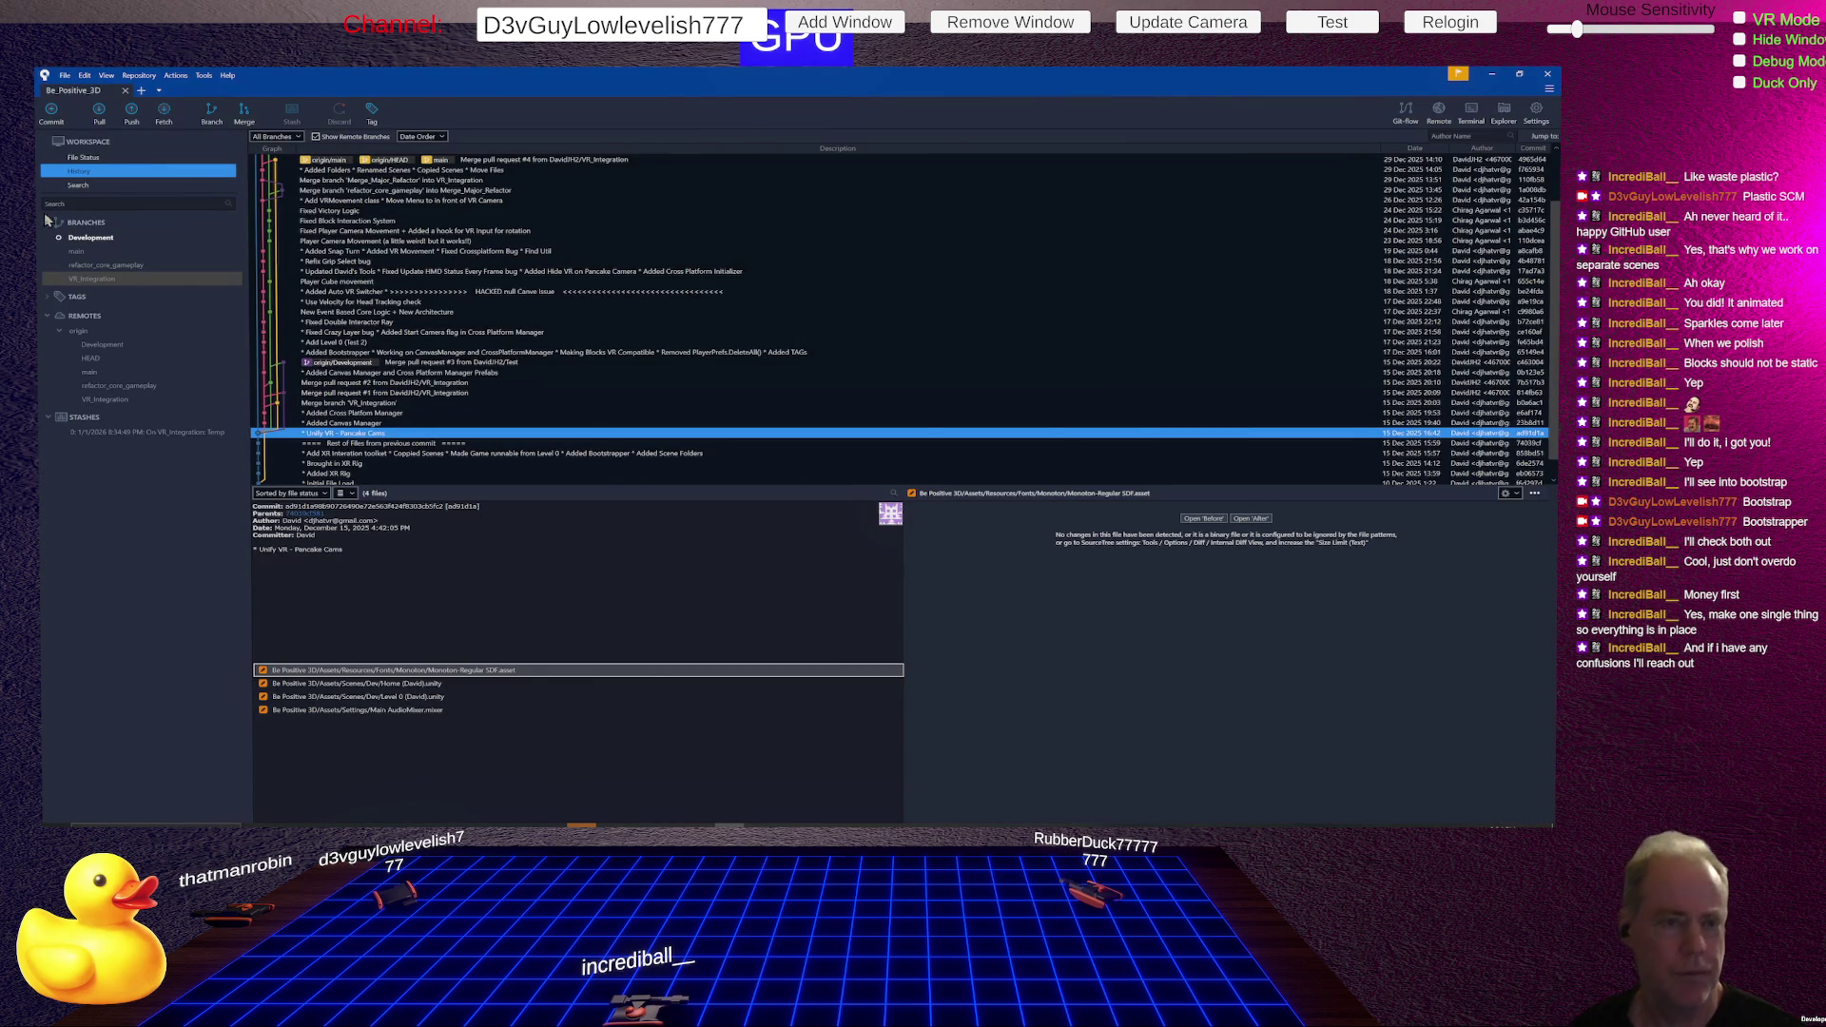
# - Review and discard the changes to DOTweenSettings.asset, Bootstrap.unity and EditorBuildSettings.asset
pyautogui.click(88, 158)
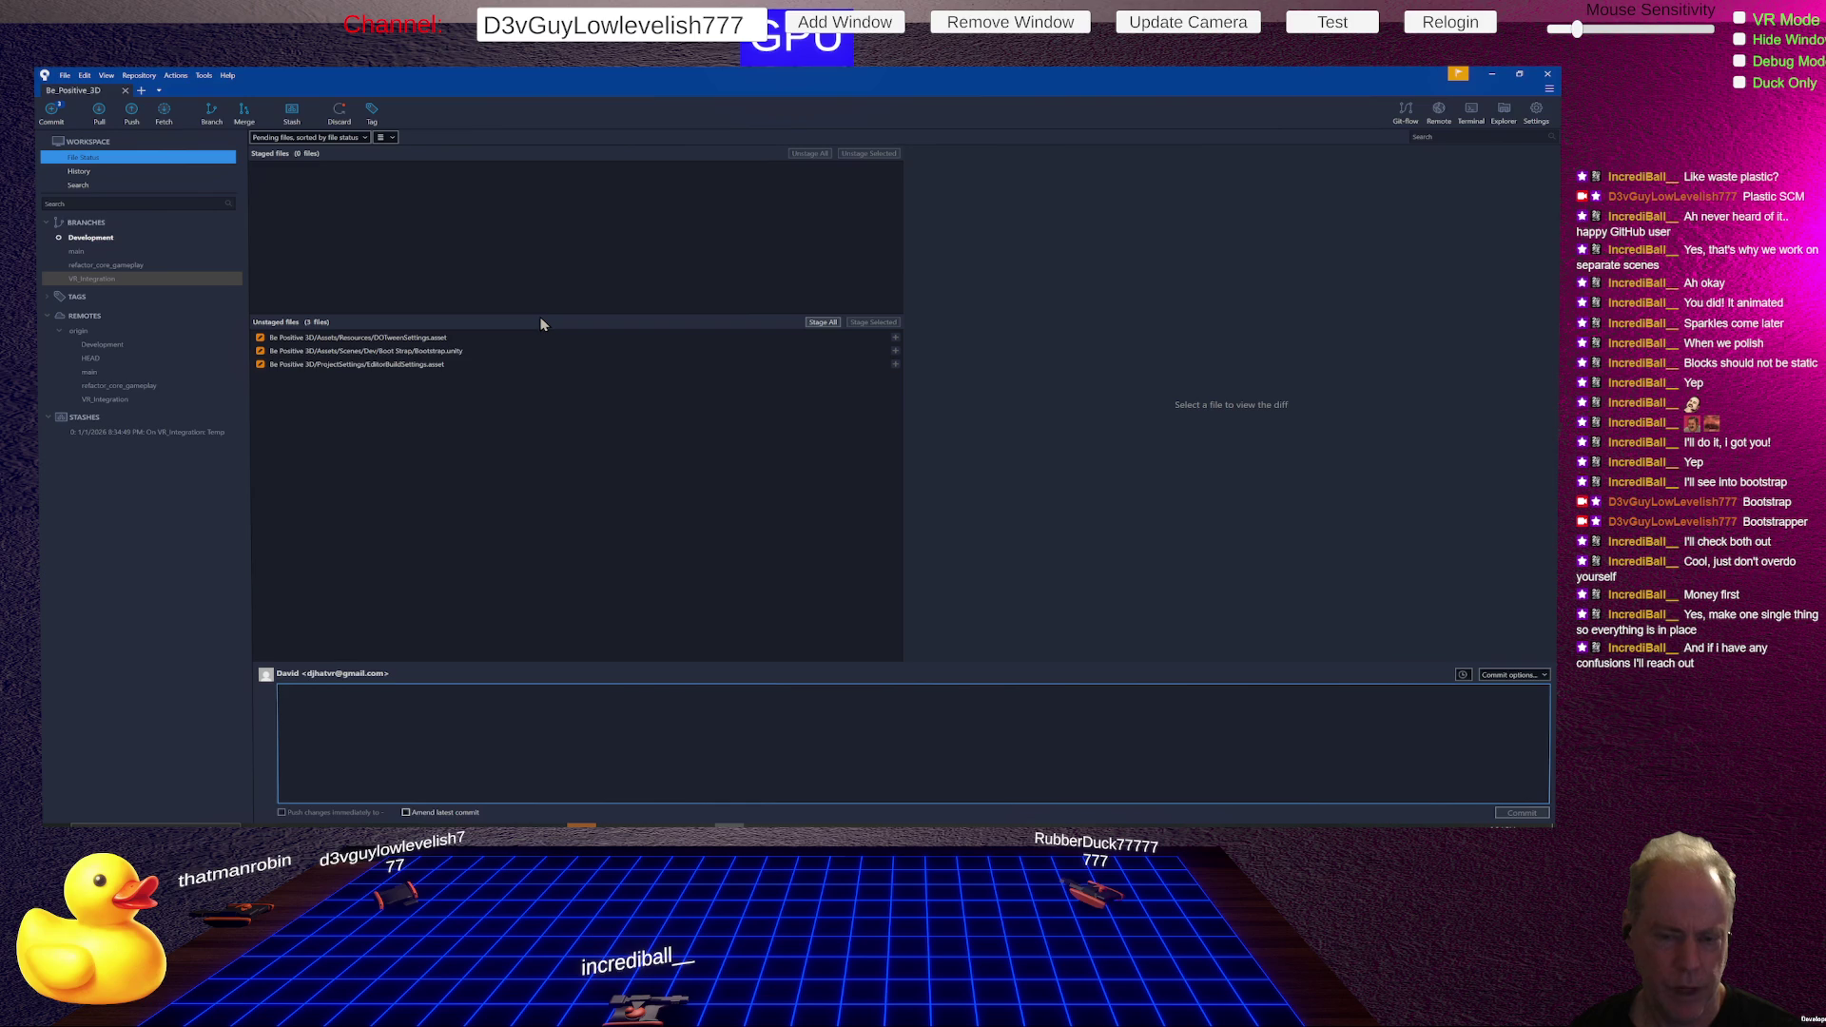
pyautogui.click(464, 351)
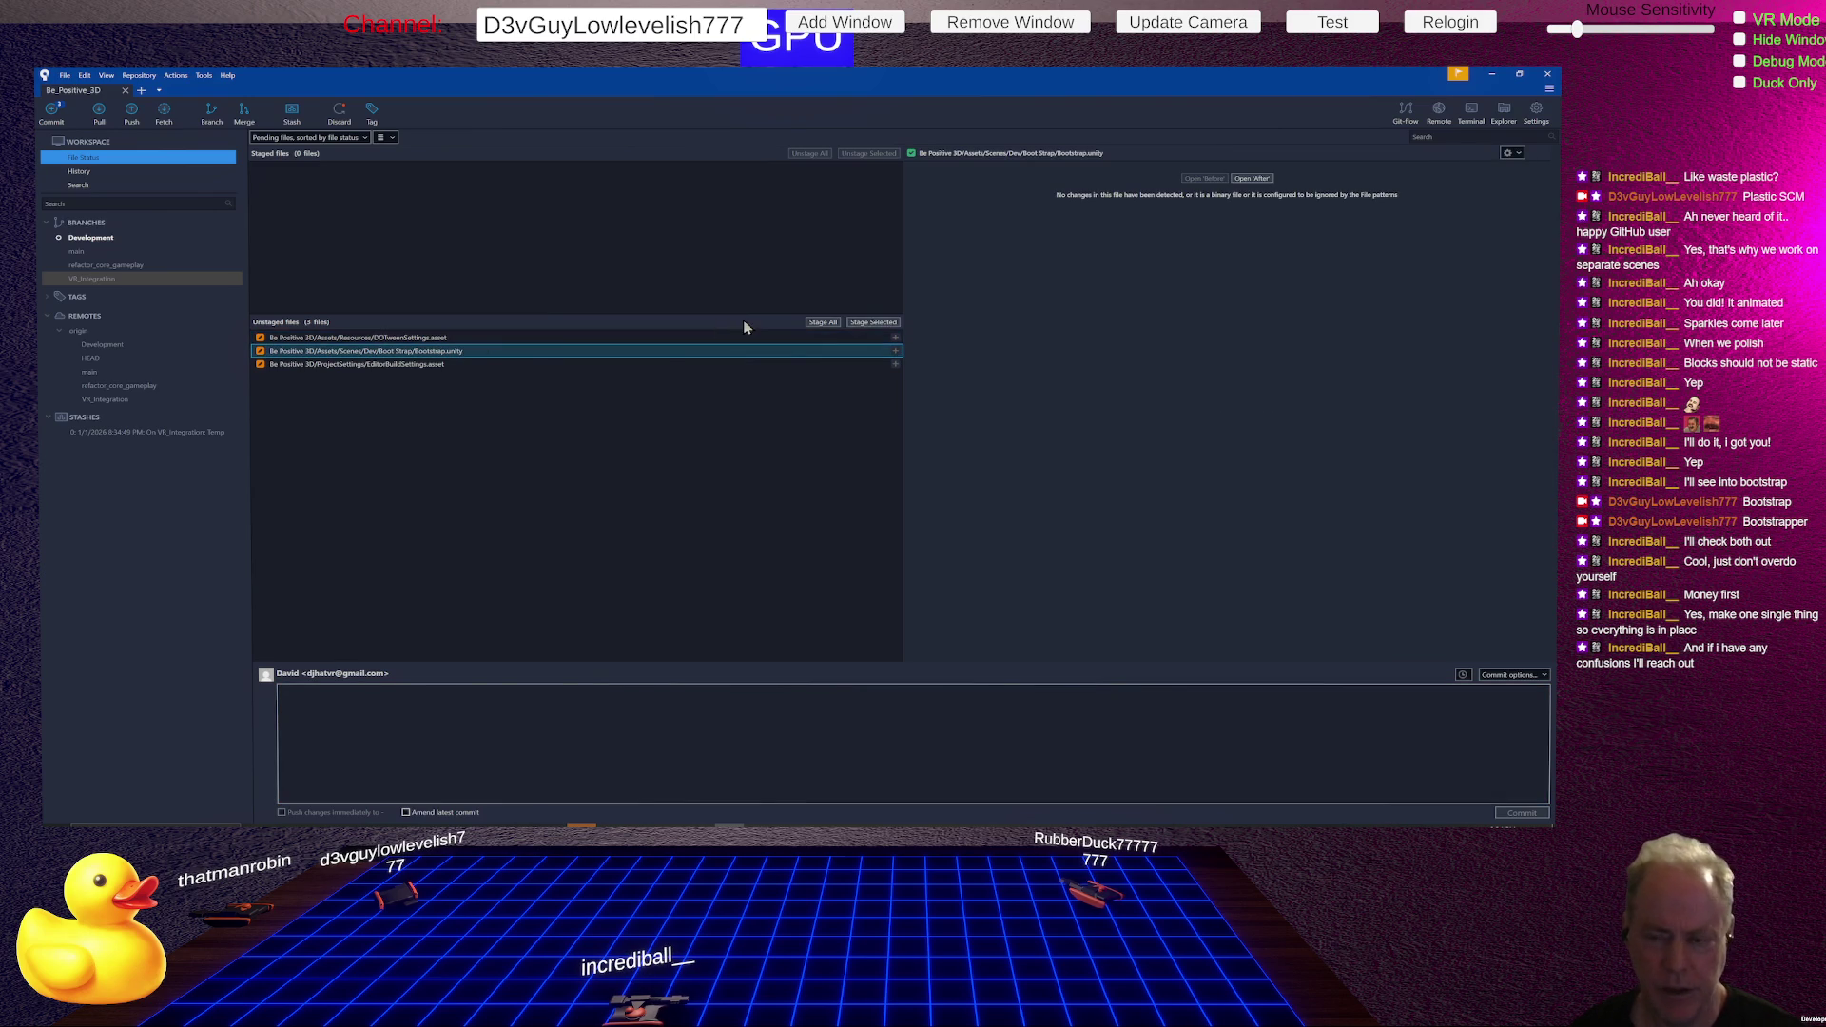
pyautogui.click(480, 338)
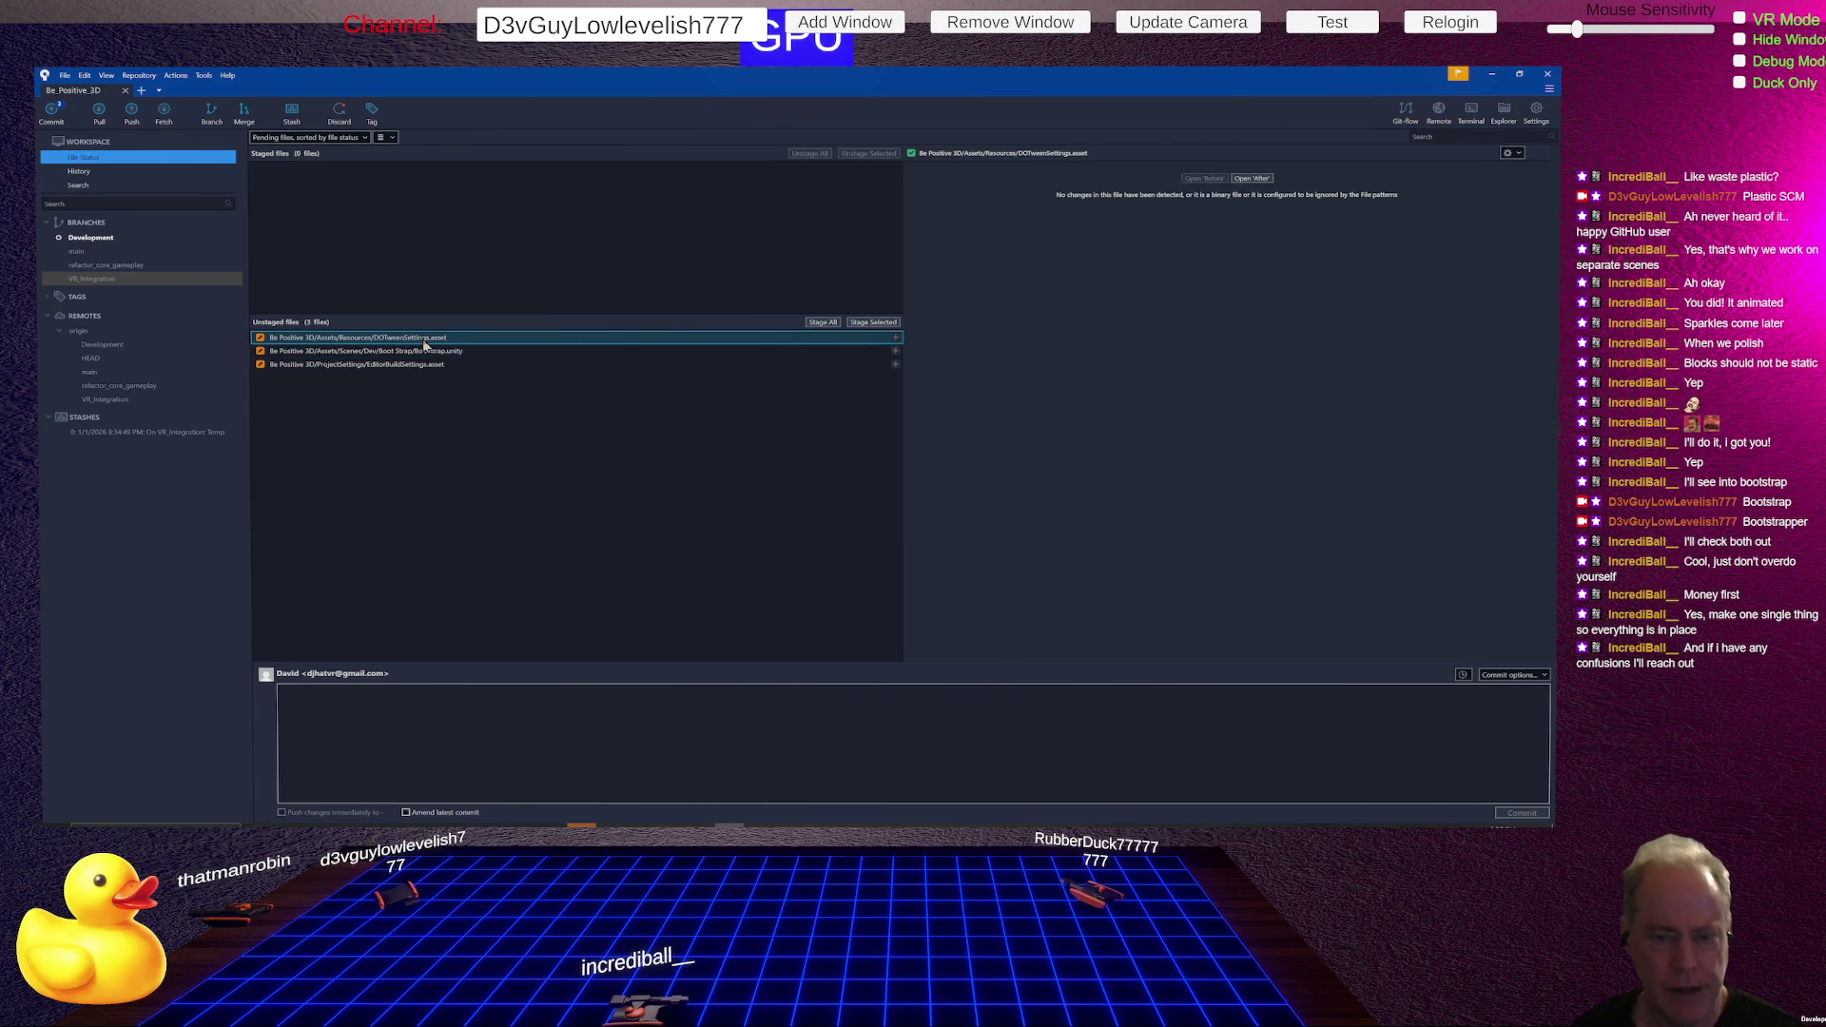
pyautogui.keyDown('shift'); pyautogui.click(422, 365); pyautogui.keyUp('shift')
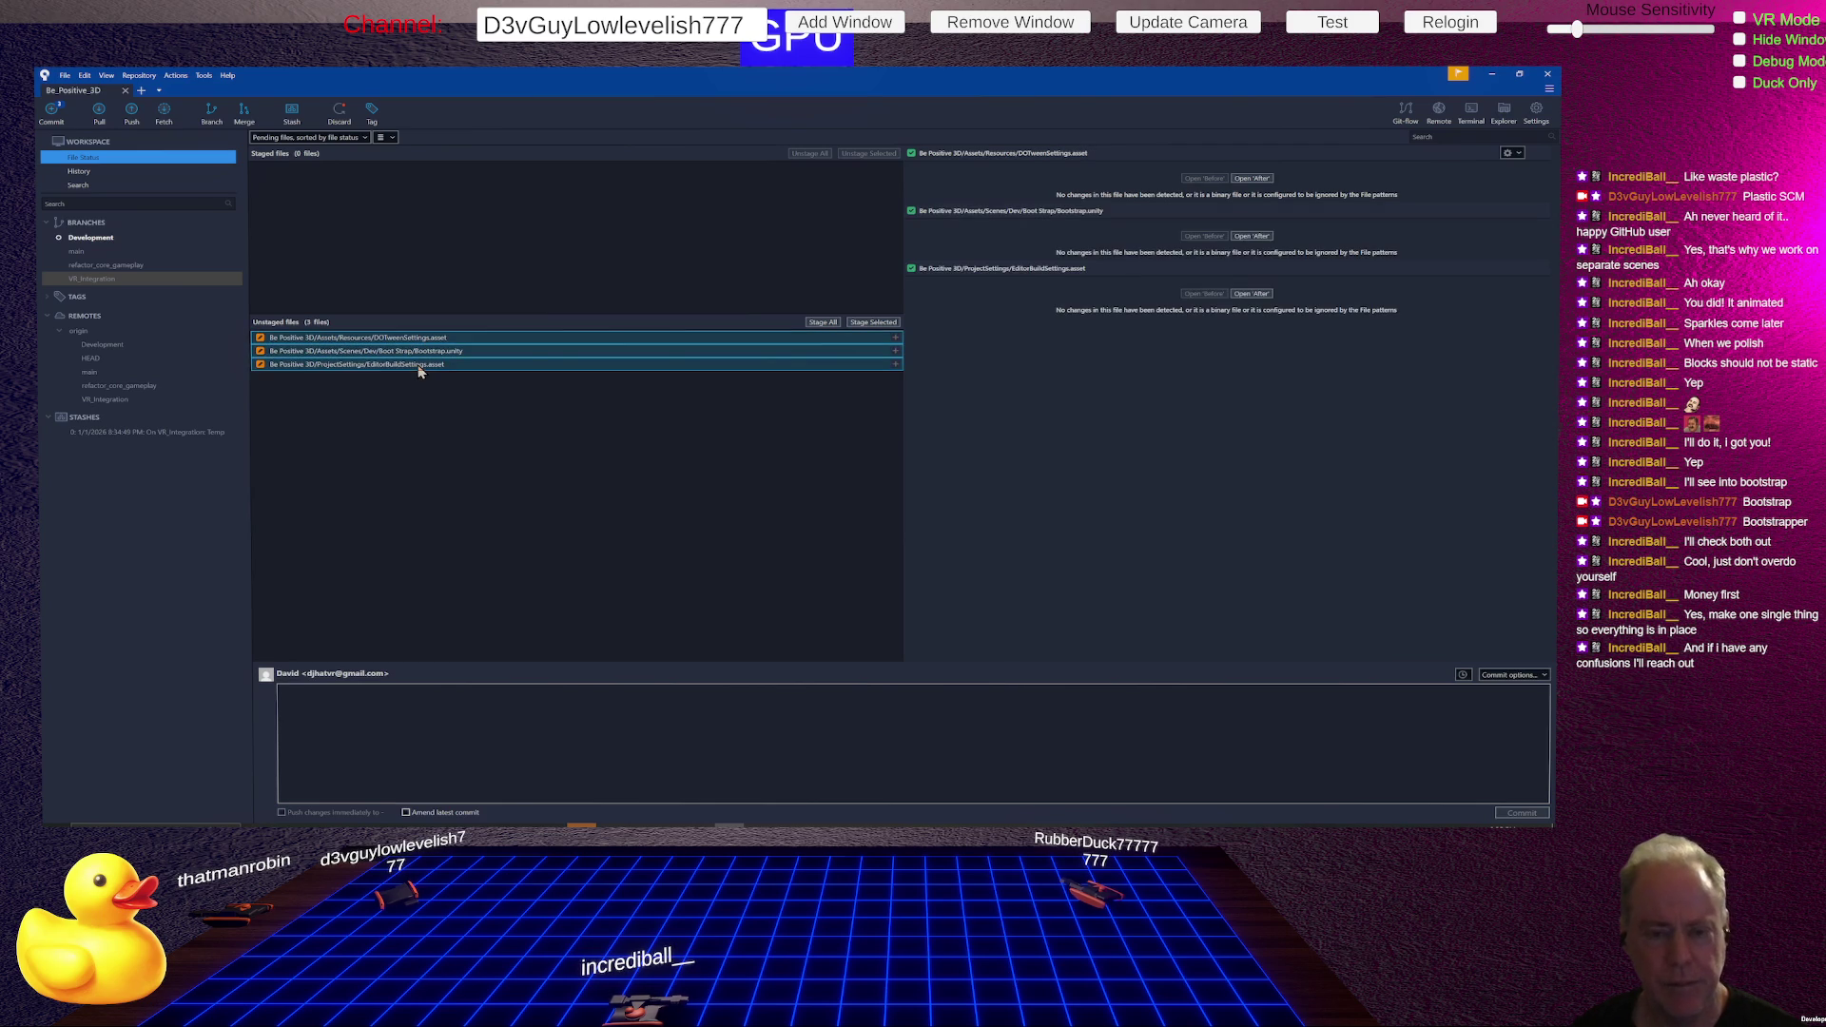
pyautogui.rightClick(419, 367)
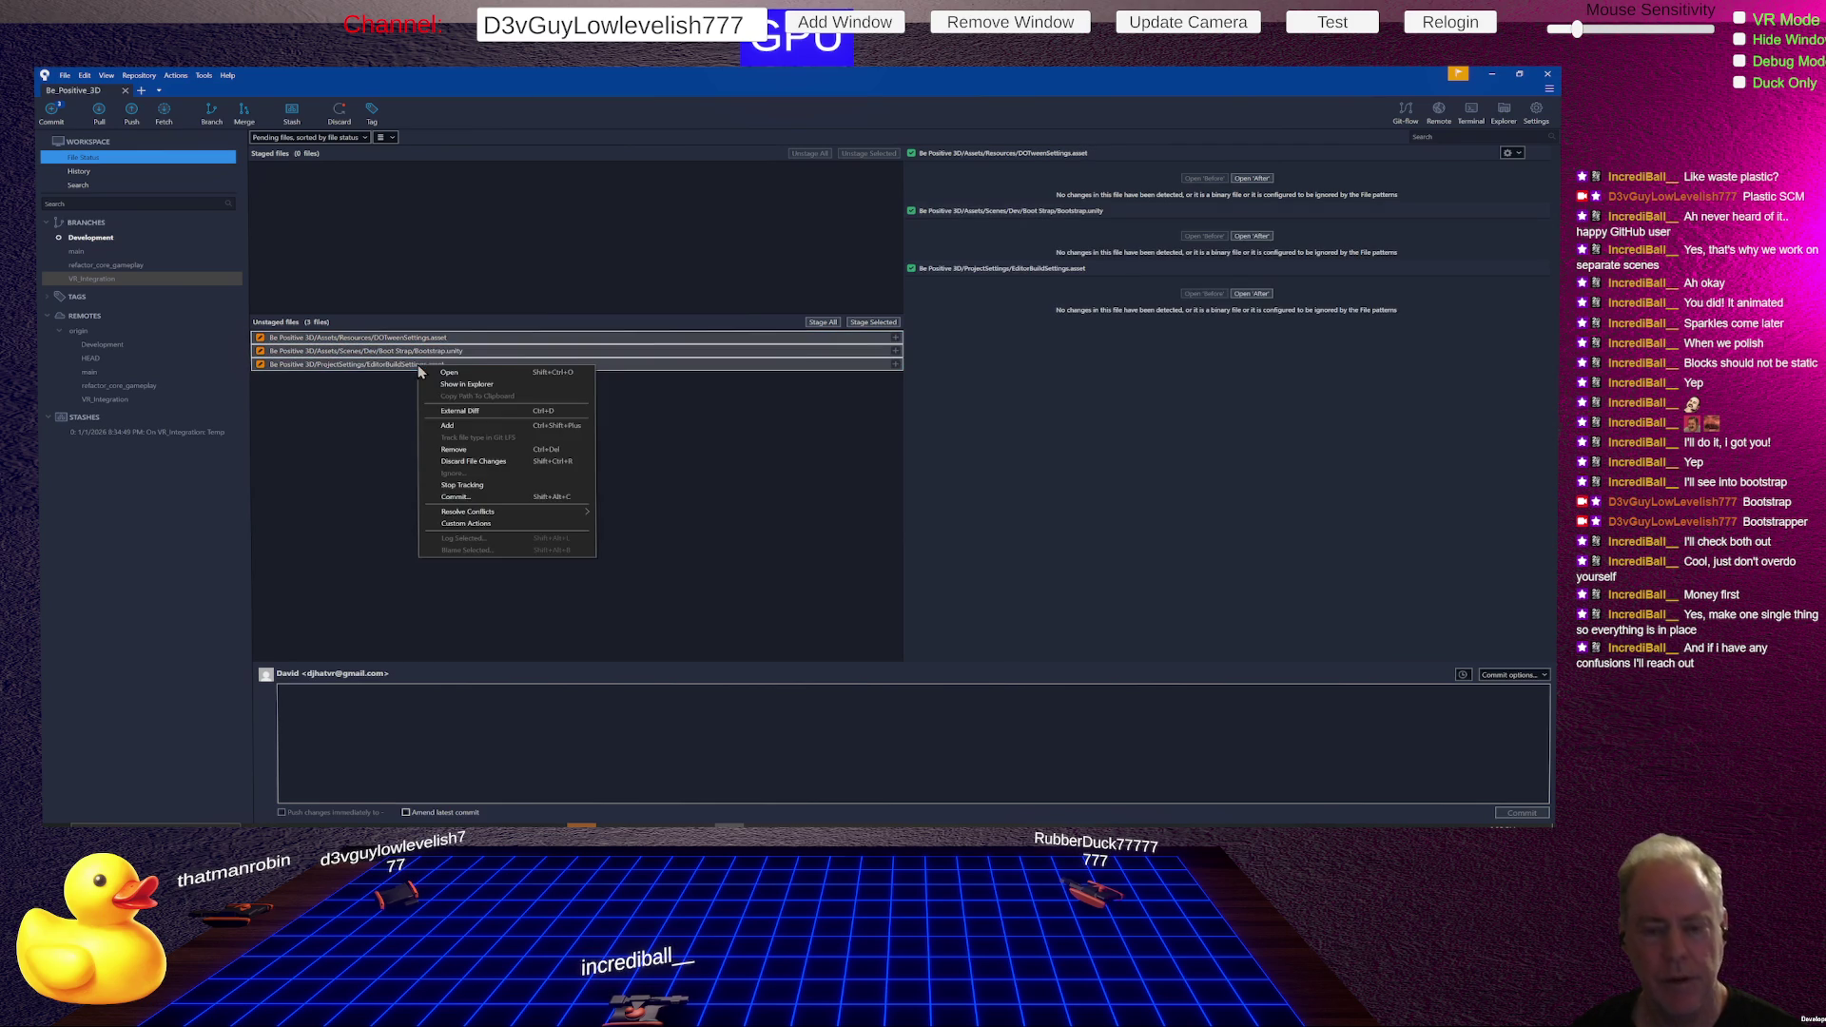
pyautogui.click(481, 462)
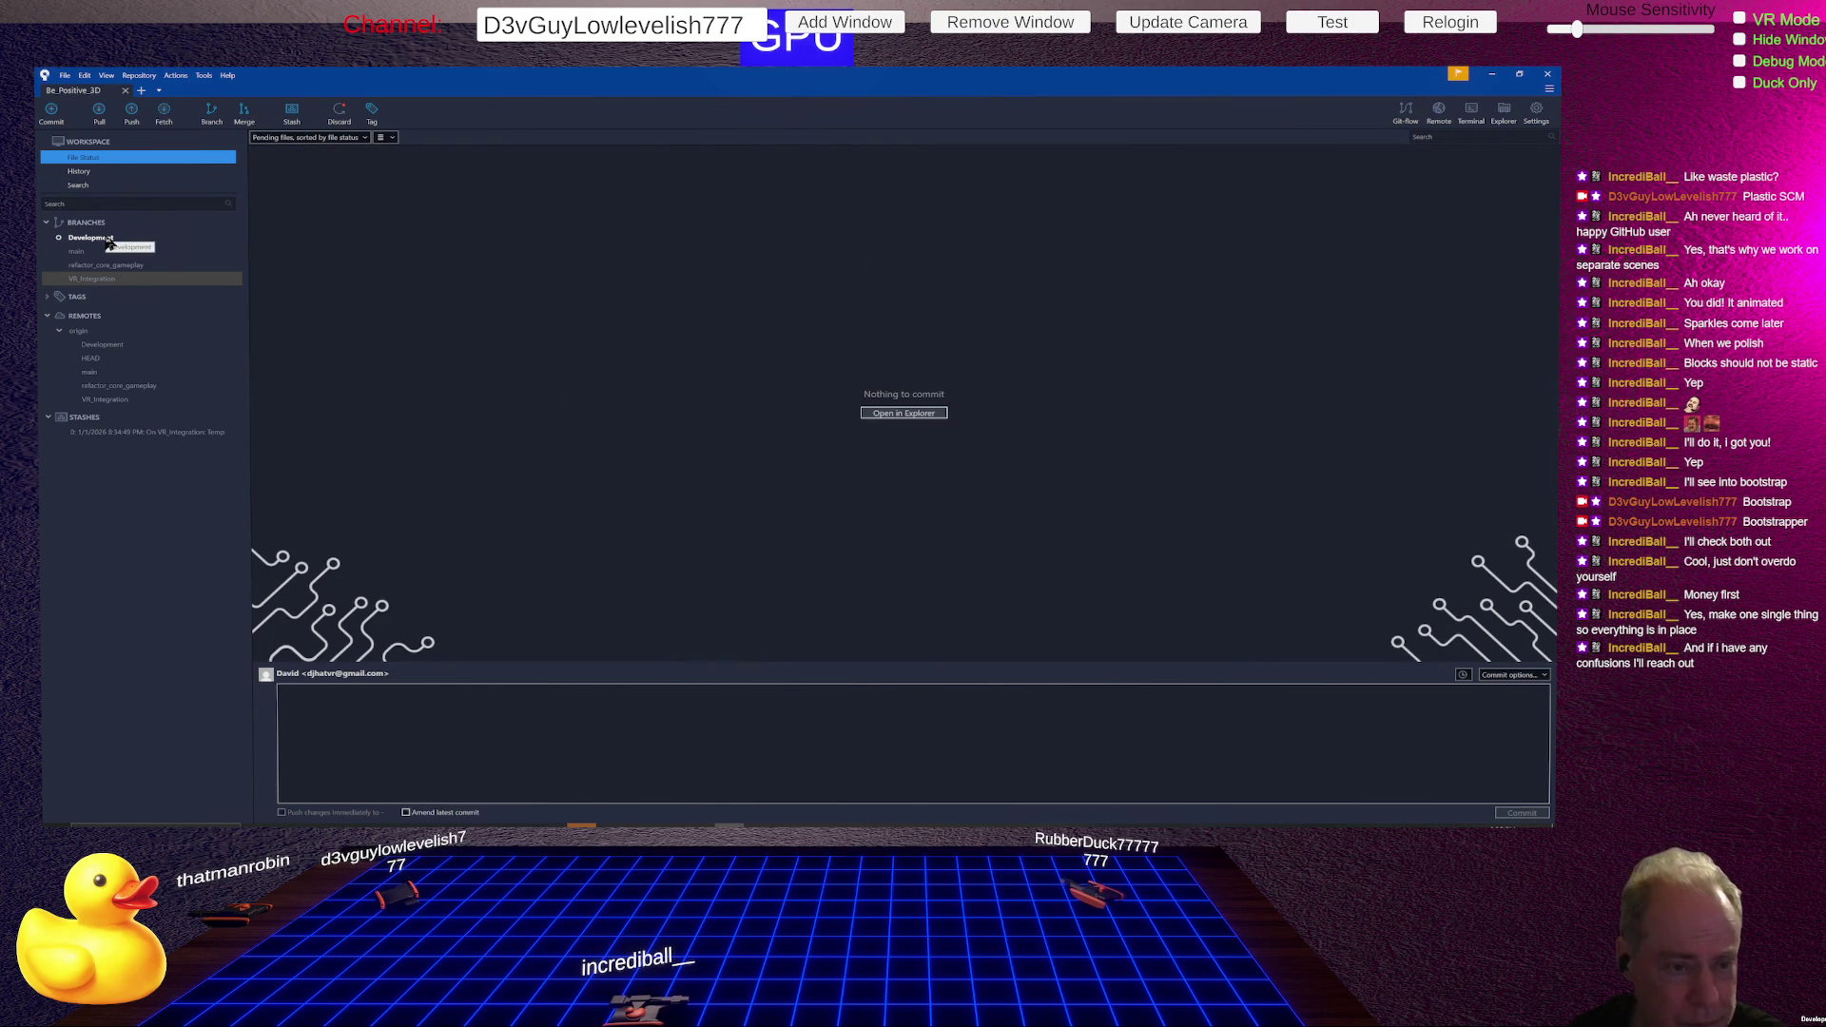
# - Merge VR_Integration into the current Development branch via the branch's context menu
pyautogui.rightClick(96, 279)
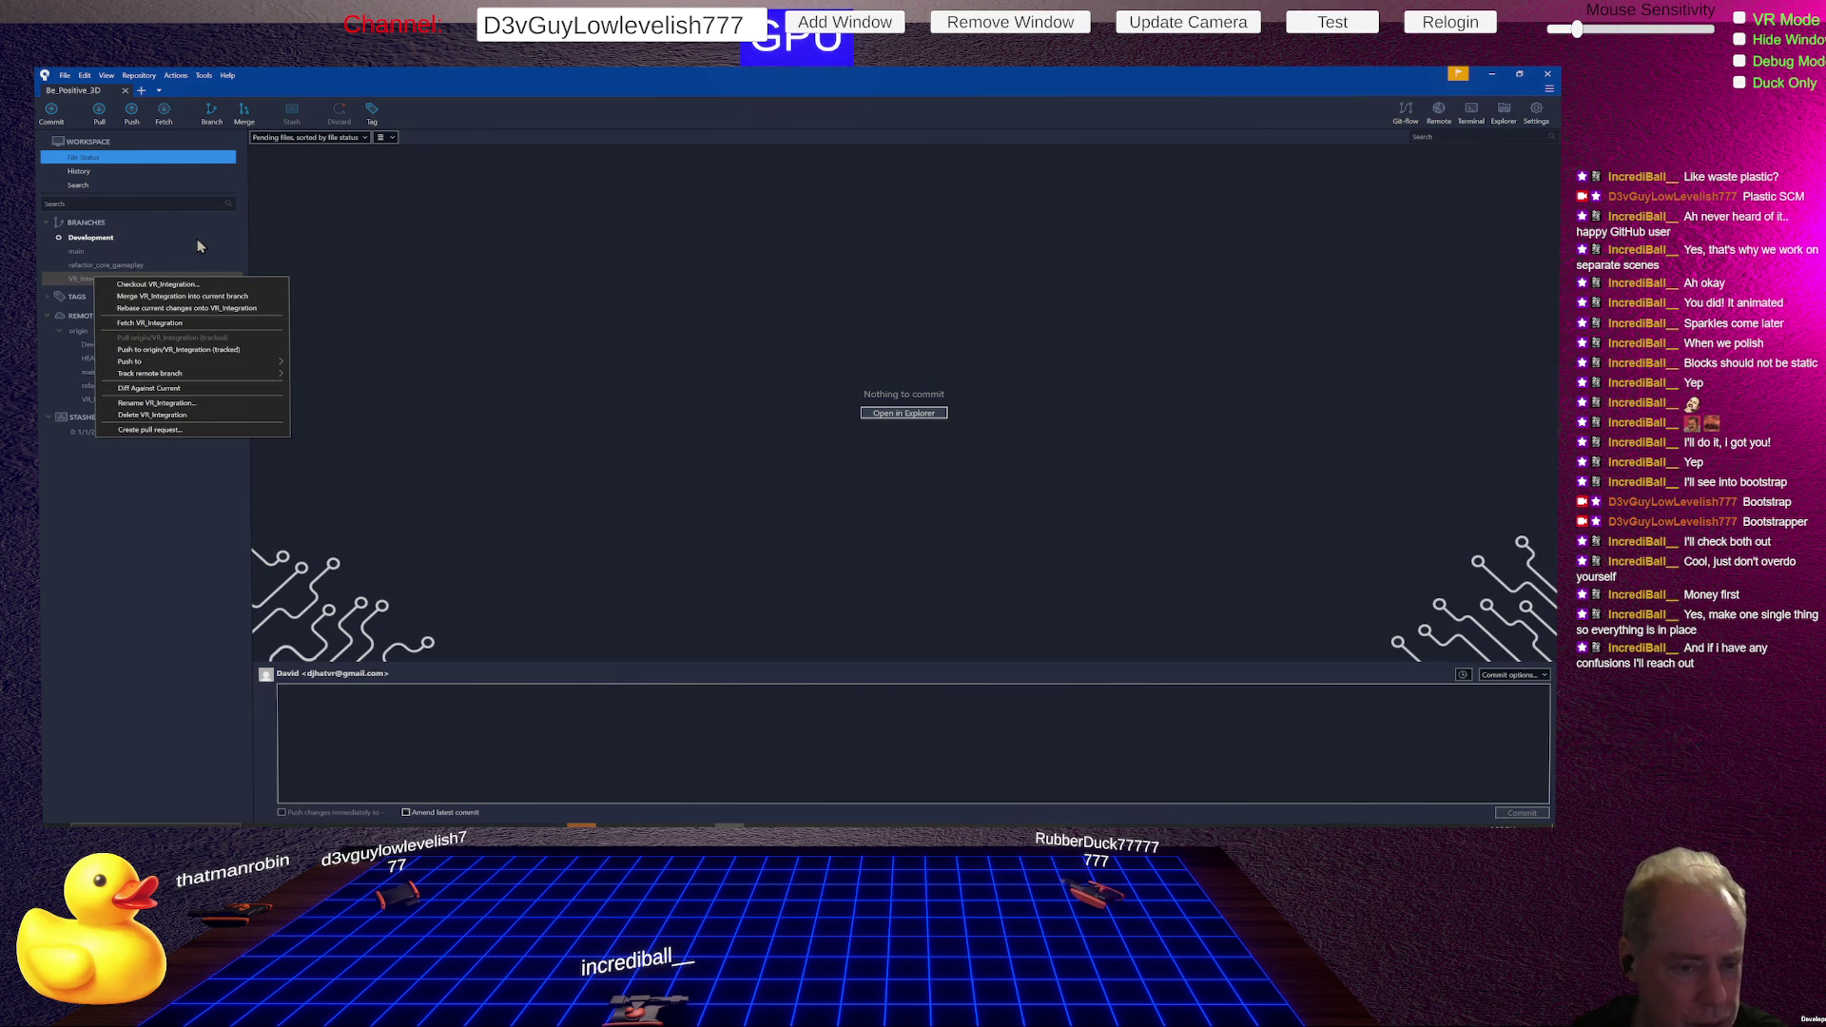
pyautogui.click(186, 406)
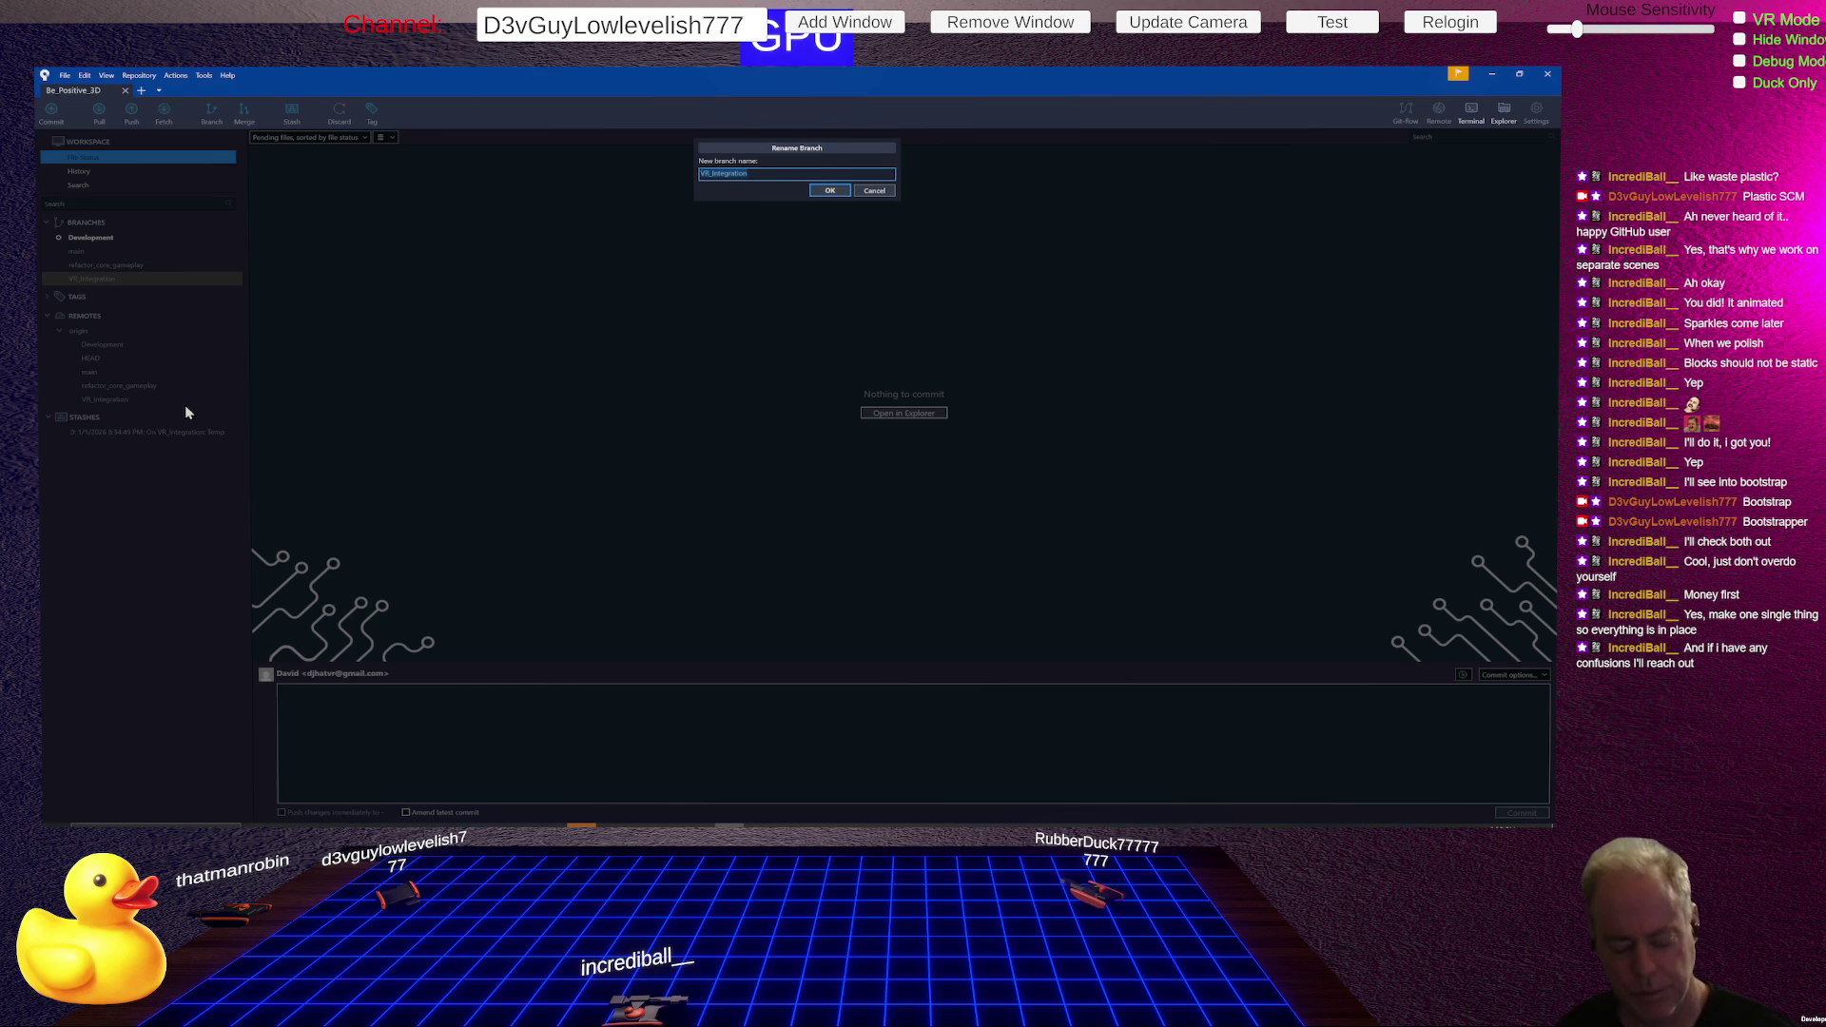
pyautogui.click(875, 191)
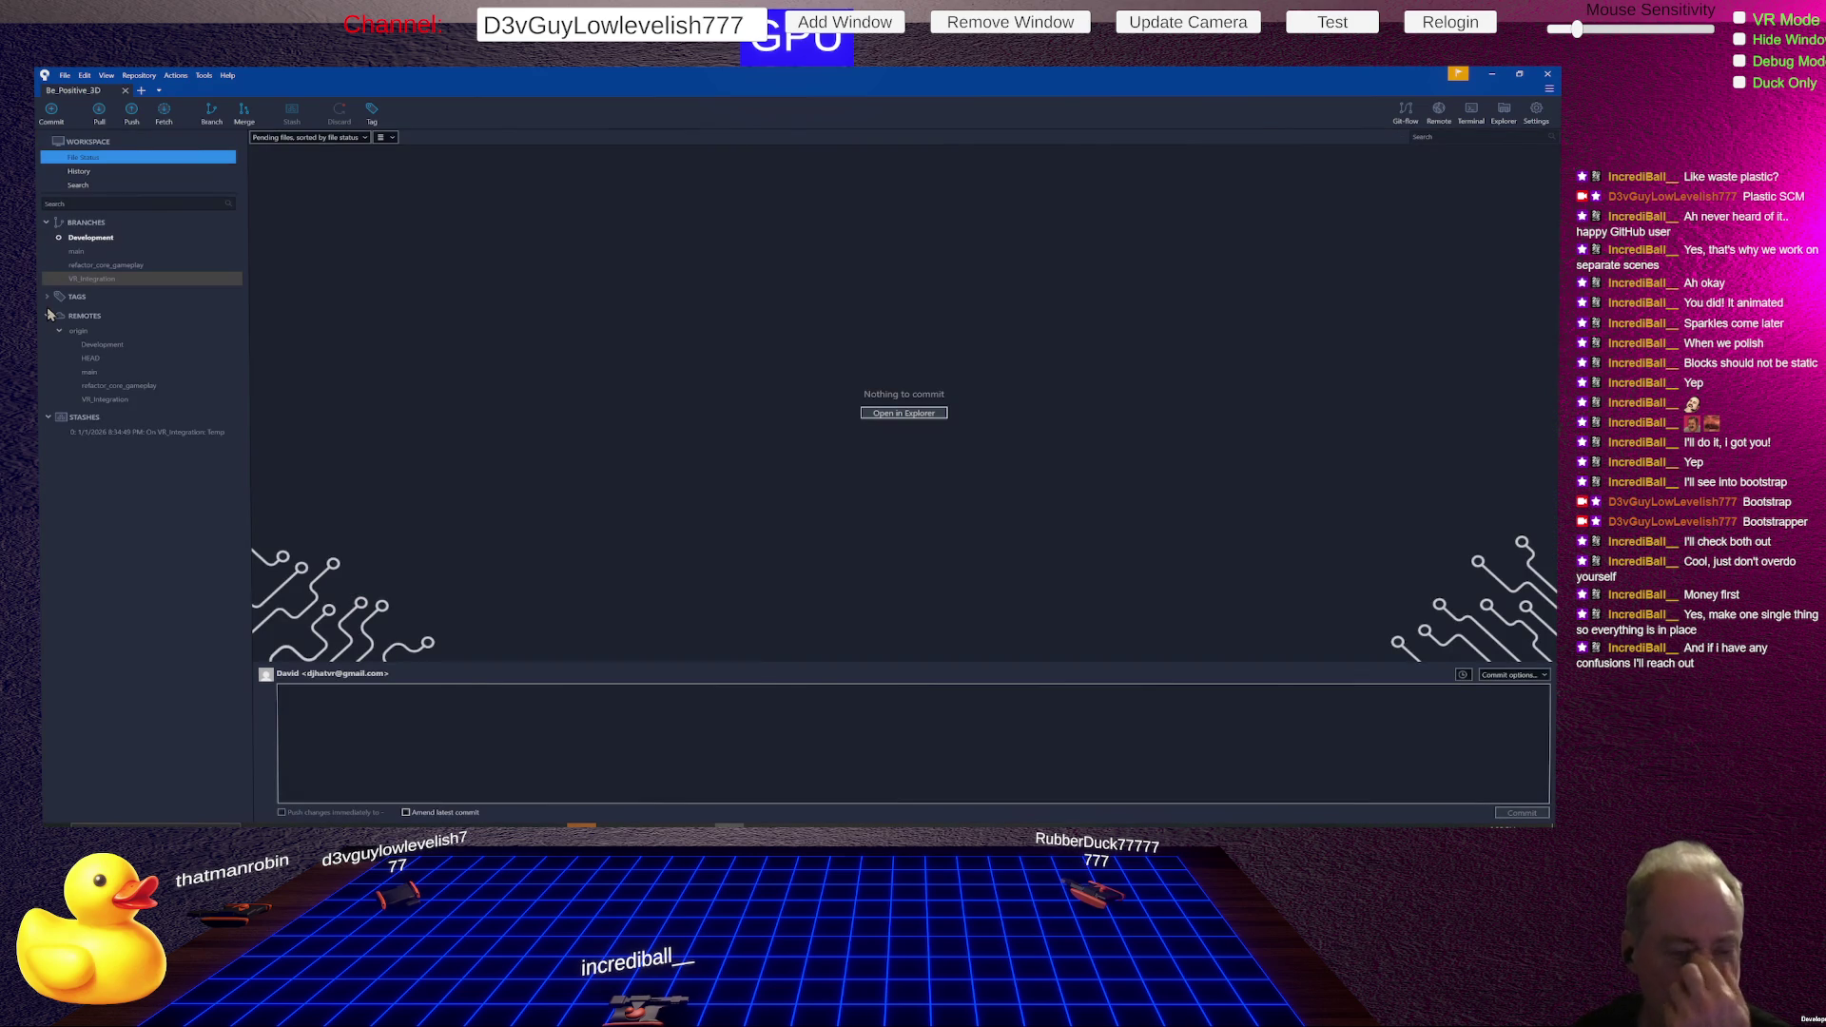
pyautogui.rightClick(95, 282)
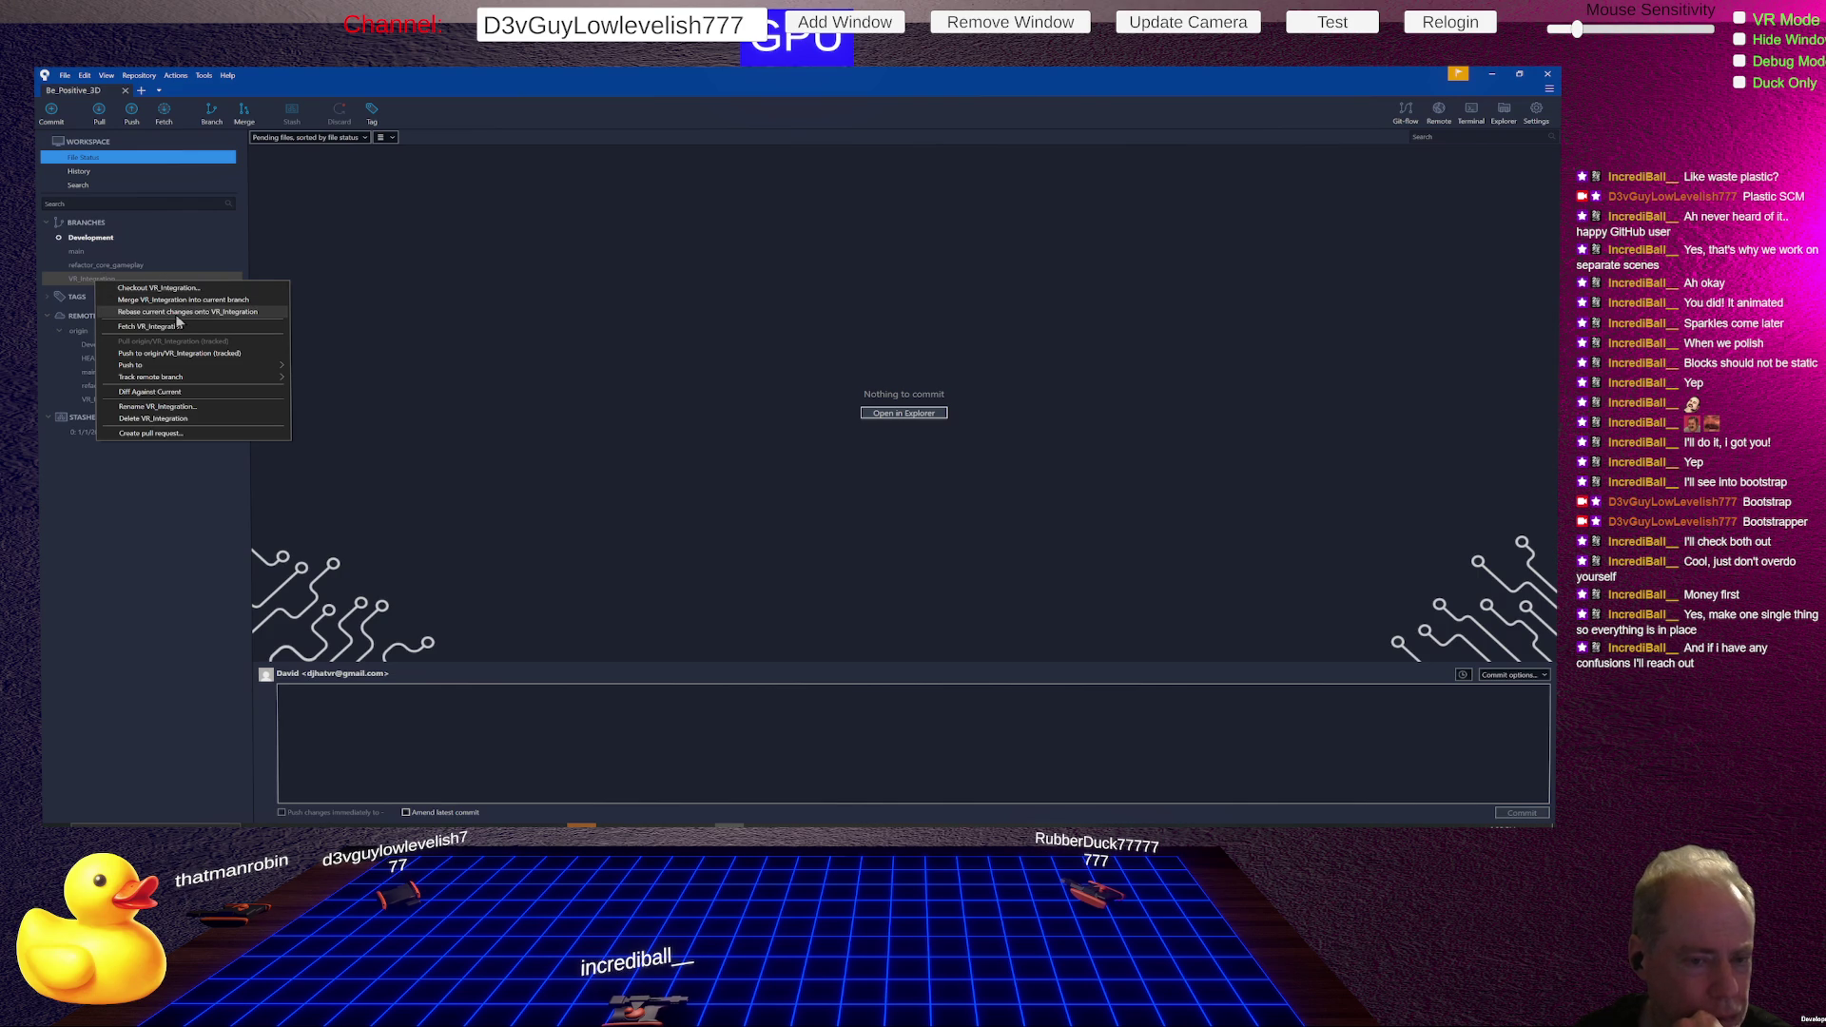
pyautogui.click(162, 231)
pyautogui.click(163, 238)
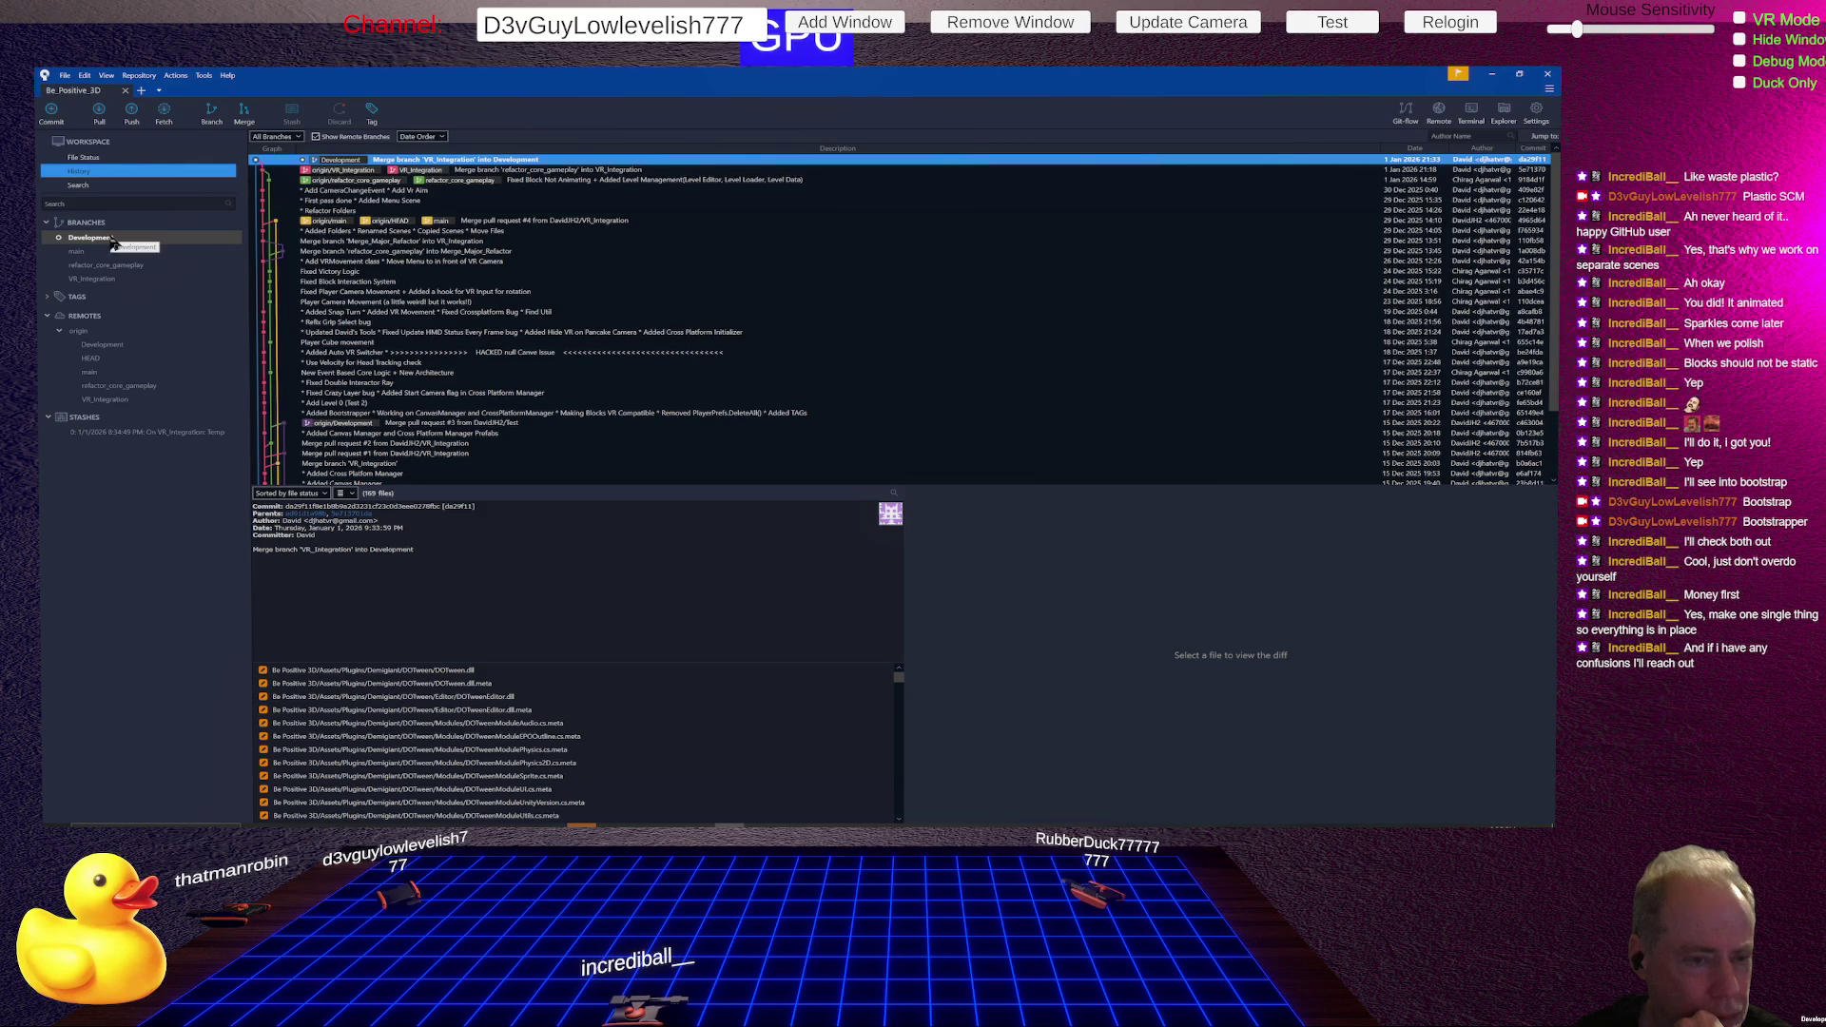
# - Check out VR_Integration, look over the branch options, then switch to the ChatGPT browser window
pyautogui.rightClick(111, 278)
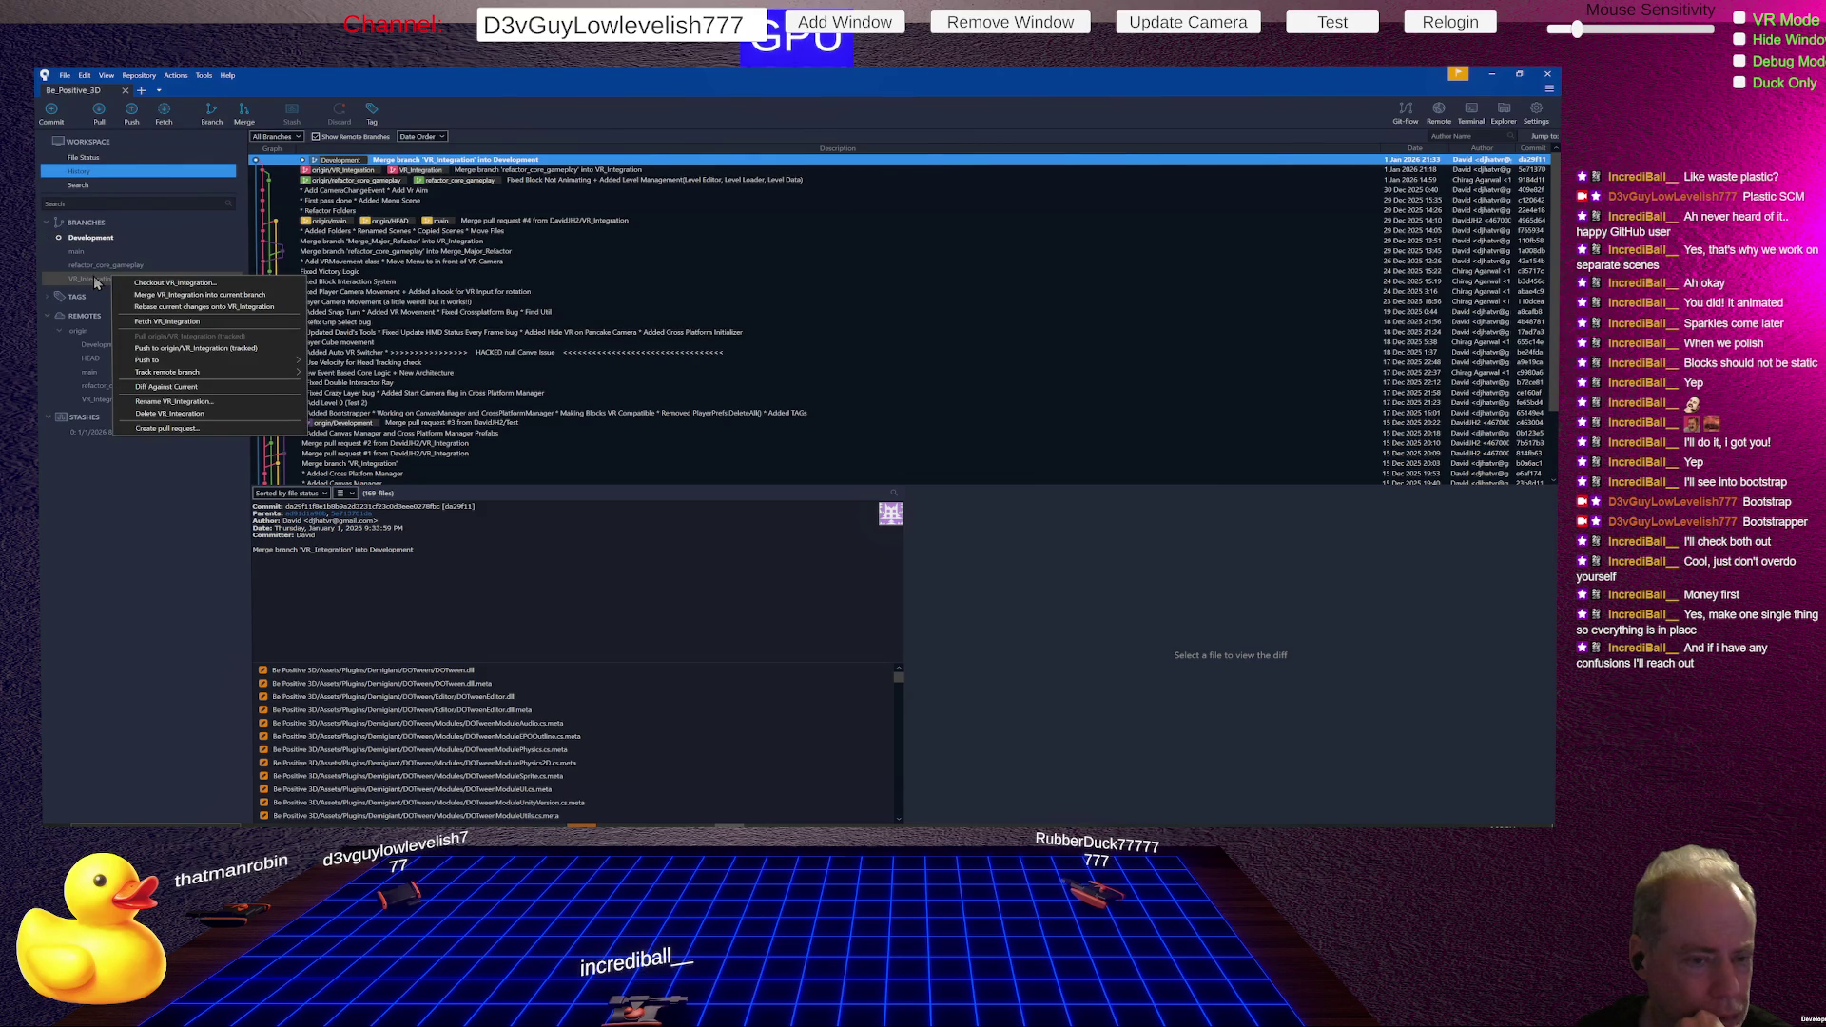
pyautogui.doubleClick(94, 278)
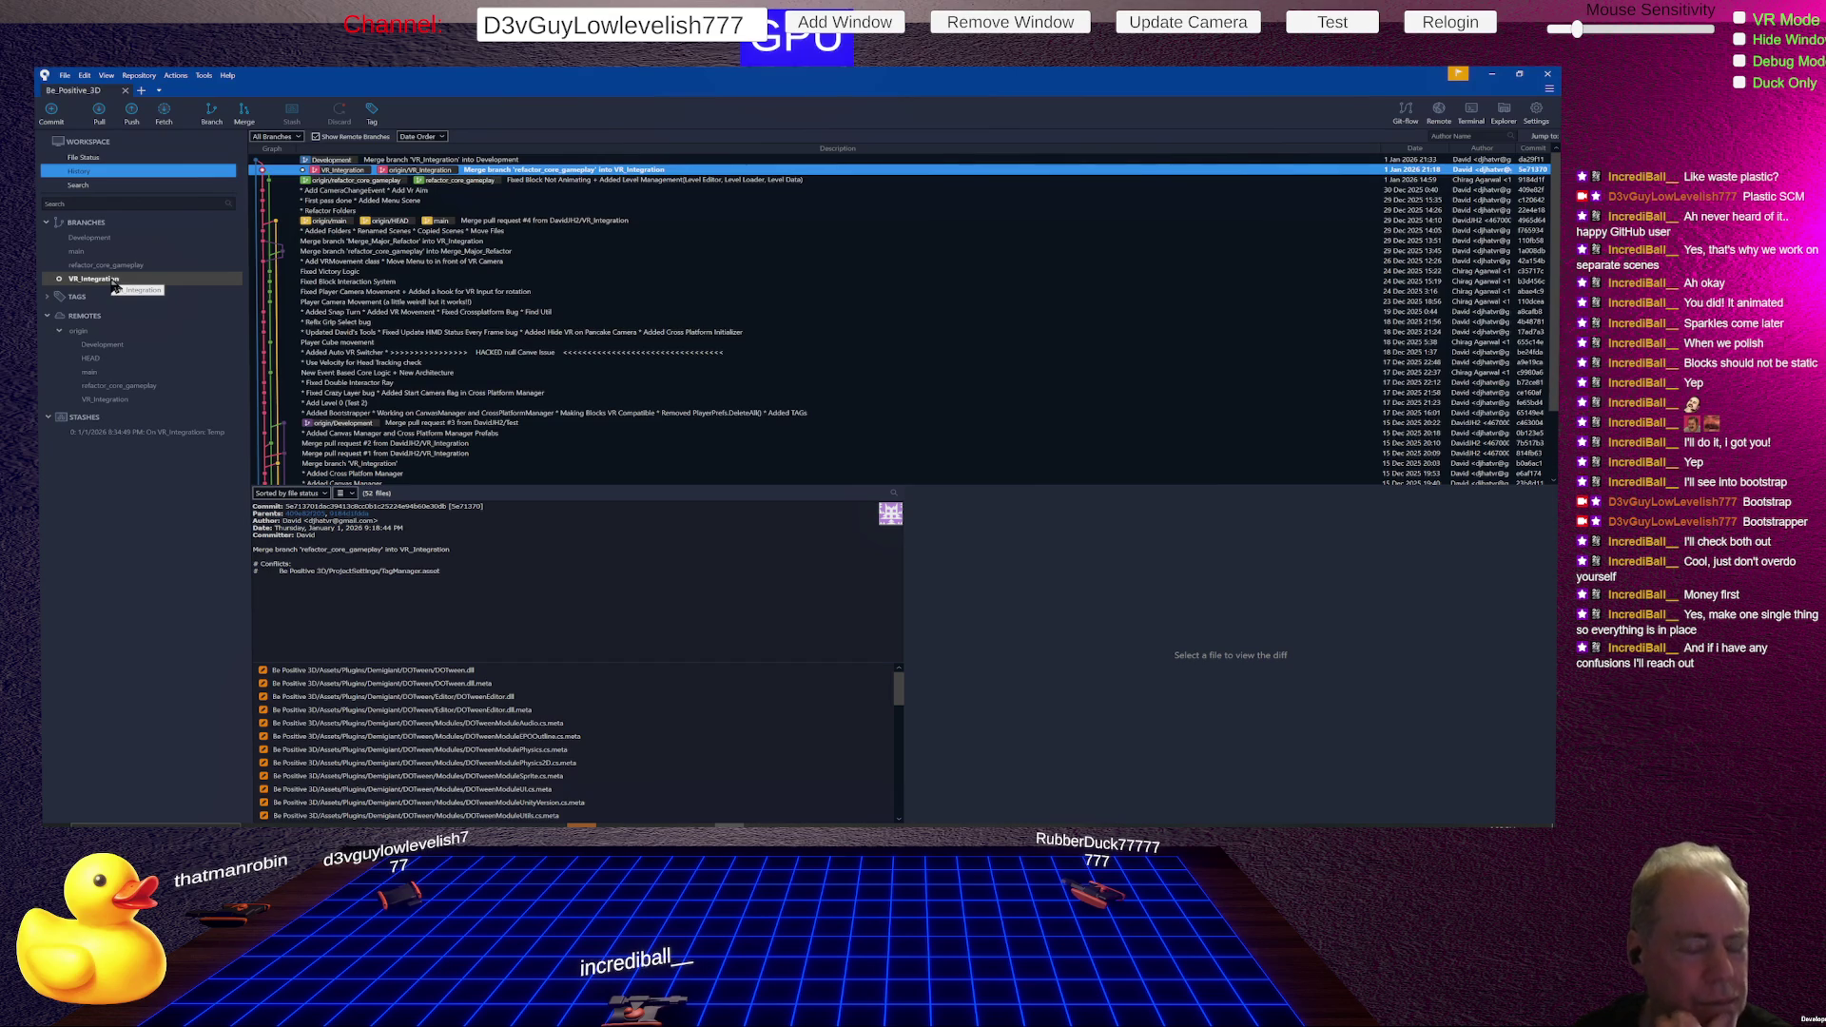
pyautogui.rightClick(112, 282)
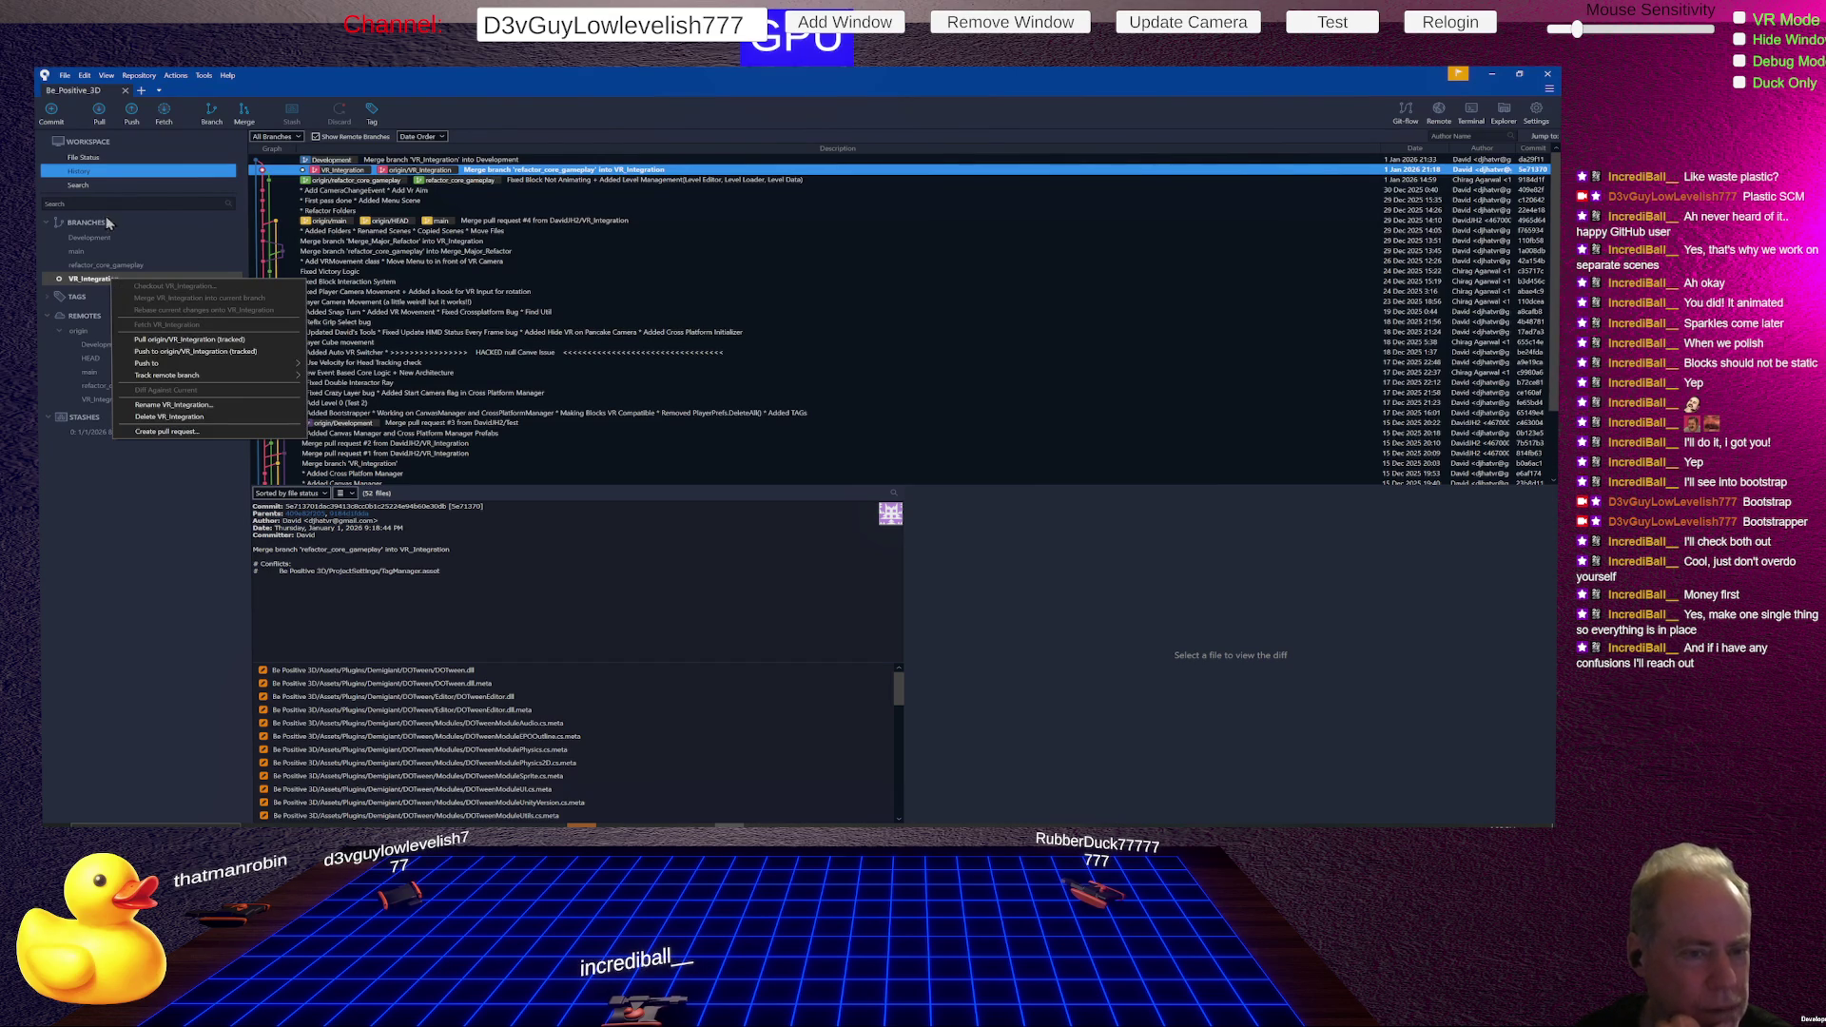
pyautogui.rightClick(88, 238)
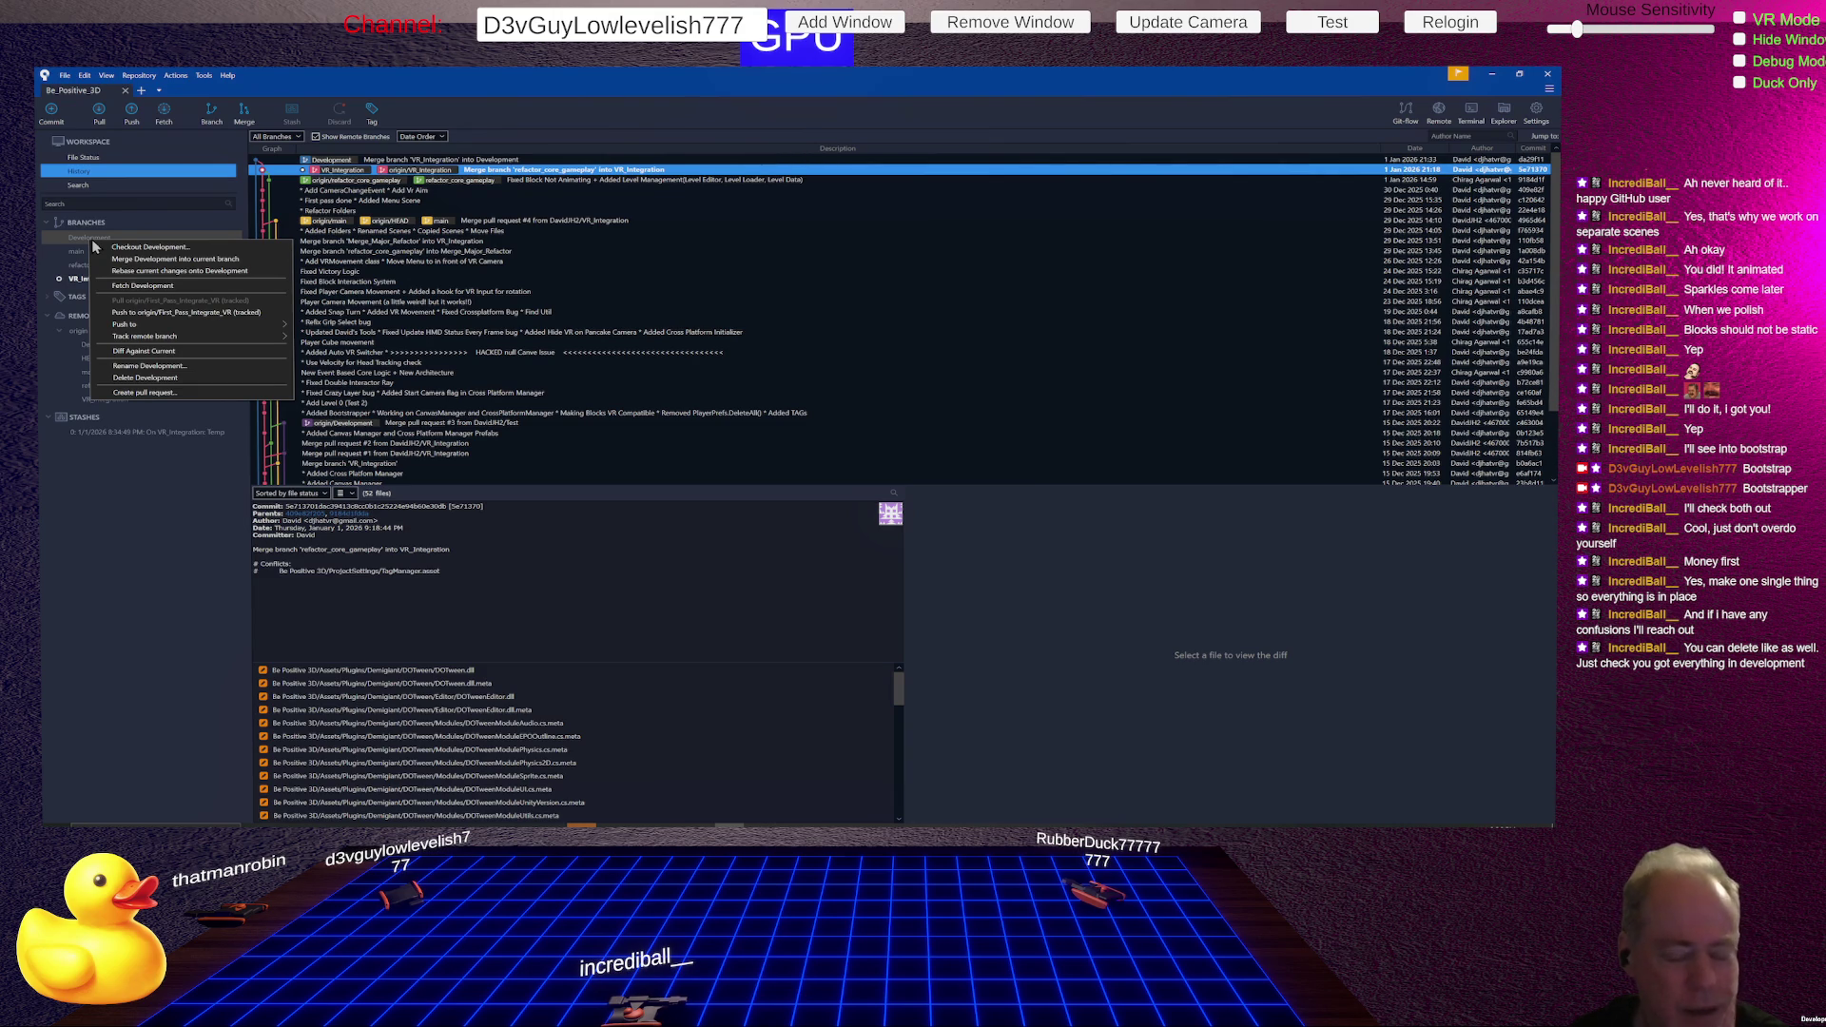
pyautogui.press('Escape')
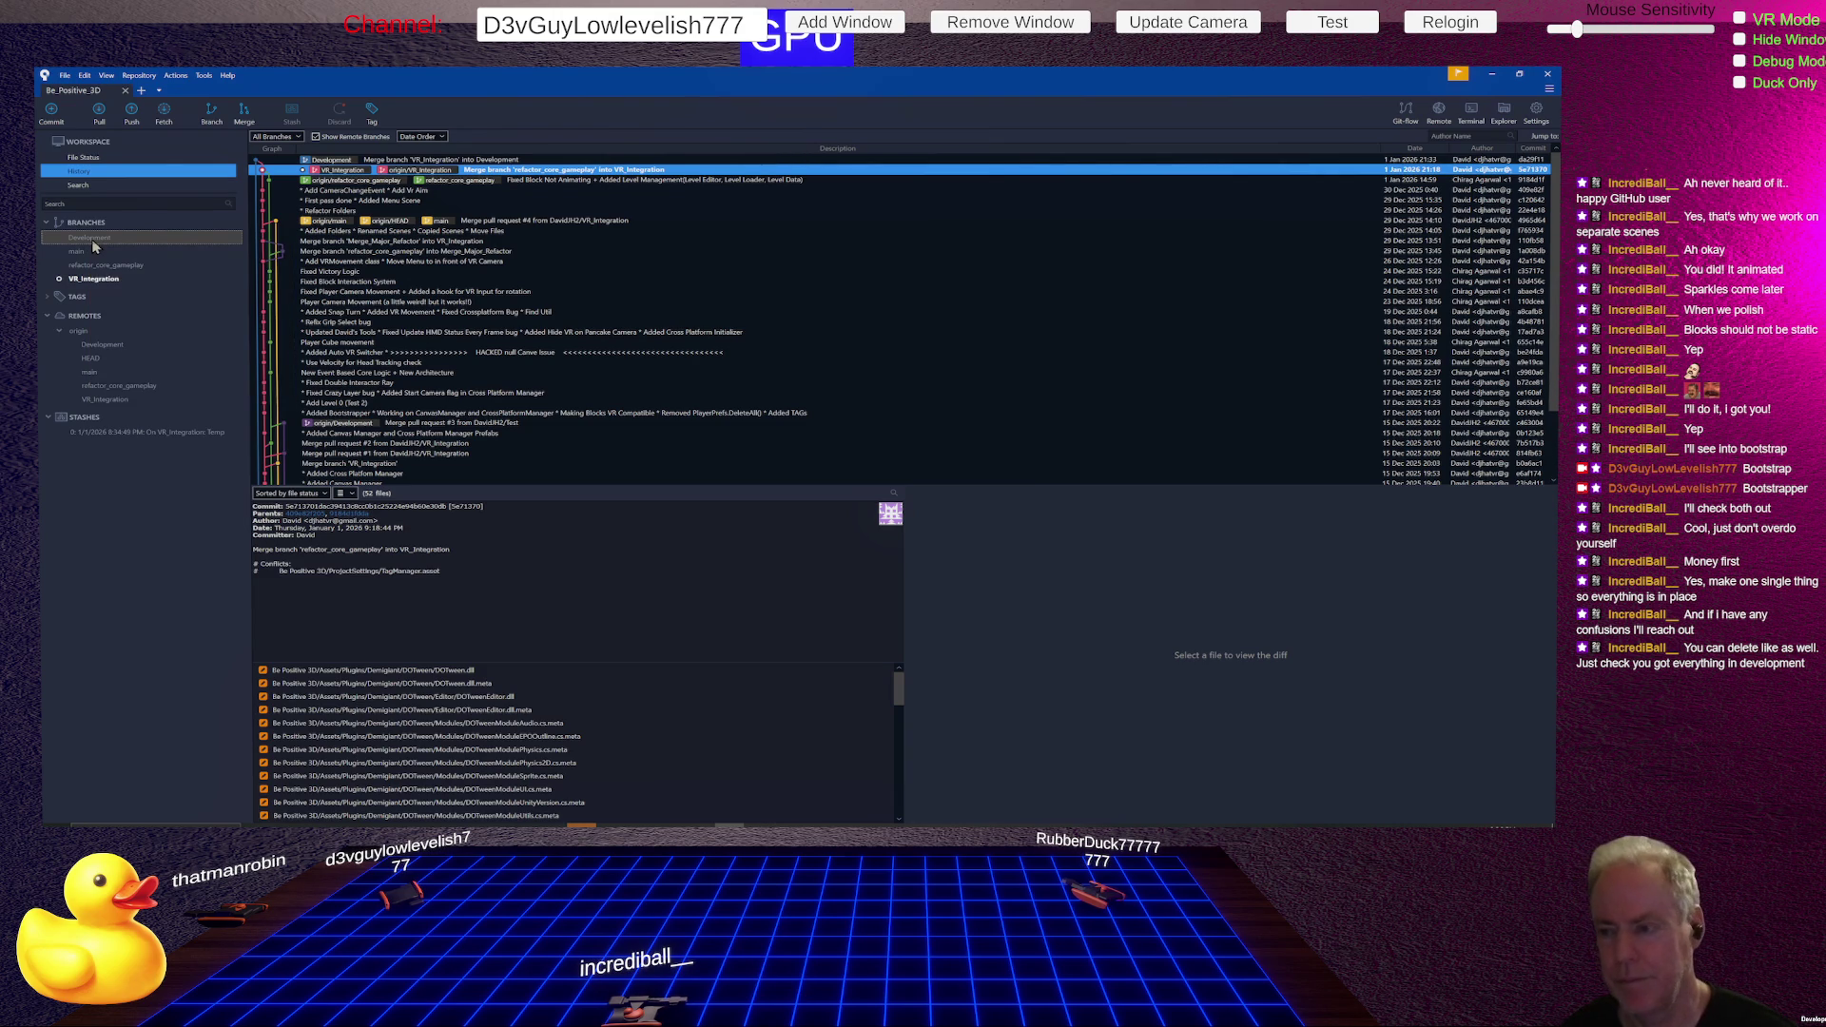
pyautogui.hotkey('alt', 'Tab')
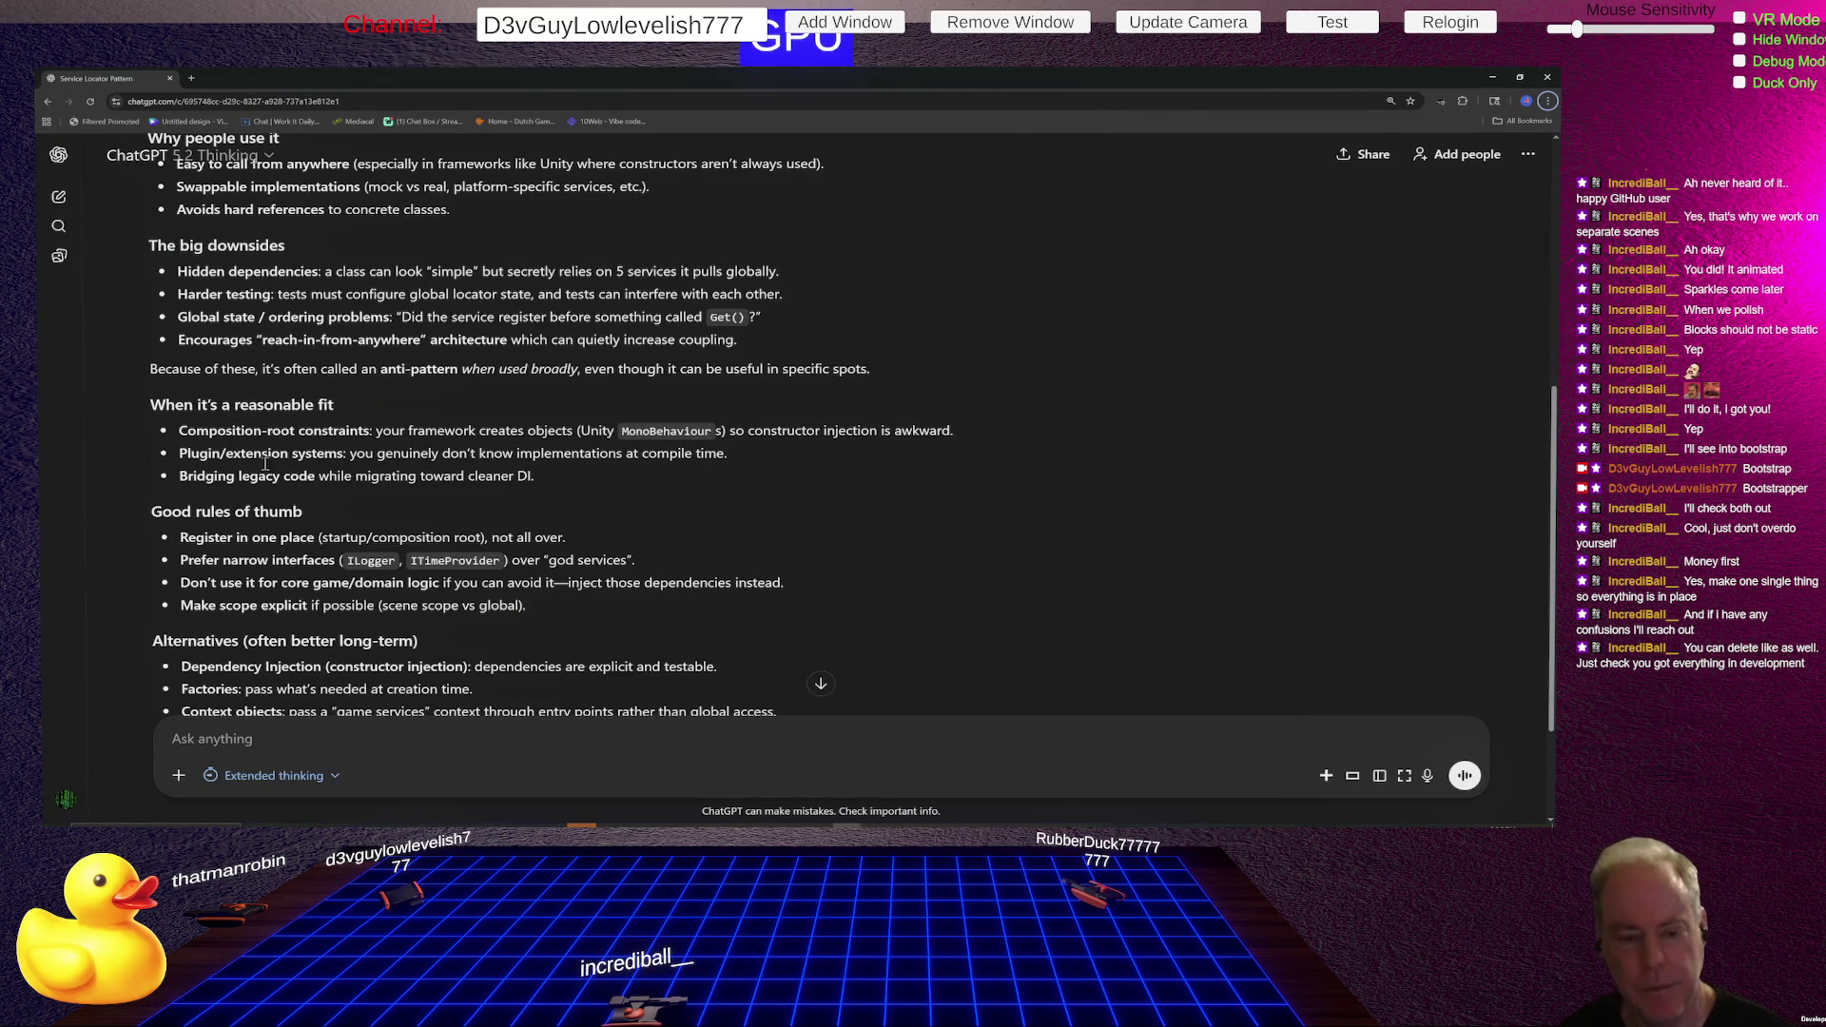
# - In a new ChatGPT chat, ask for an easier way than deleting a branch and recreating one with the same name
pyautogui.click(58, 196)
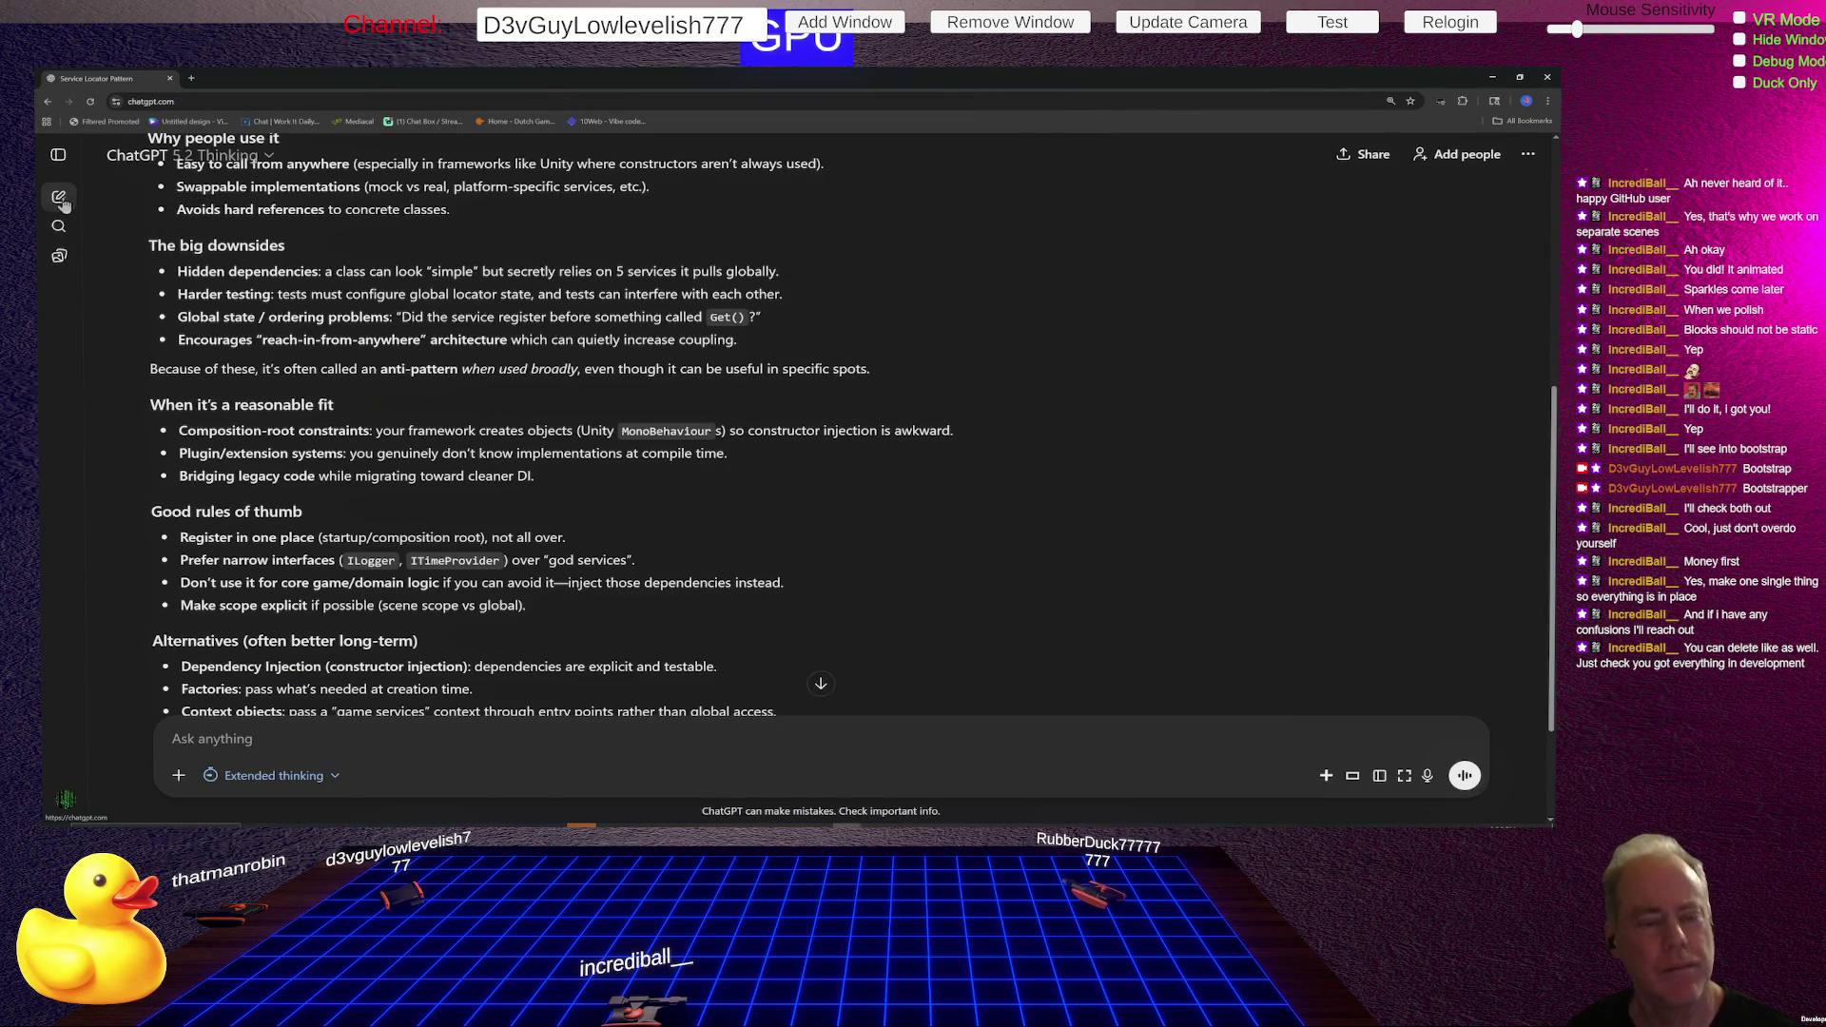
pyautogui.write('If')
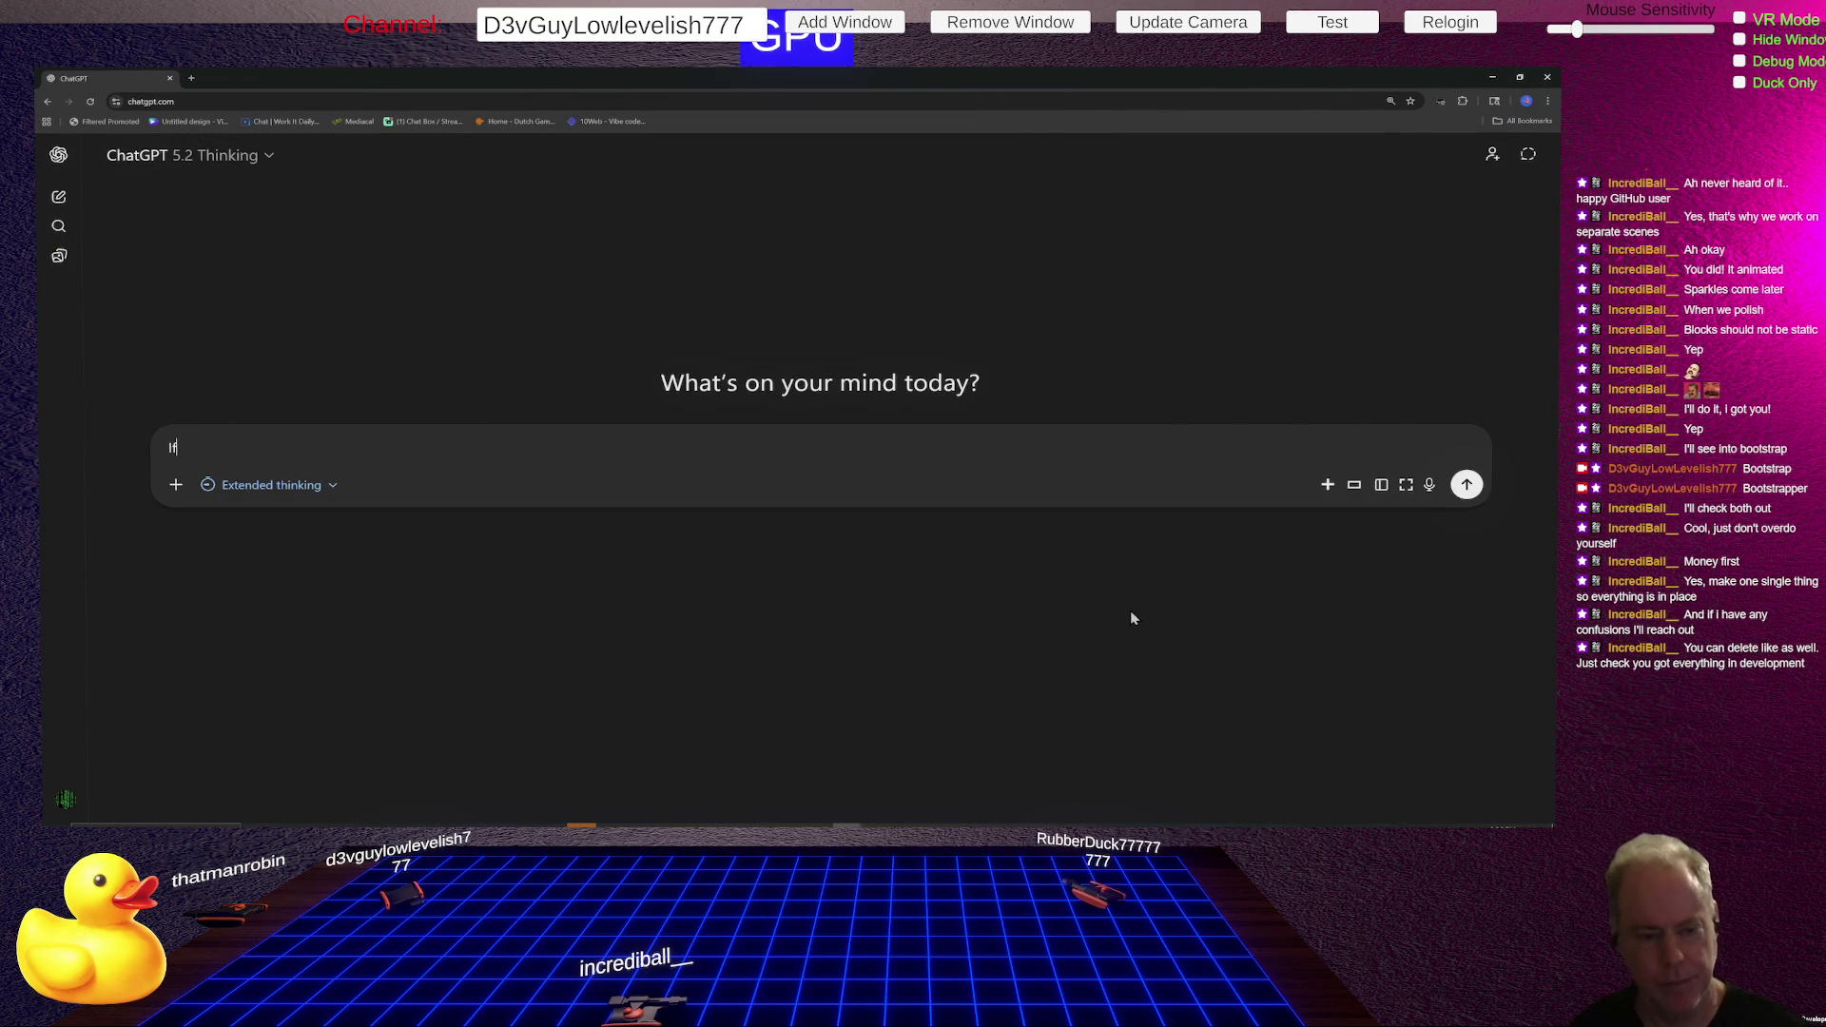
pyautogui.write(' I delete')
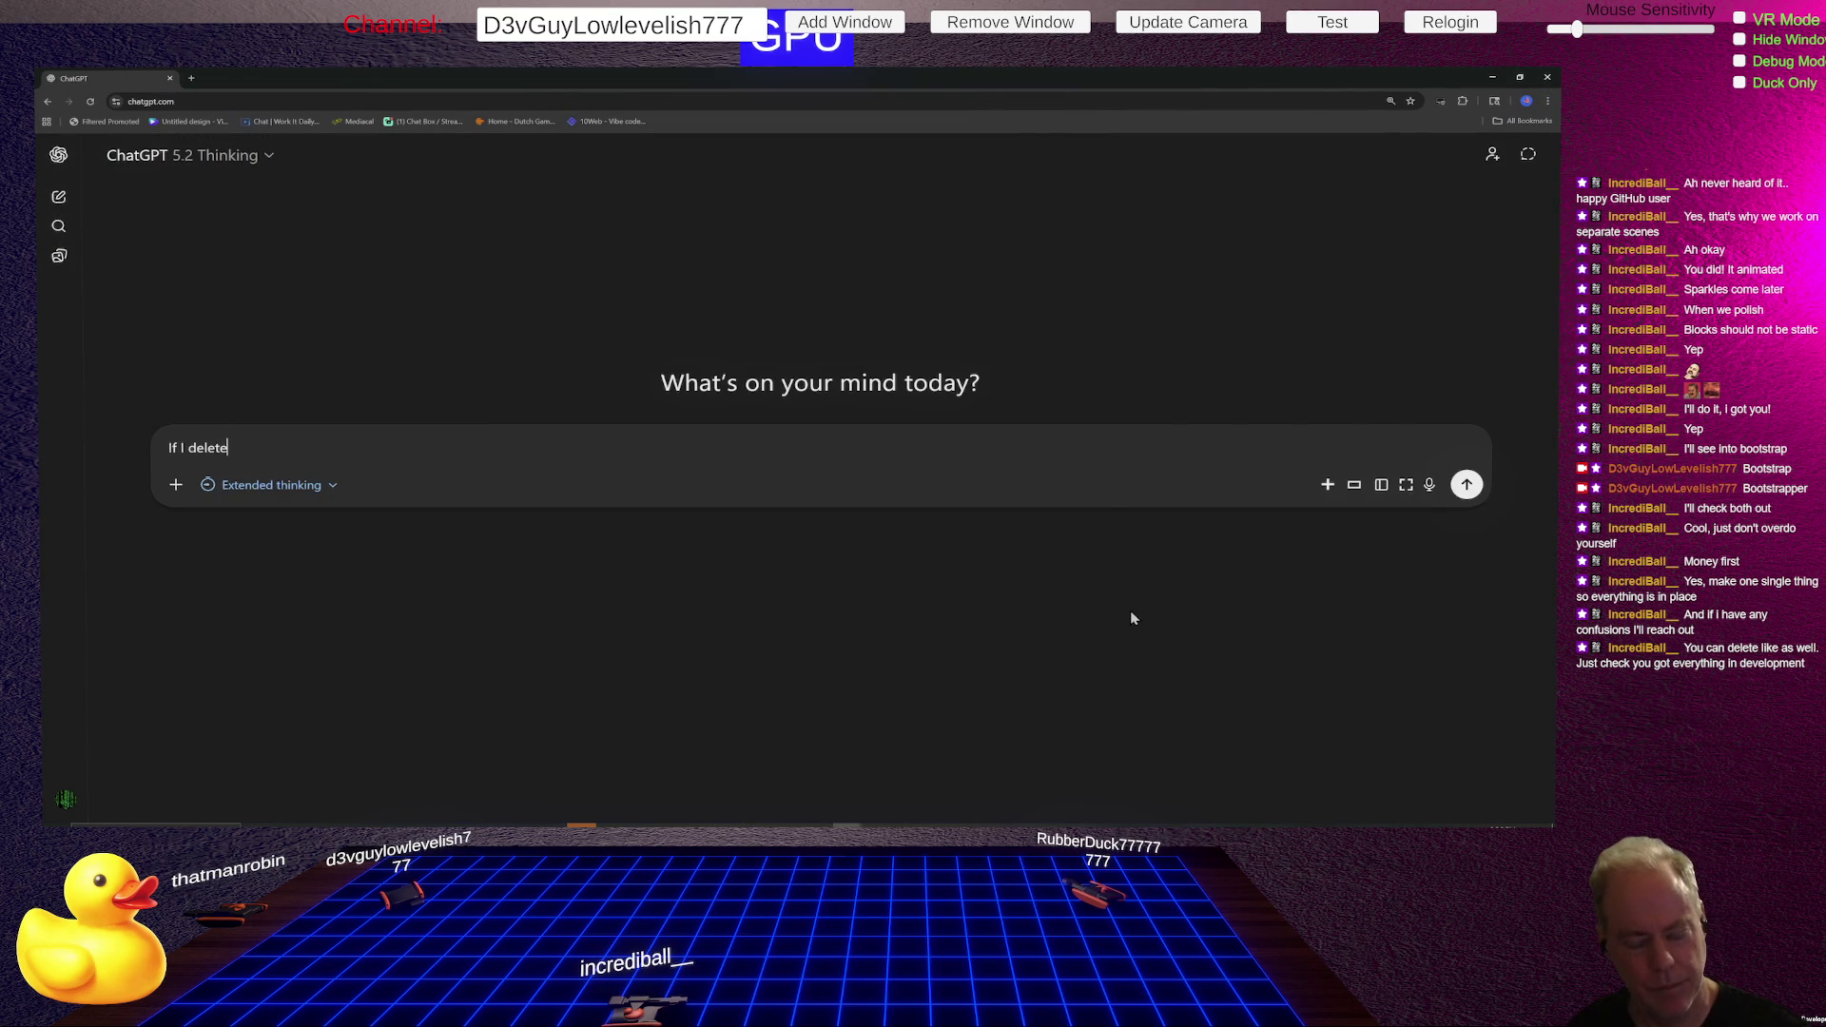
pyautogui.write(' a Branch')
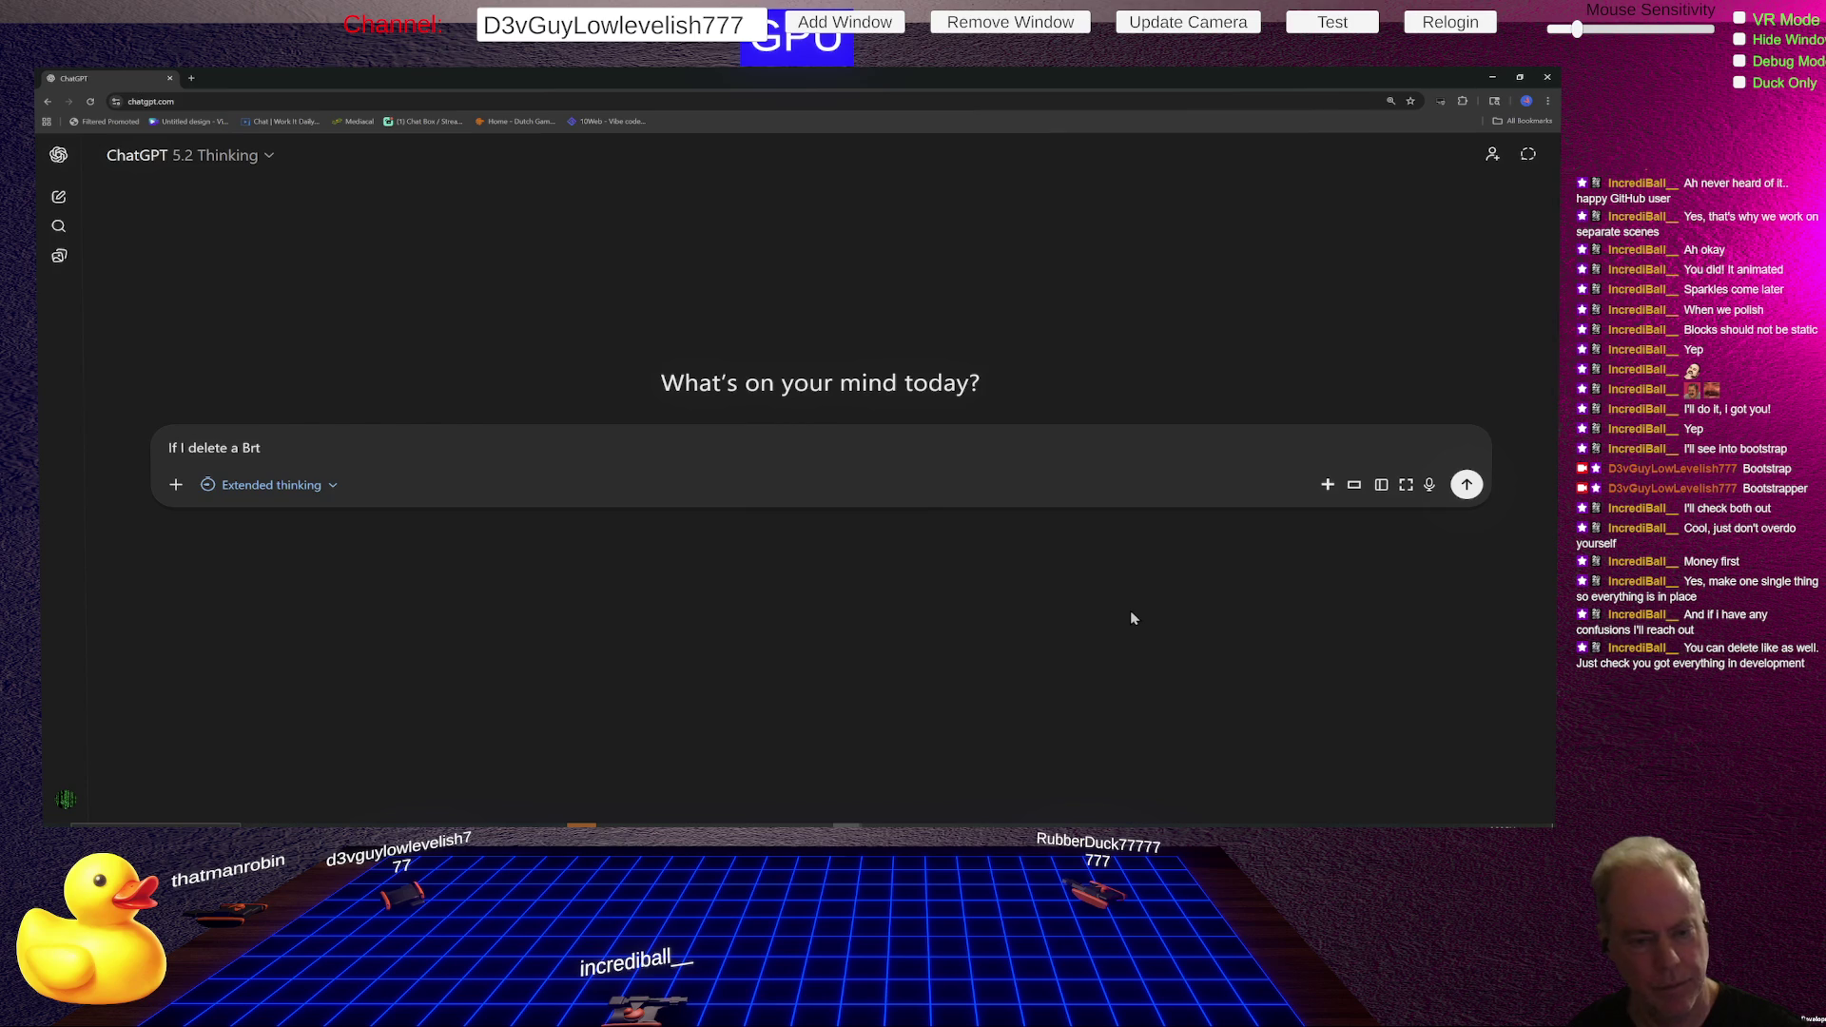
pyautogui.write(' and ')
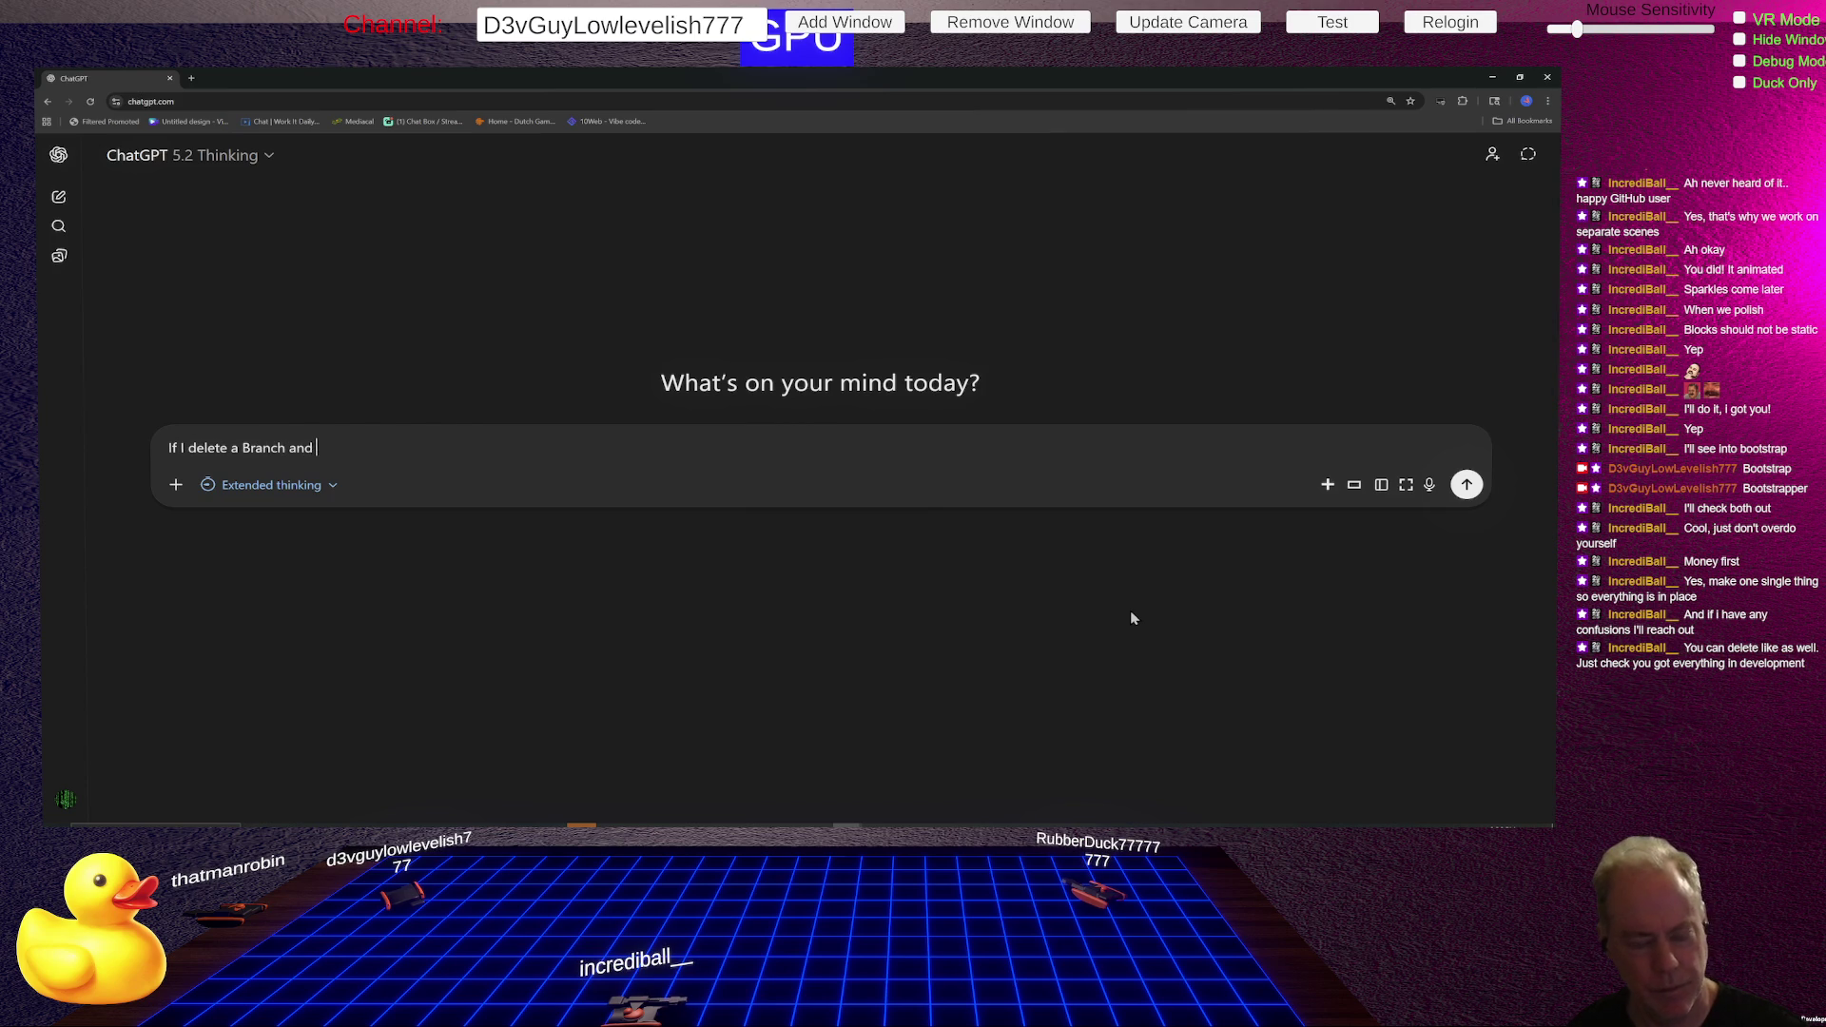
pyautogui.write('then re')
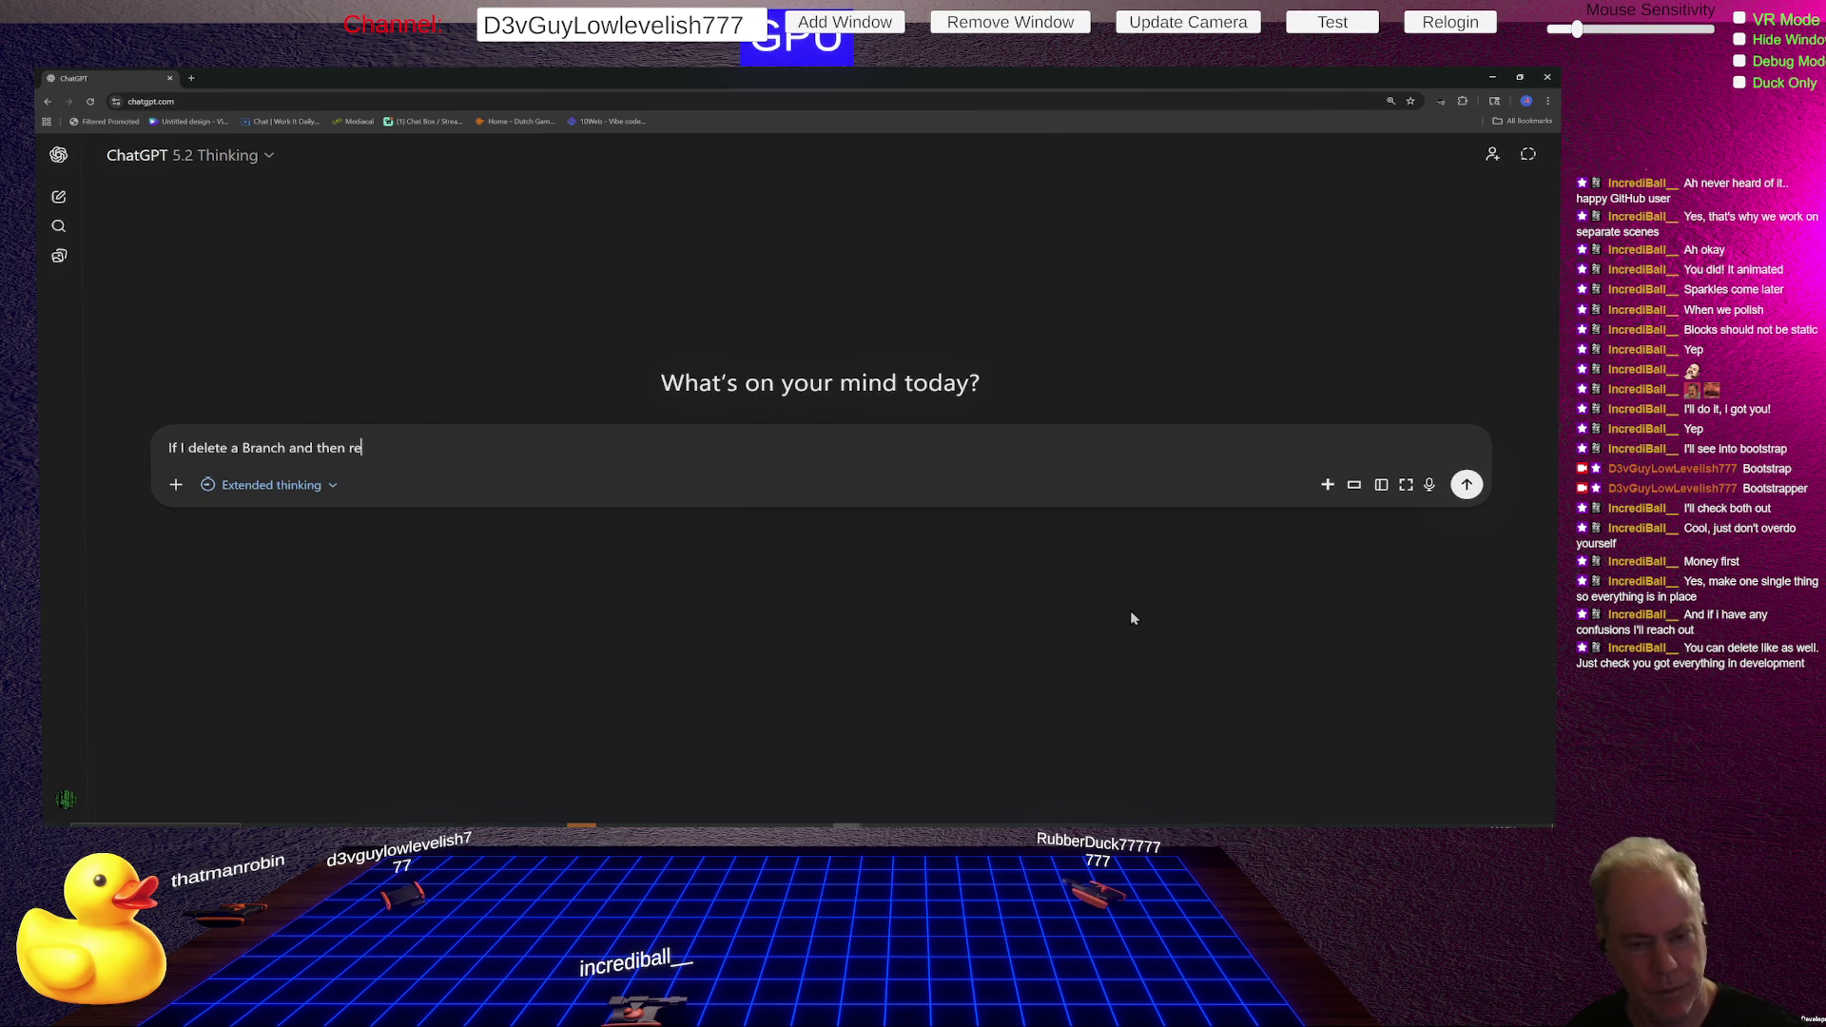
pyautogui.write('brancgh')
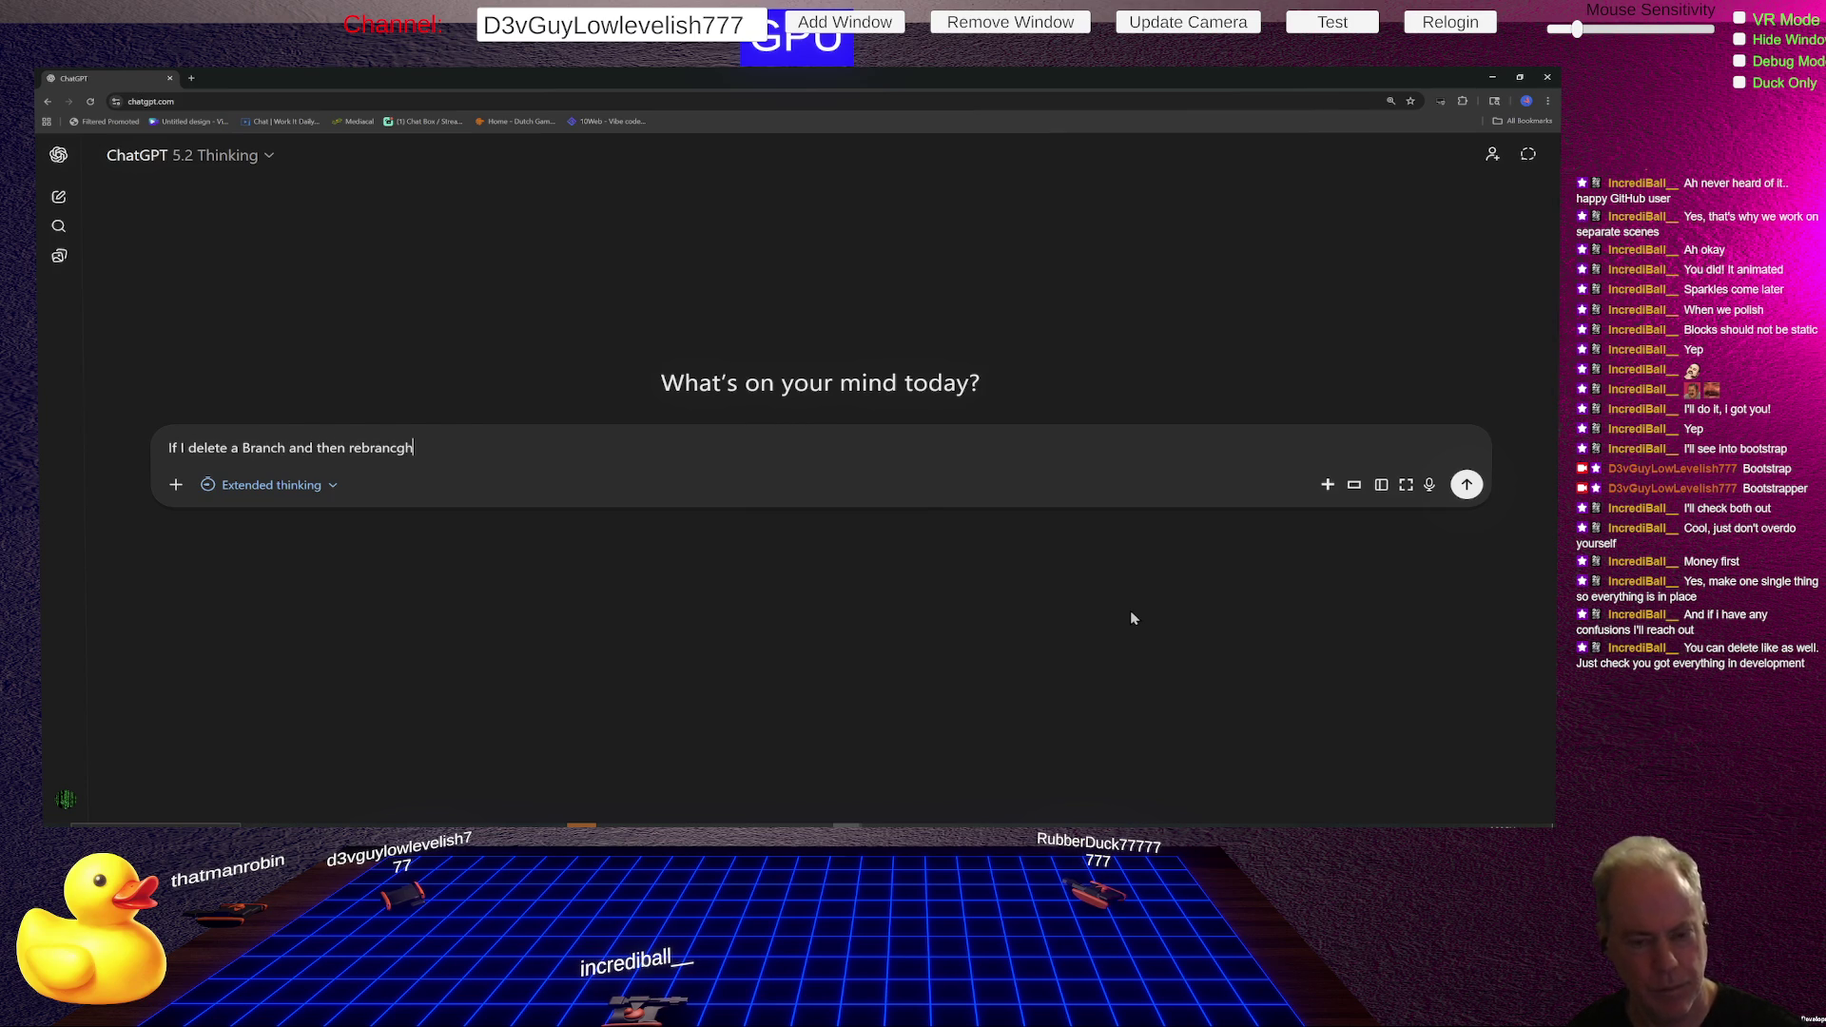
pyautogui.press('BackSpace')
pyautogui.press('BackSpace')
pyautogui.write('h of')
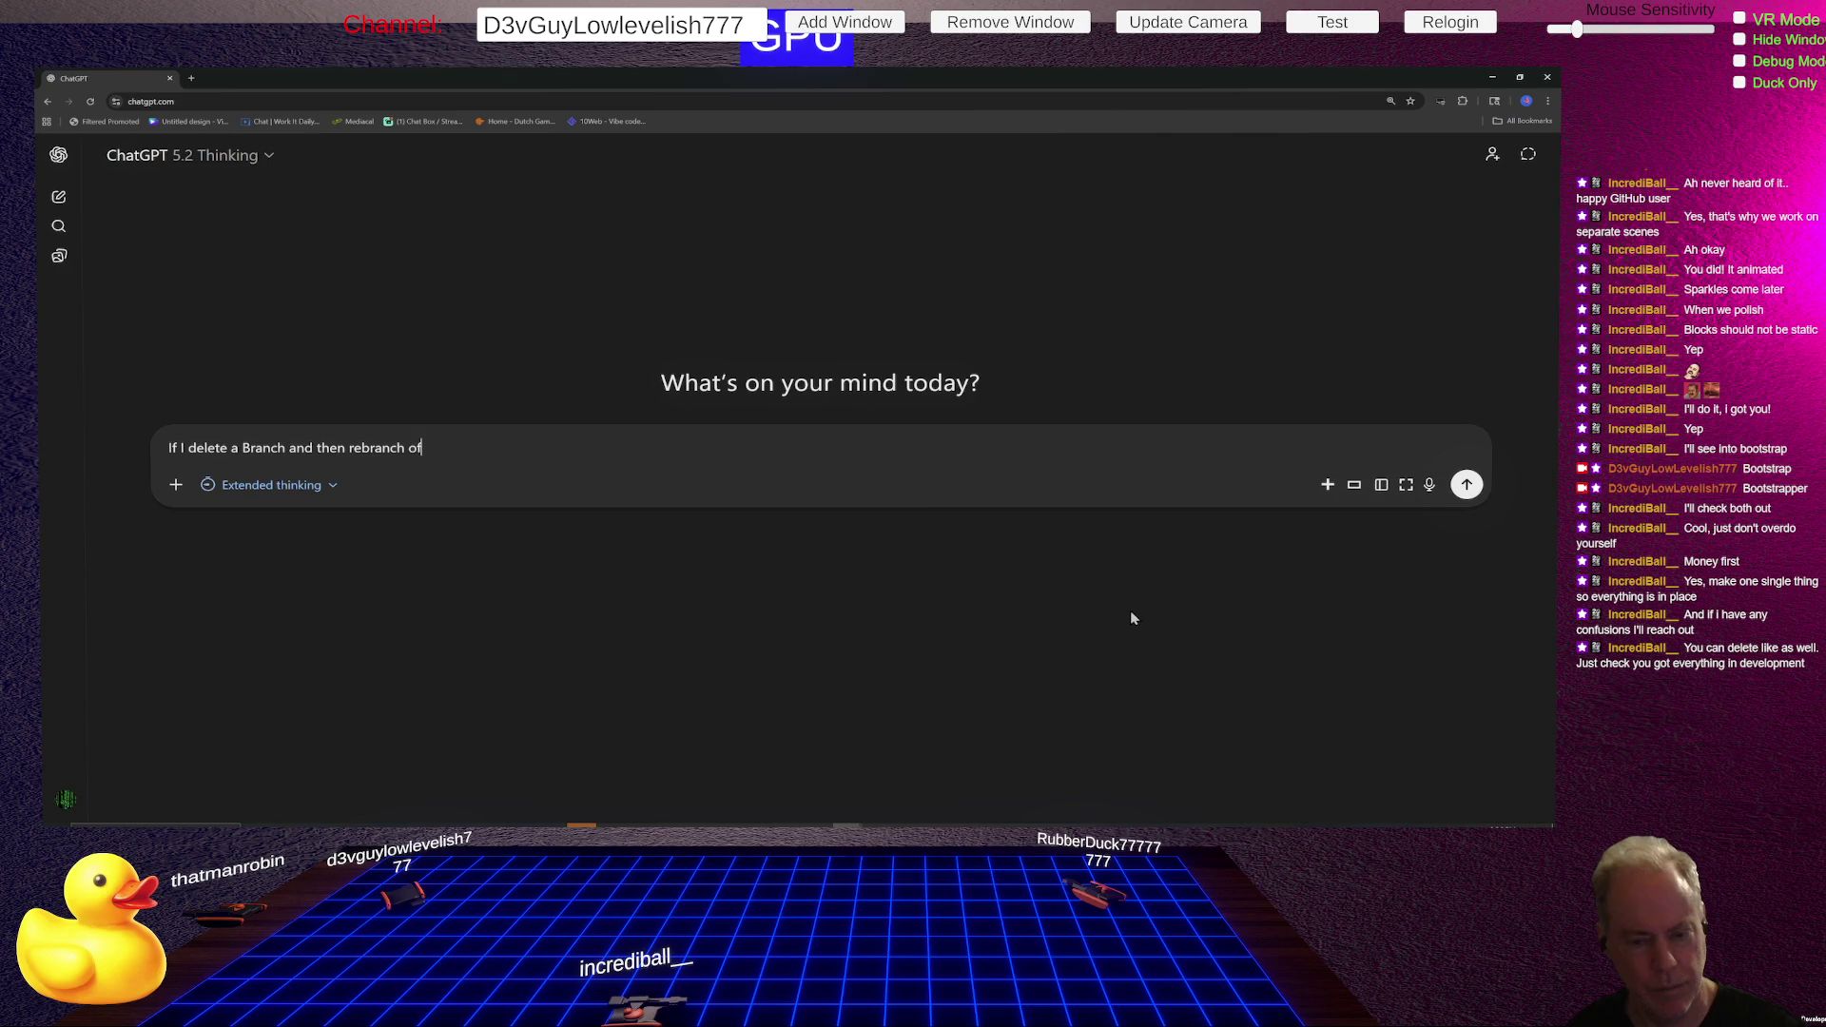
pyautogui.write(' a new spot')
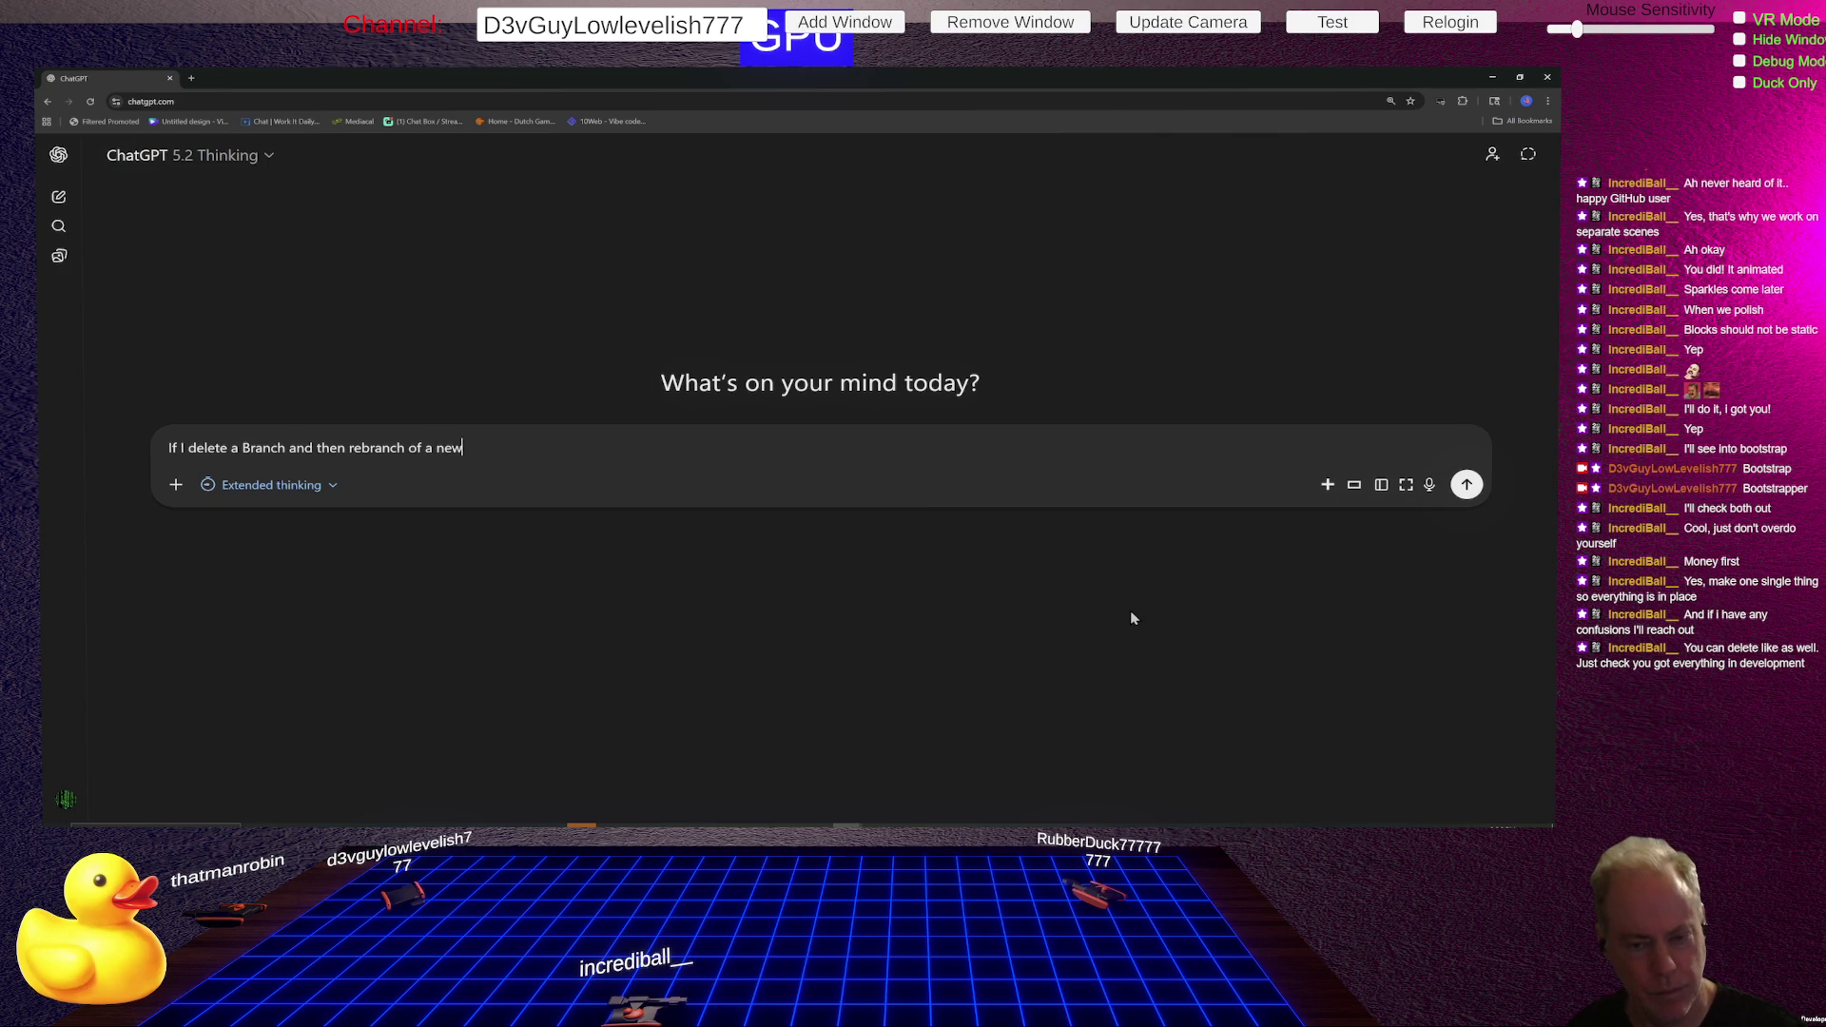
pyautogui.press('BackSpace')
pyautogui.press('BackSpace')
pyautogui.write('bran')
pyautogui.press('BackSpace')
pyautogui.write('cb')
pyautogui.press('BackSpace')
pyautogui.write('nch with the same hame')
pyautogui.press('BackSpace')
pyautogui.press('BackSpace')
pyautogui.press('BackSpace')
pyautogui.write('name')
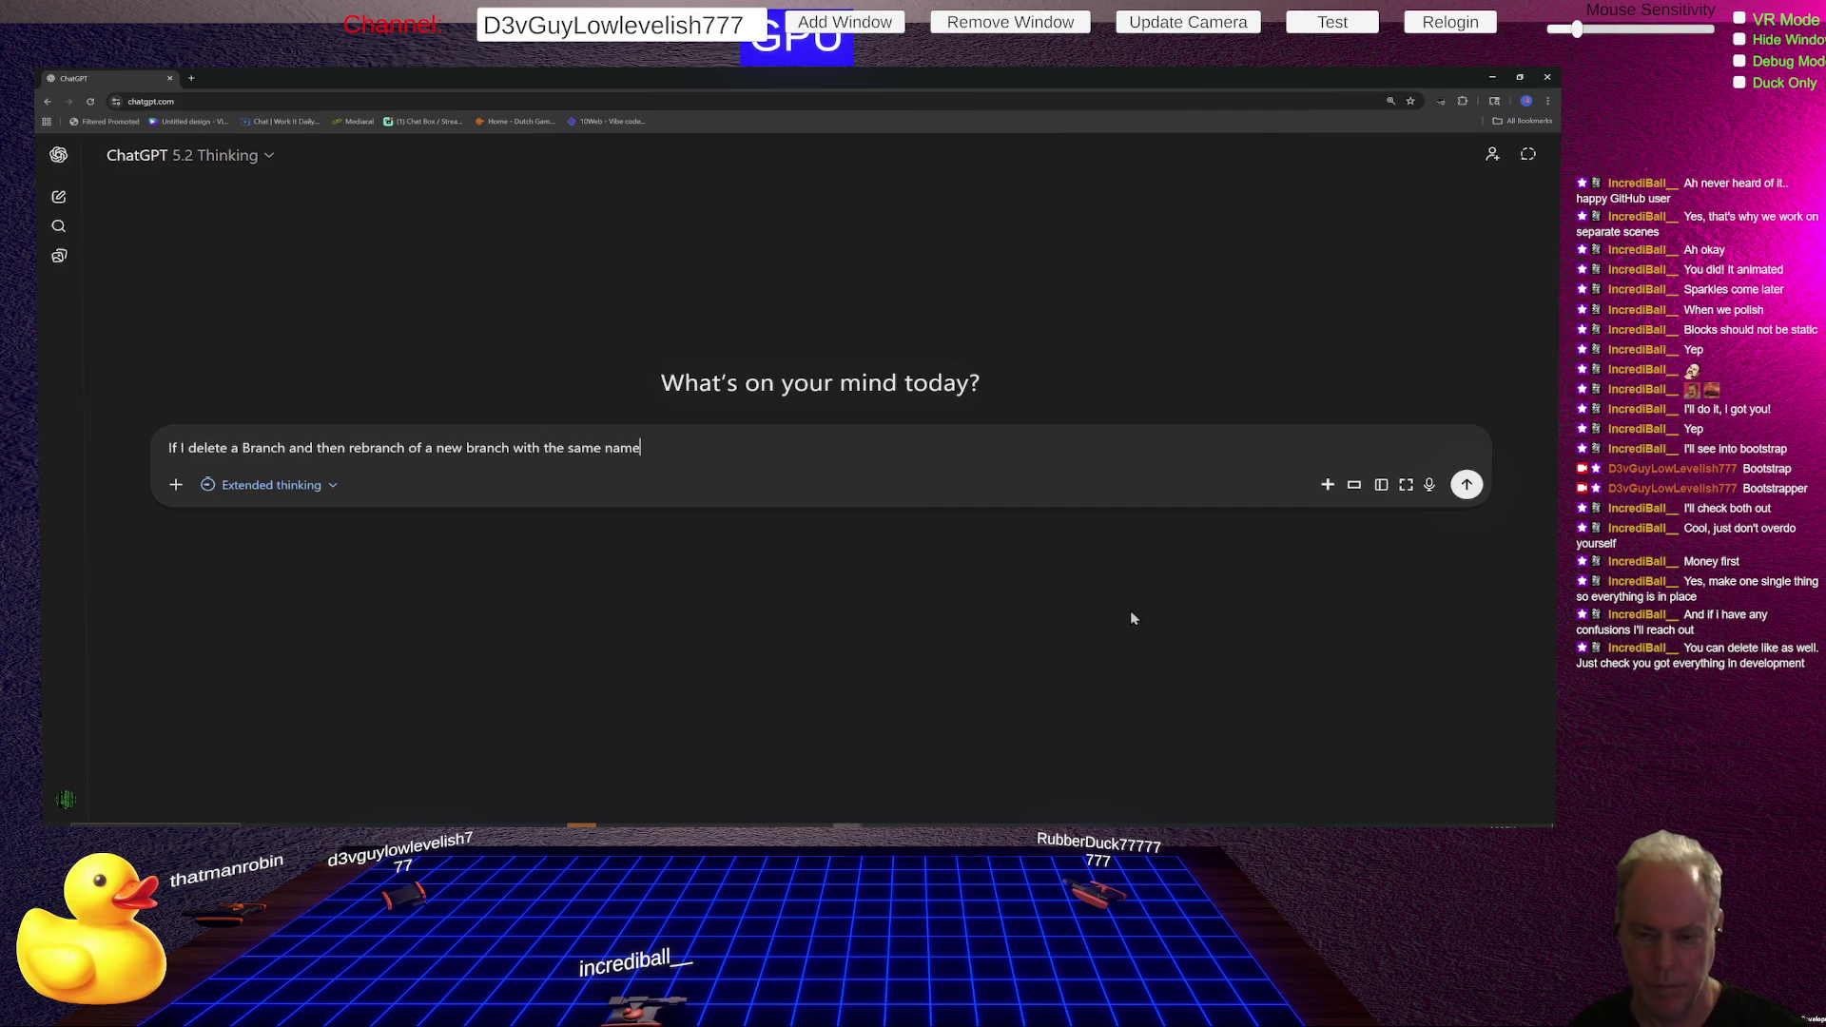
pyautogui.write(', is there')
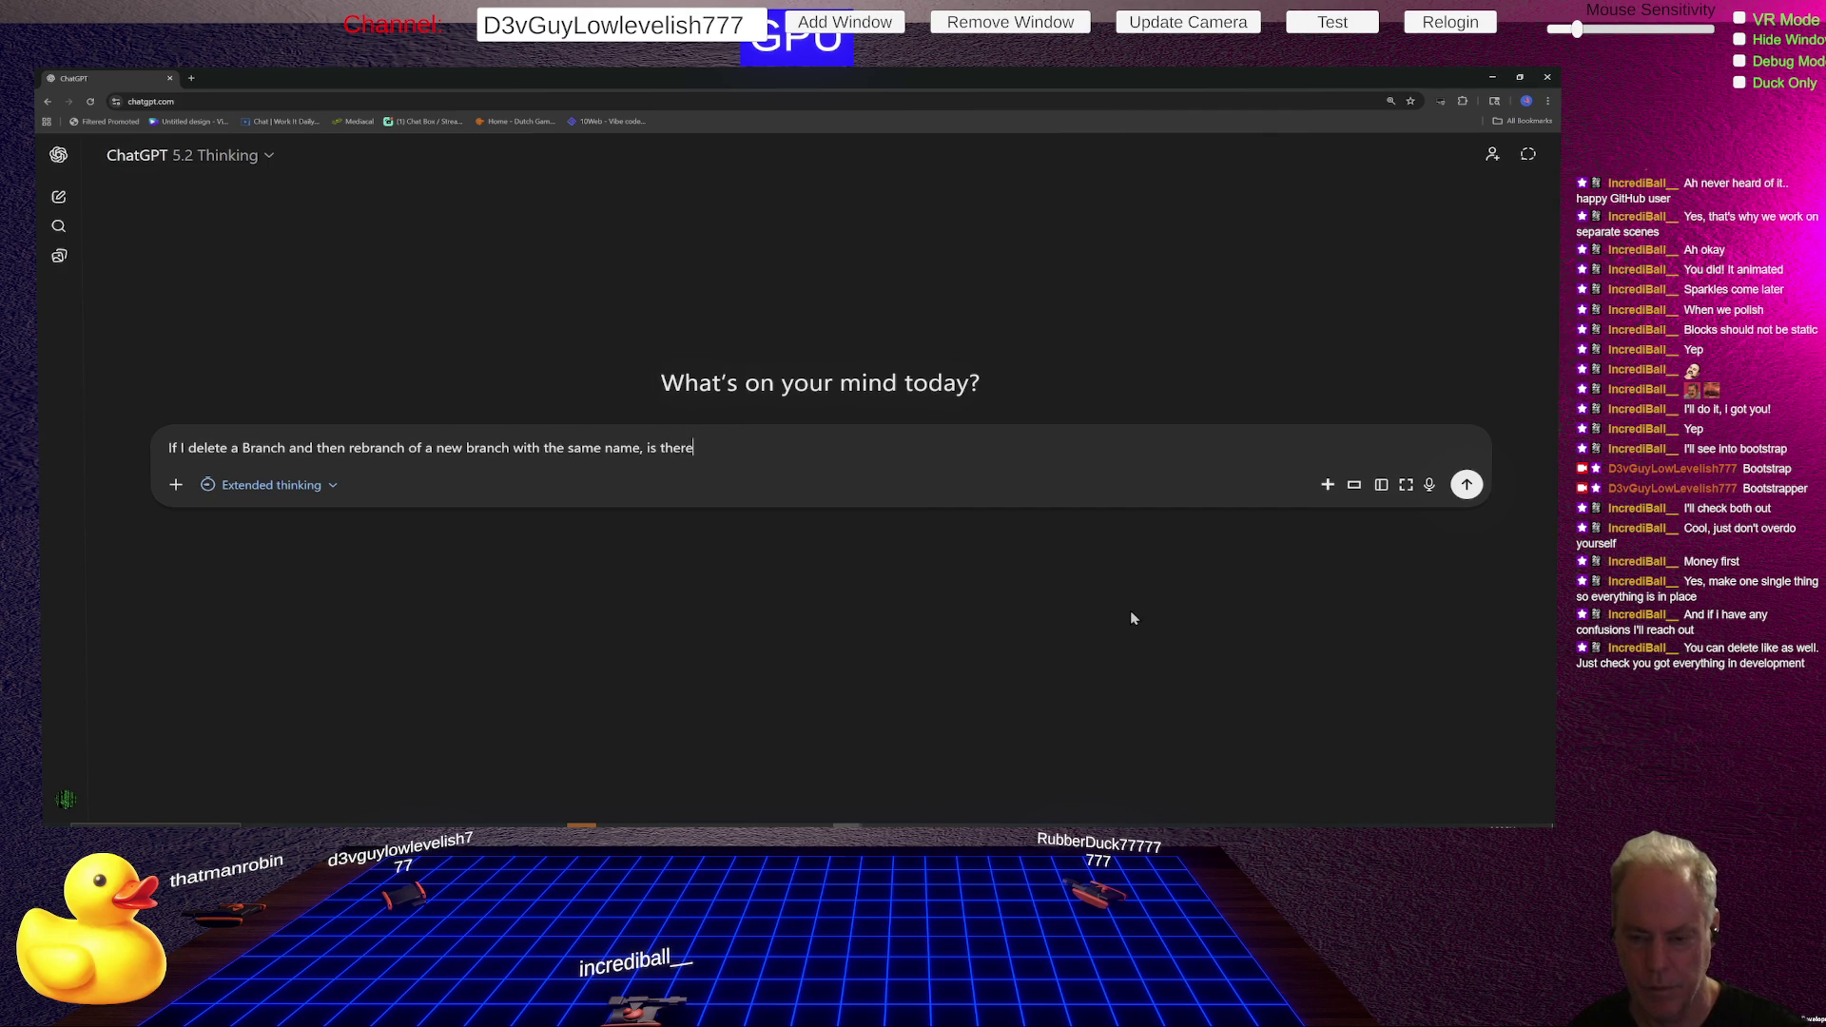
pyautogui.write(' an ea')
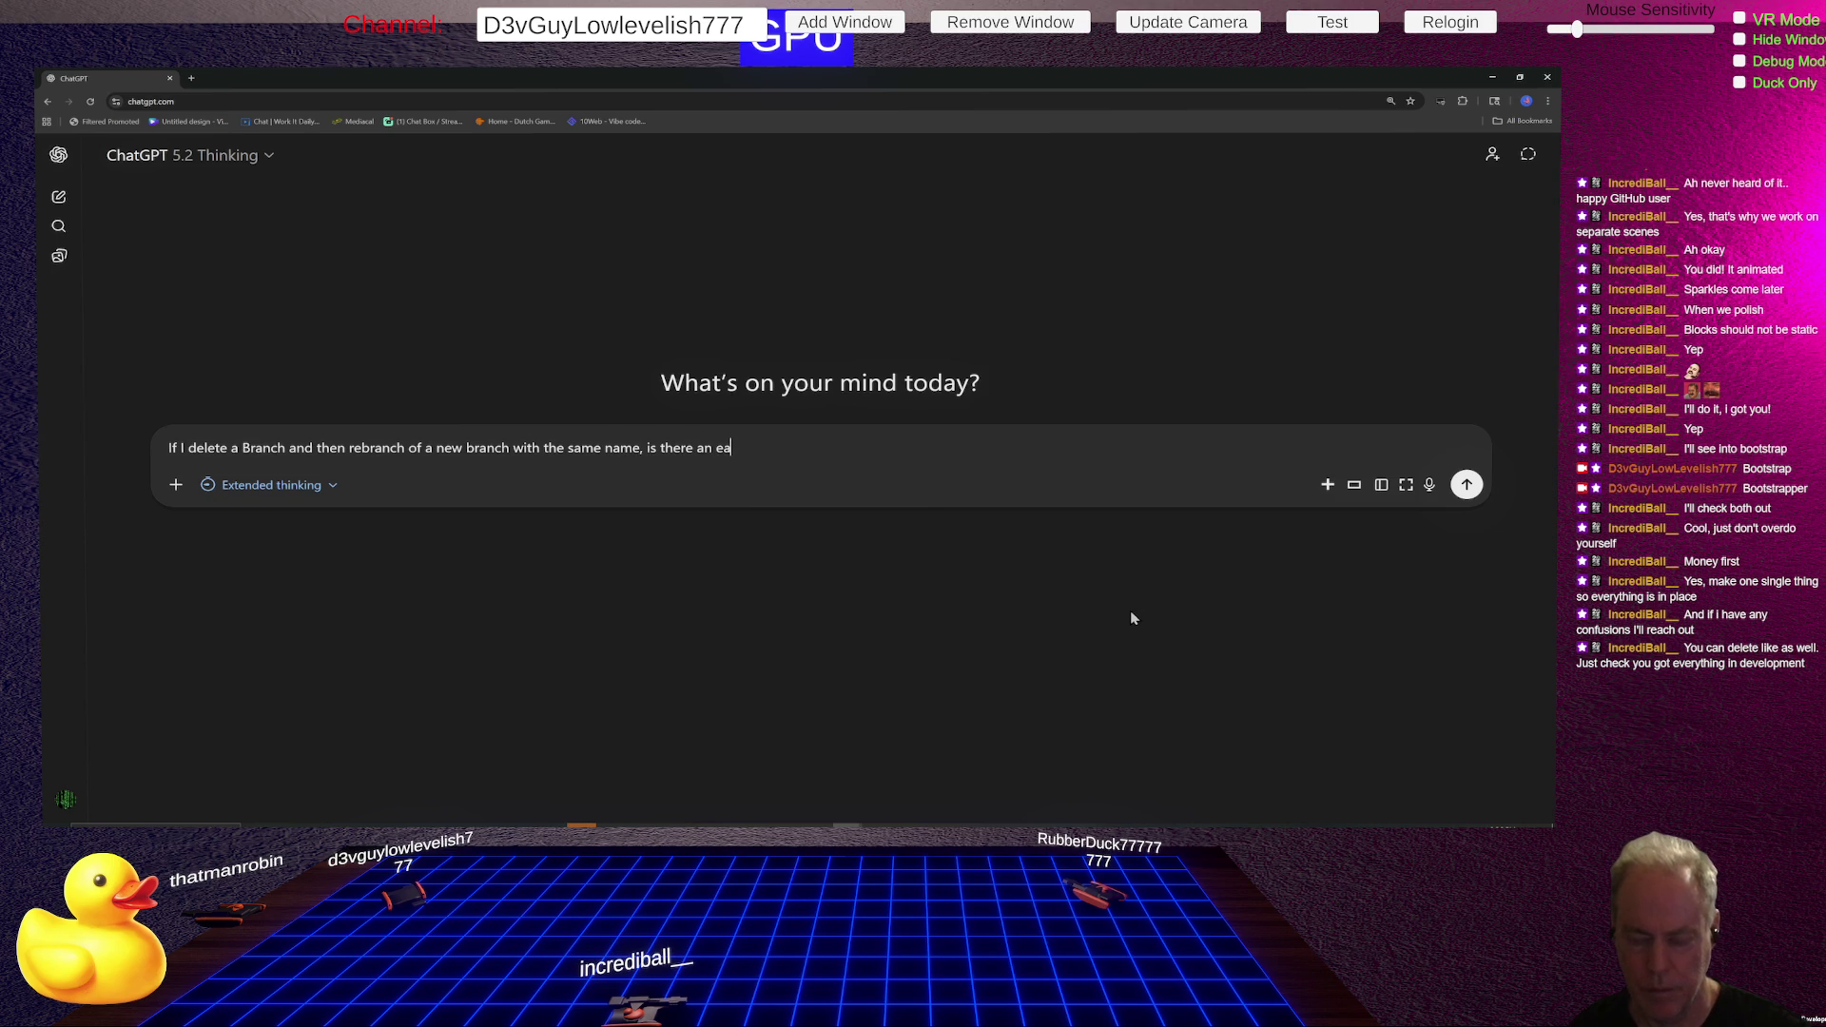
pyautogui.write('sier wa')
pyautogui.write(' to do ithat?')
pyautogui.press('Return')
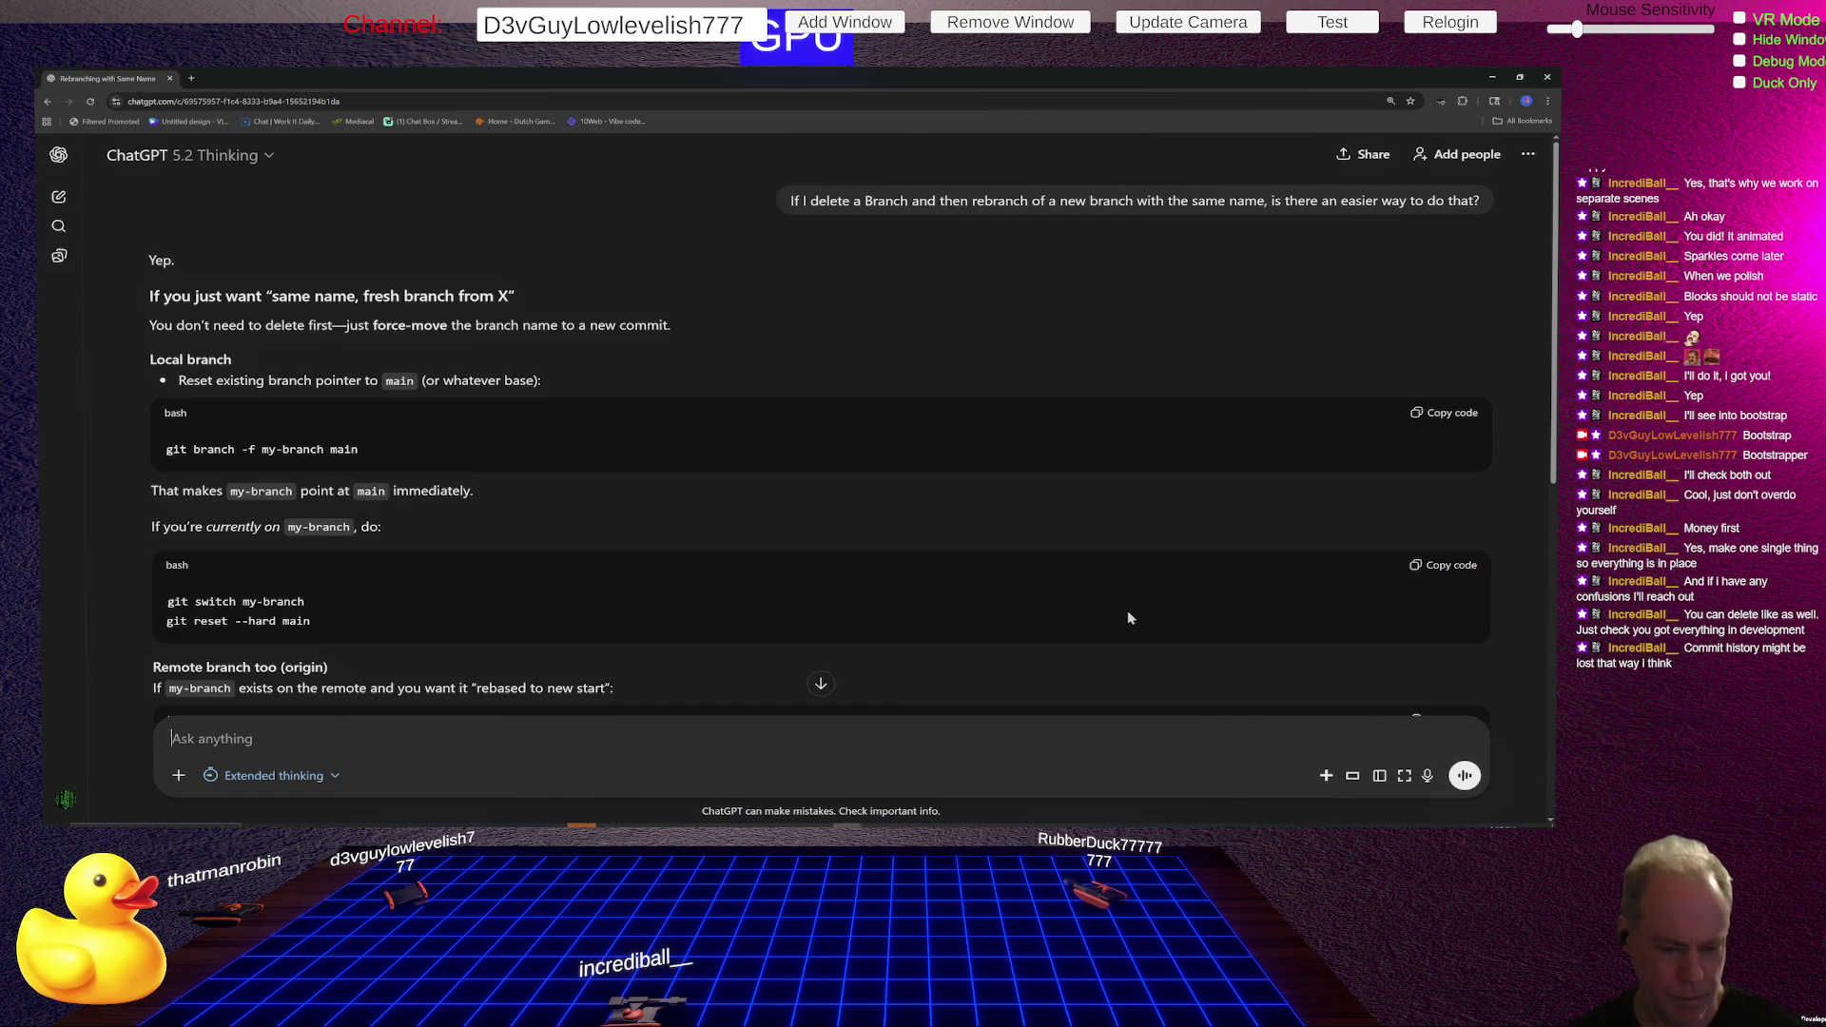
# - Read ChatGPT's reply on `git branch -f`, `git reset --hard` and recreating the branch, then return to SourceTree
pyautogui.scroll(-3, 857, 516)
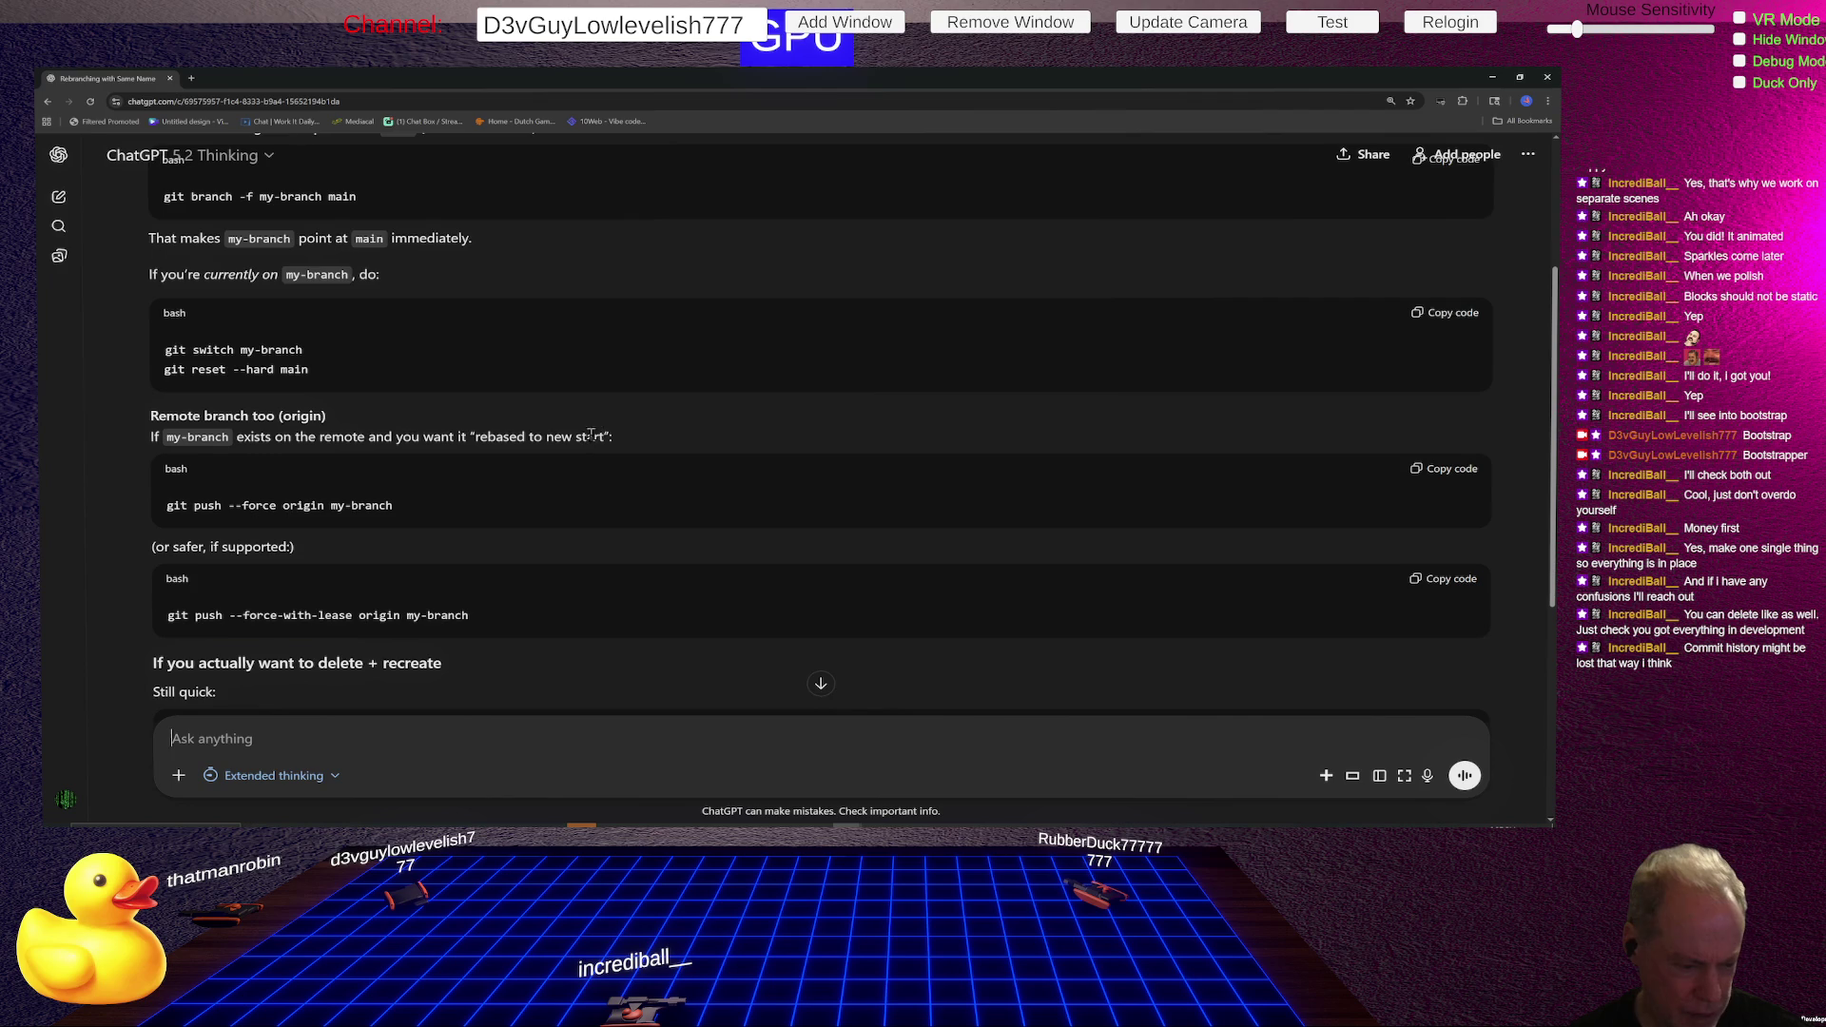
pyautogui.scroll(-3, 560, 473)
pyautogui.scroll(-1, 559, 473)
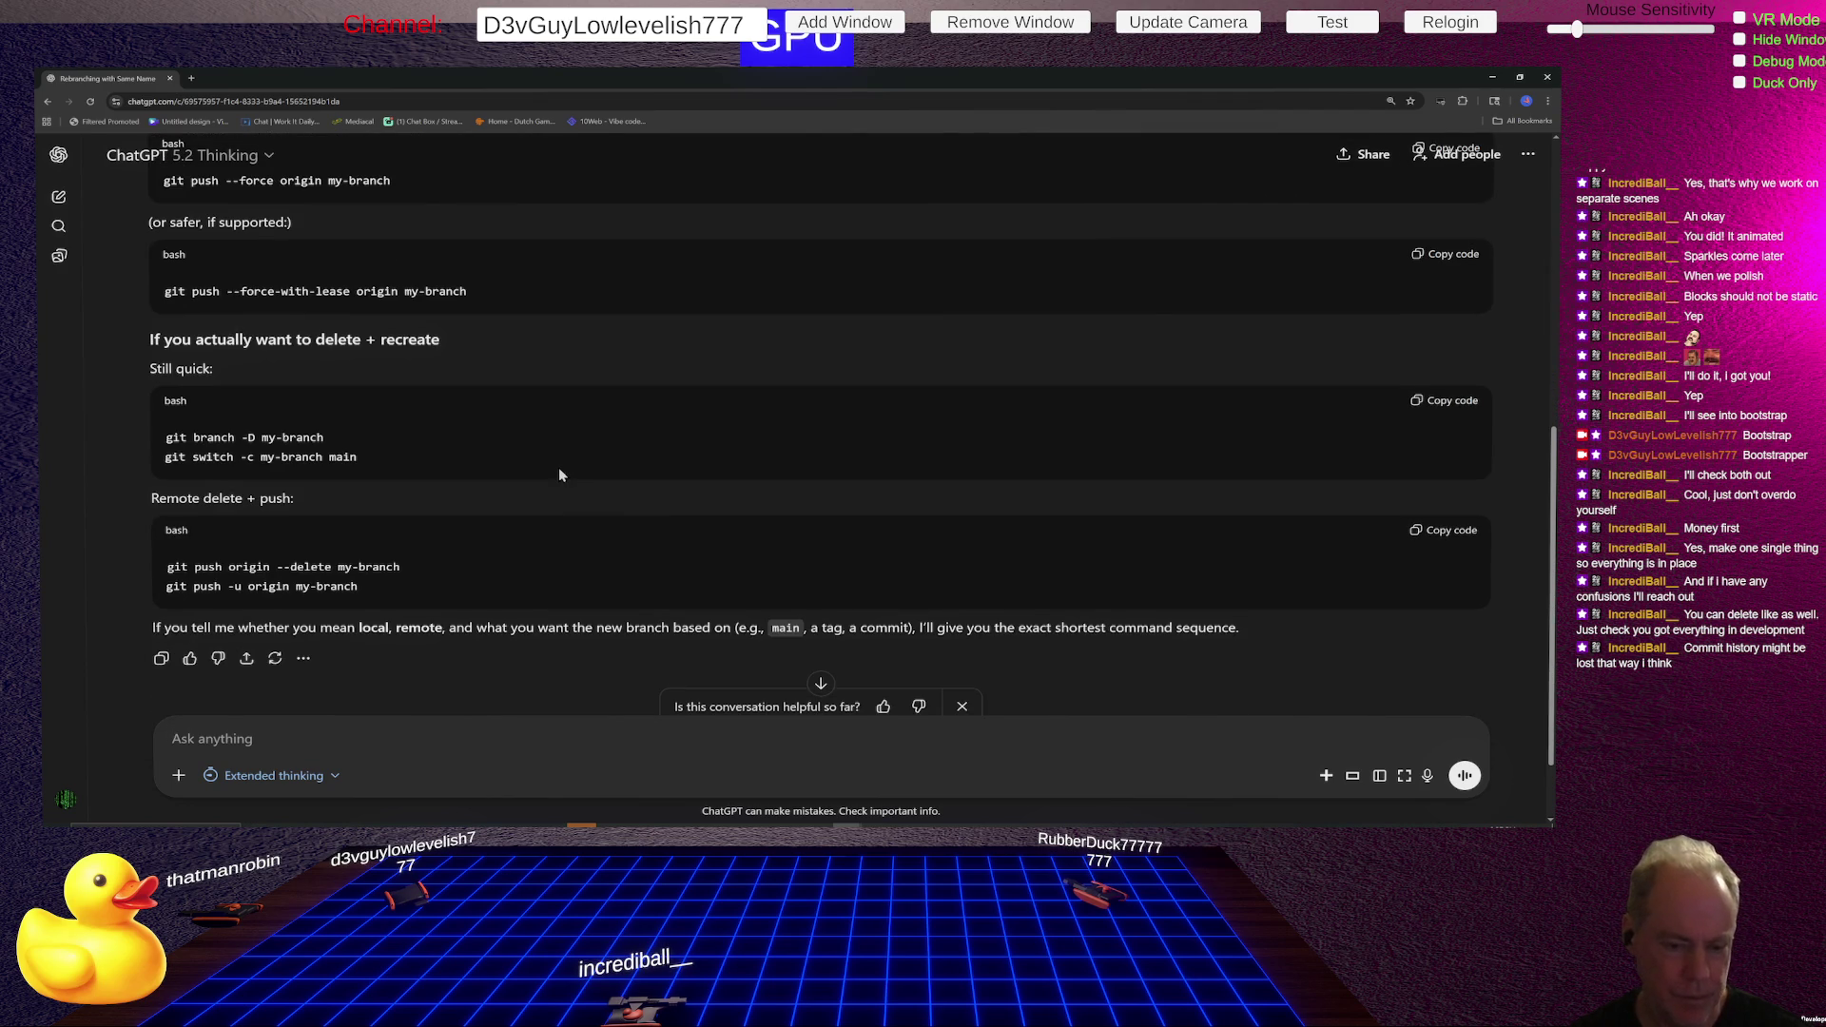
pyautogui.hotkey('alt', 'Tab')
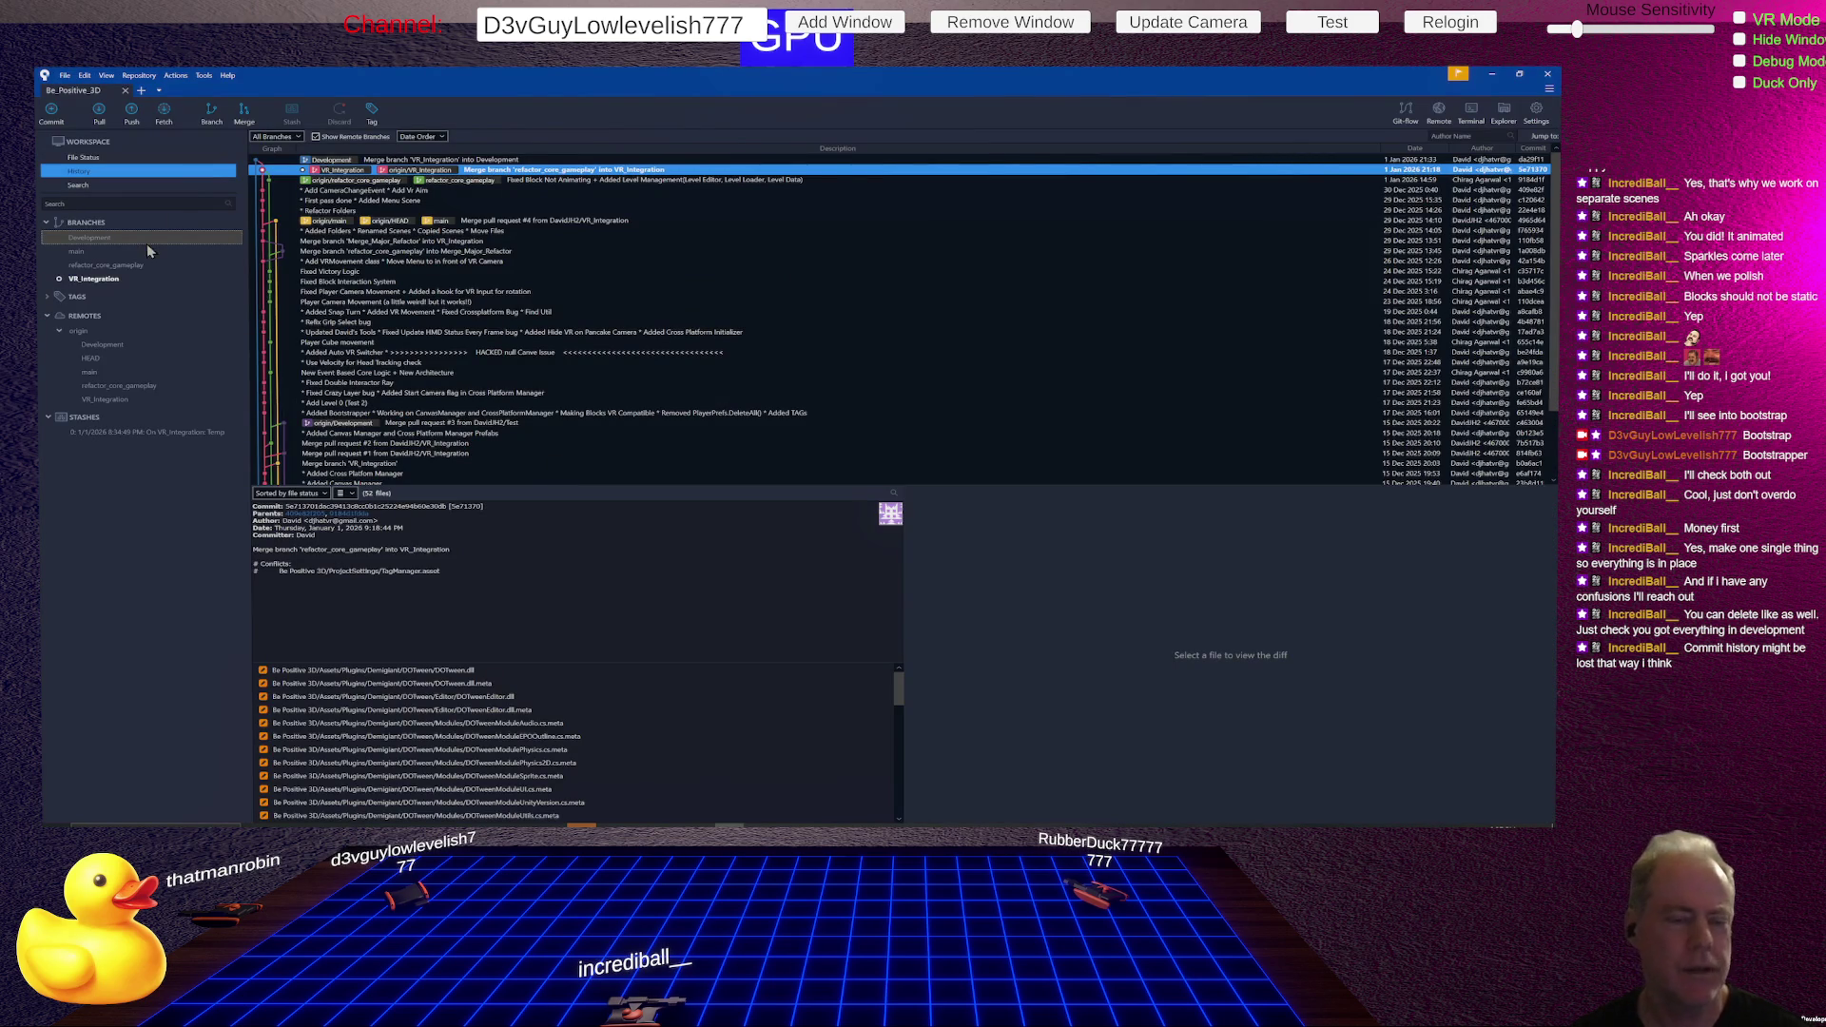
# - With Development checked out, delete the local VR_Integration branch
pyautogui.click(116, 285)
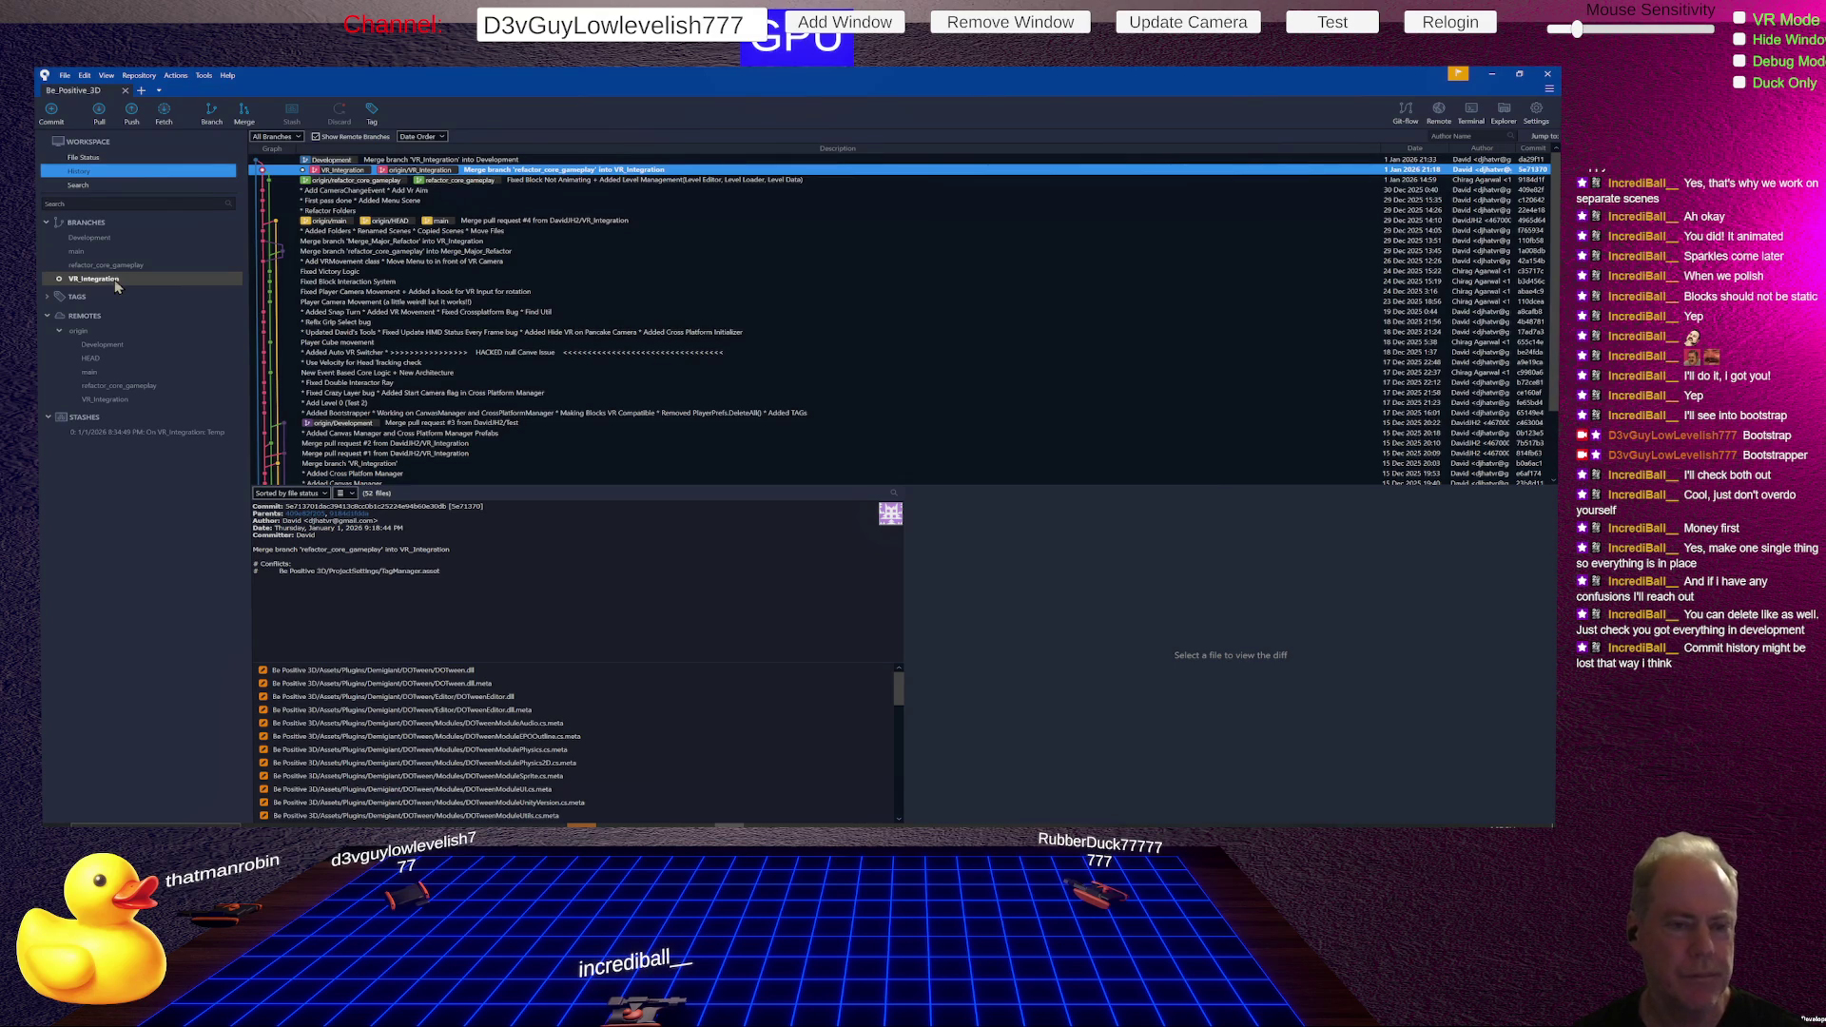
pyautogui.doubleClick(107, 238)
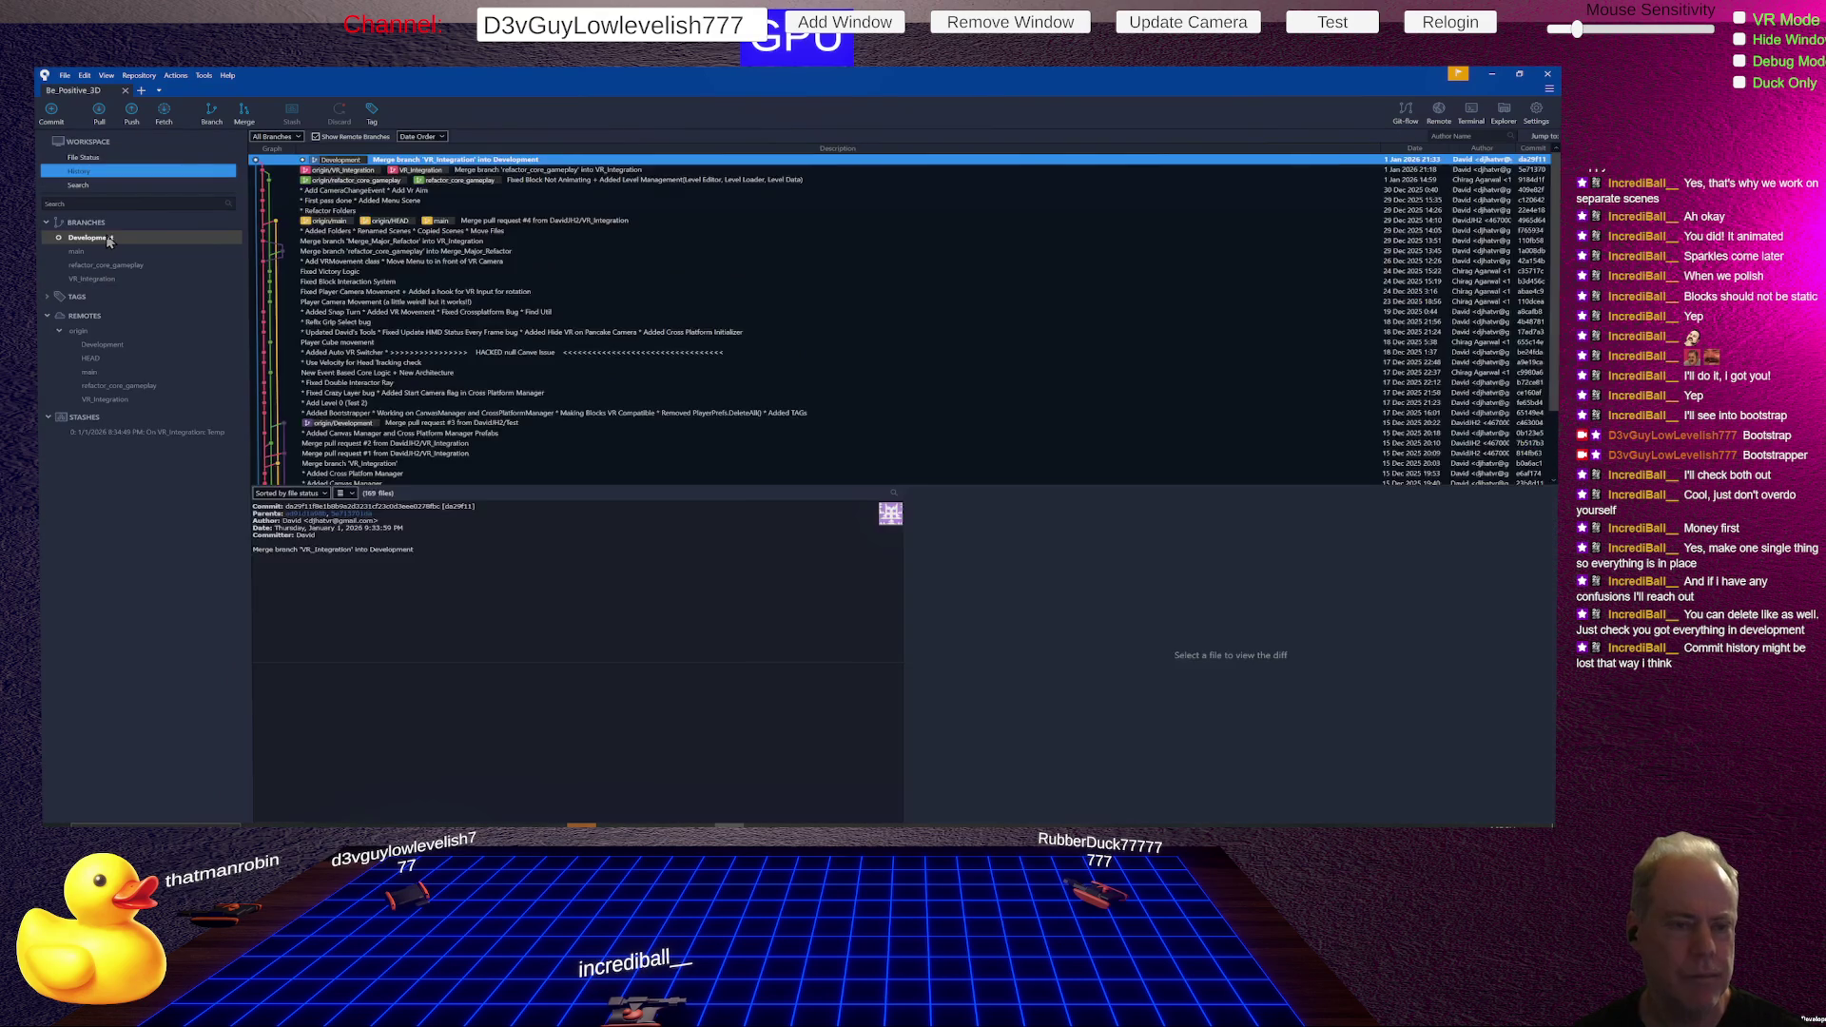
pyautogui.click(98, 282)
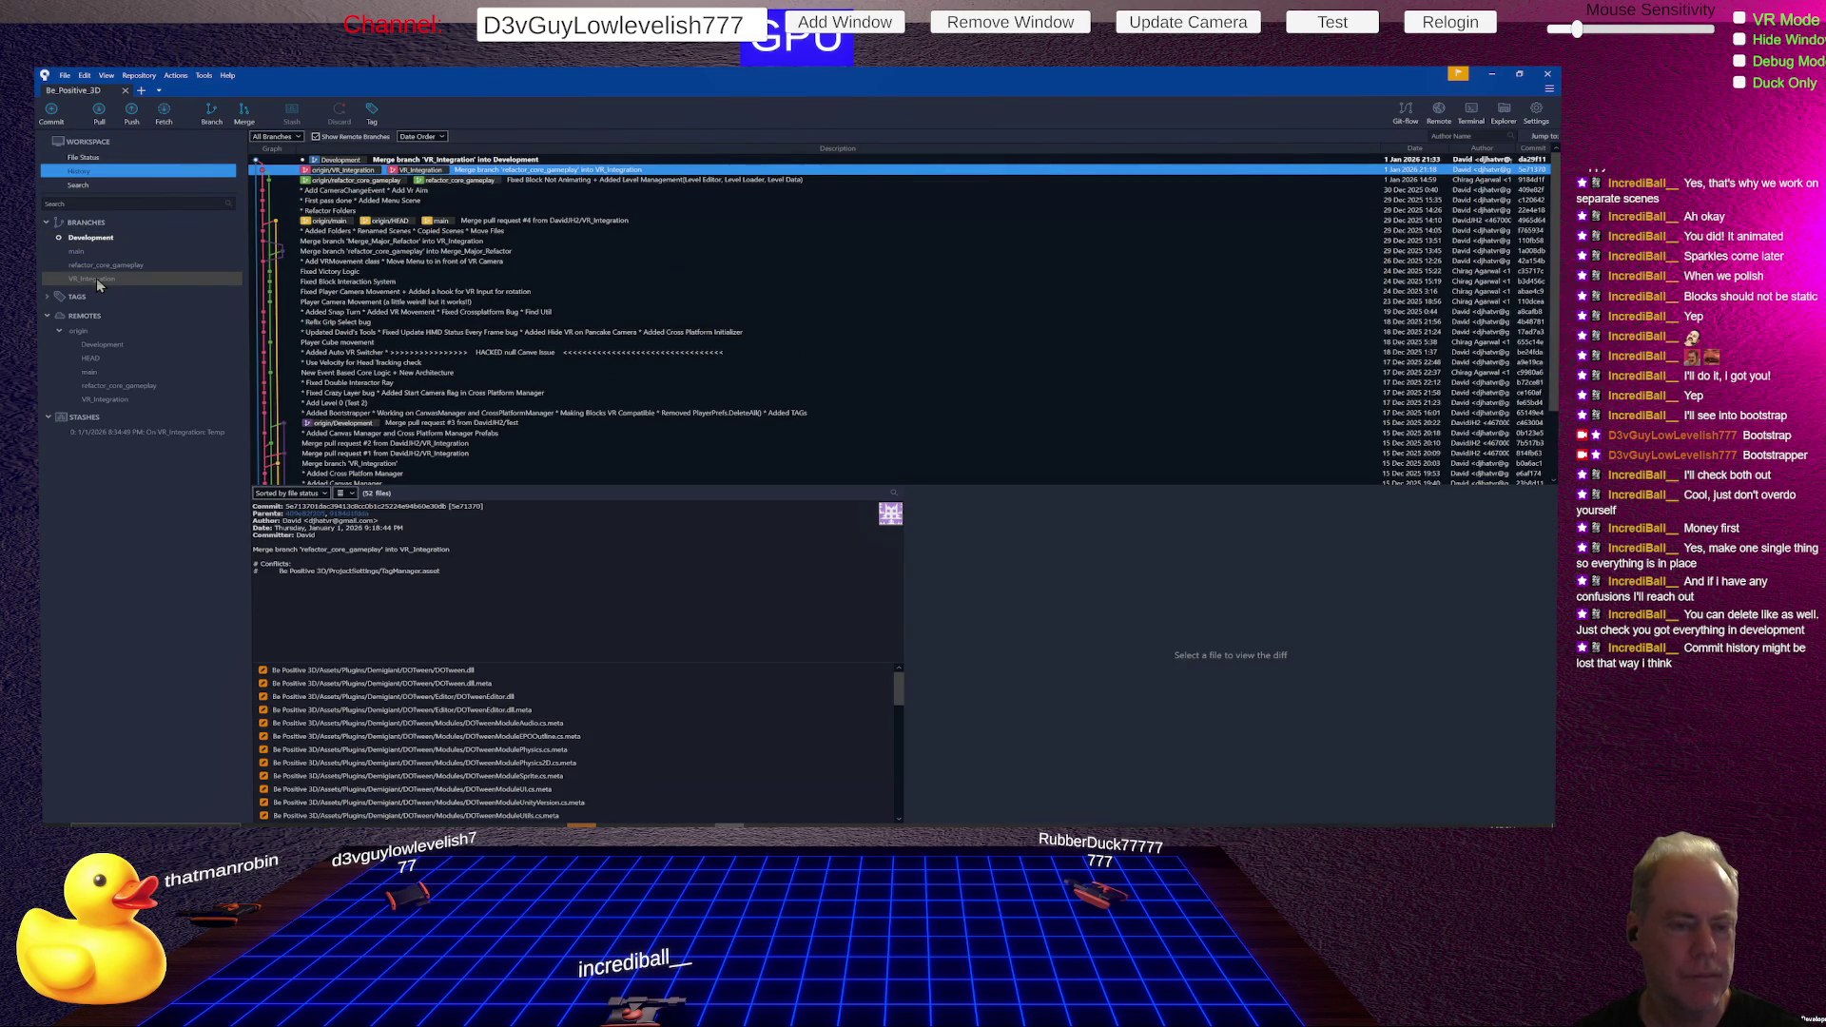
pyautogui.rightClick(98, 281)
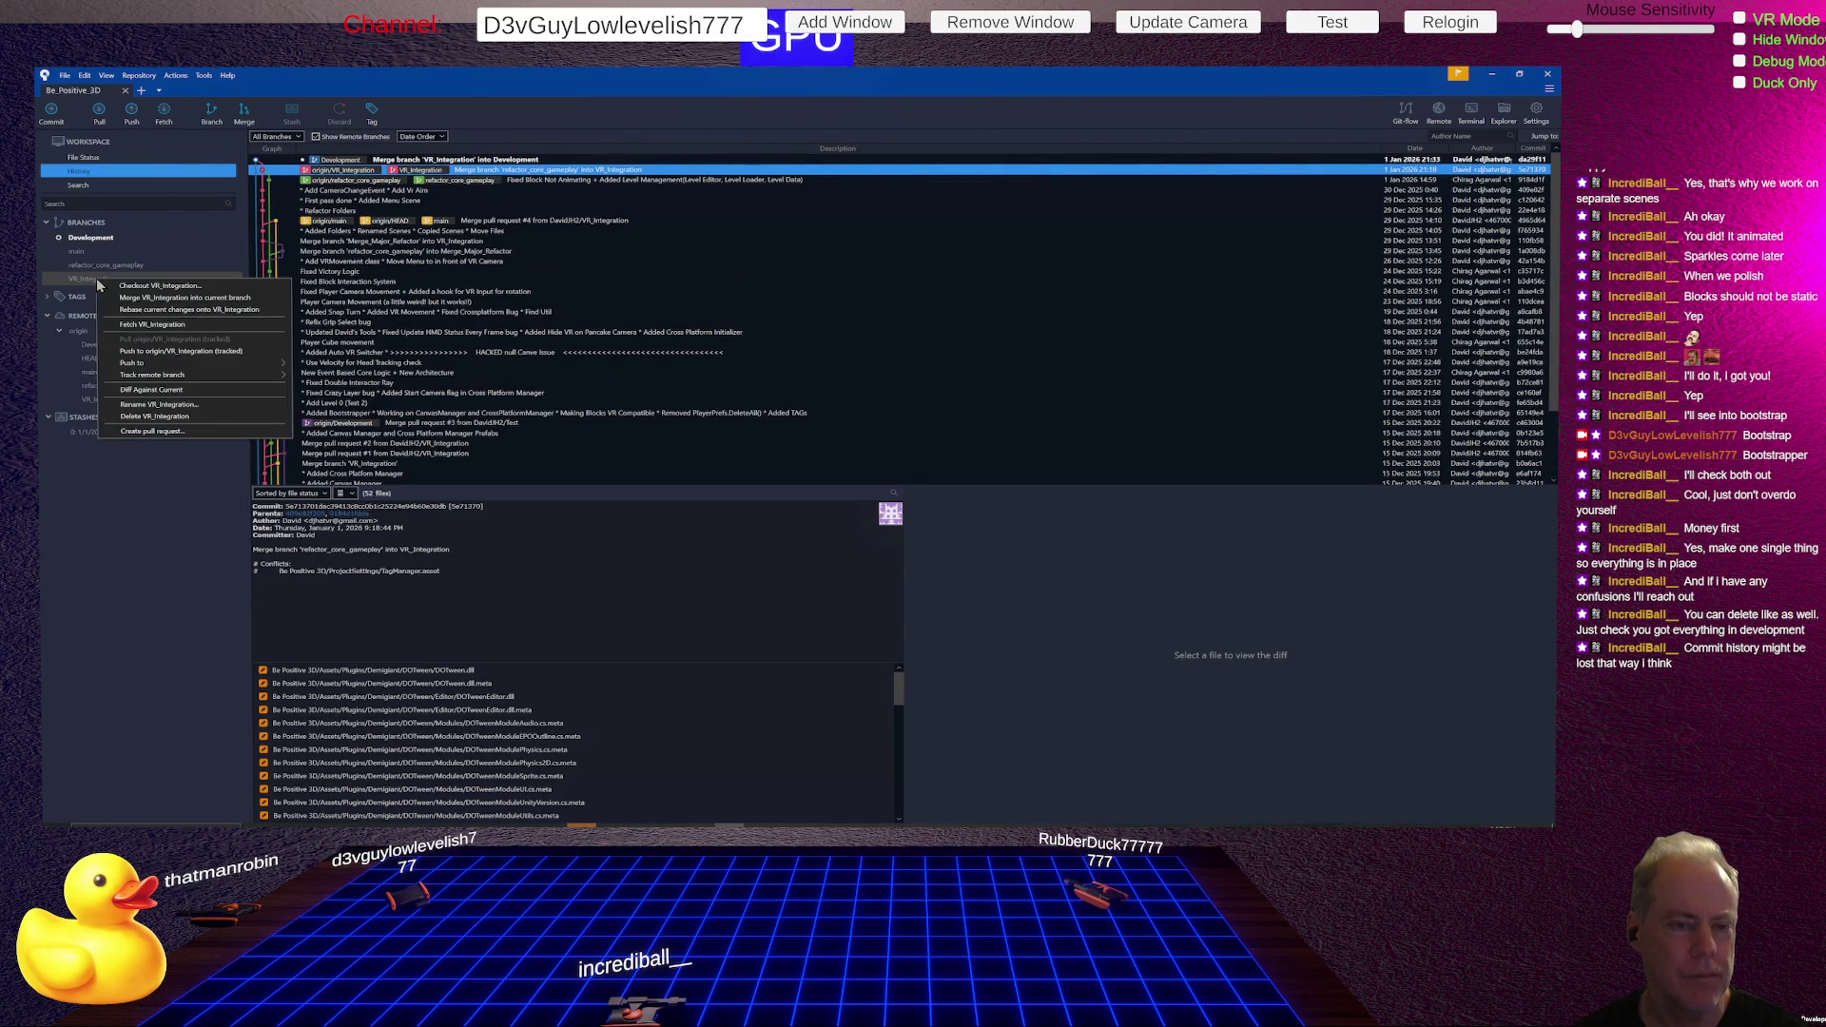
pyautogui.click(188, 406)
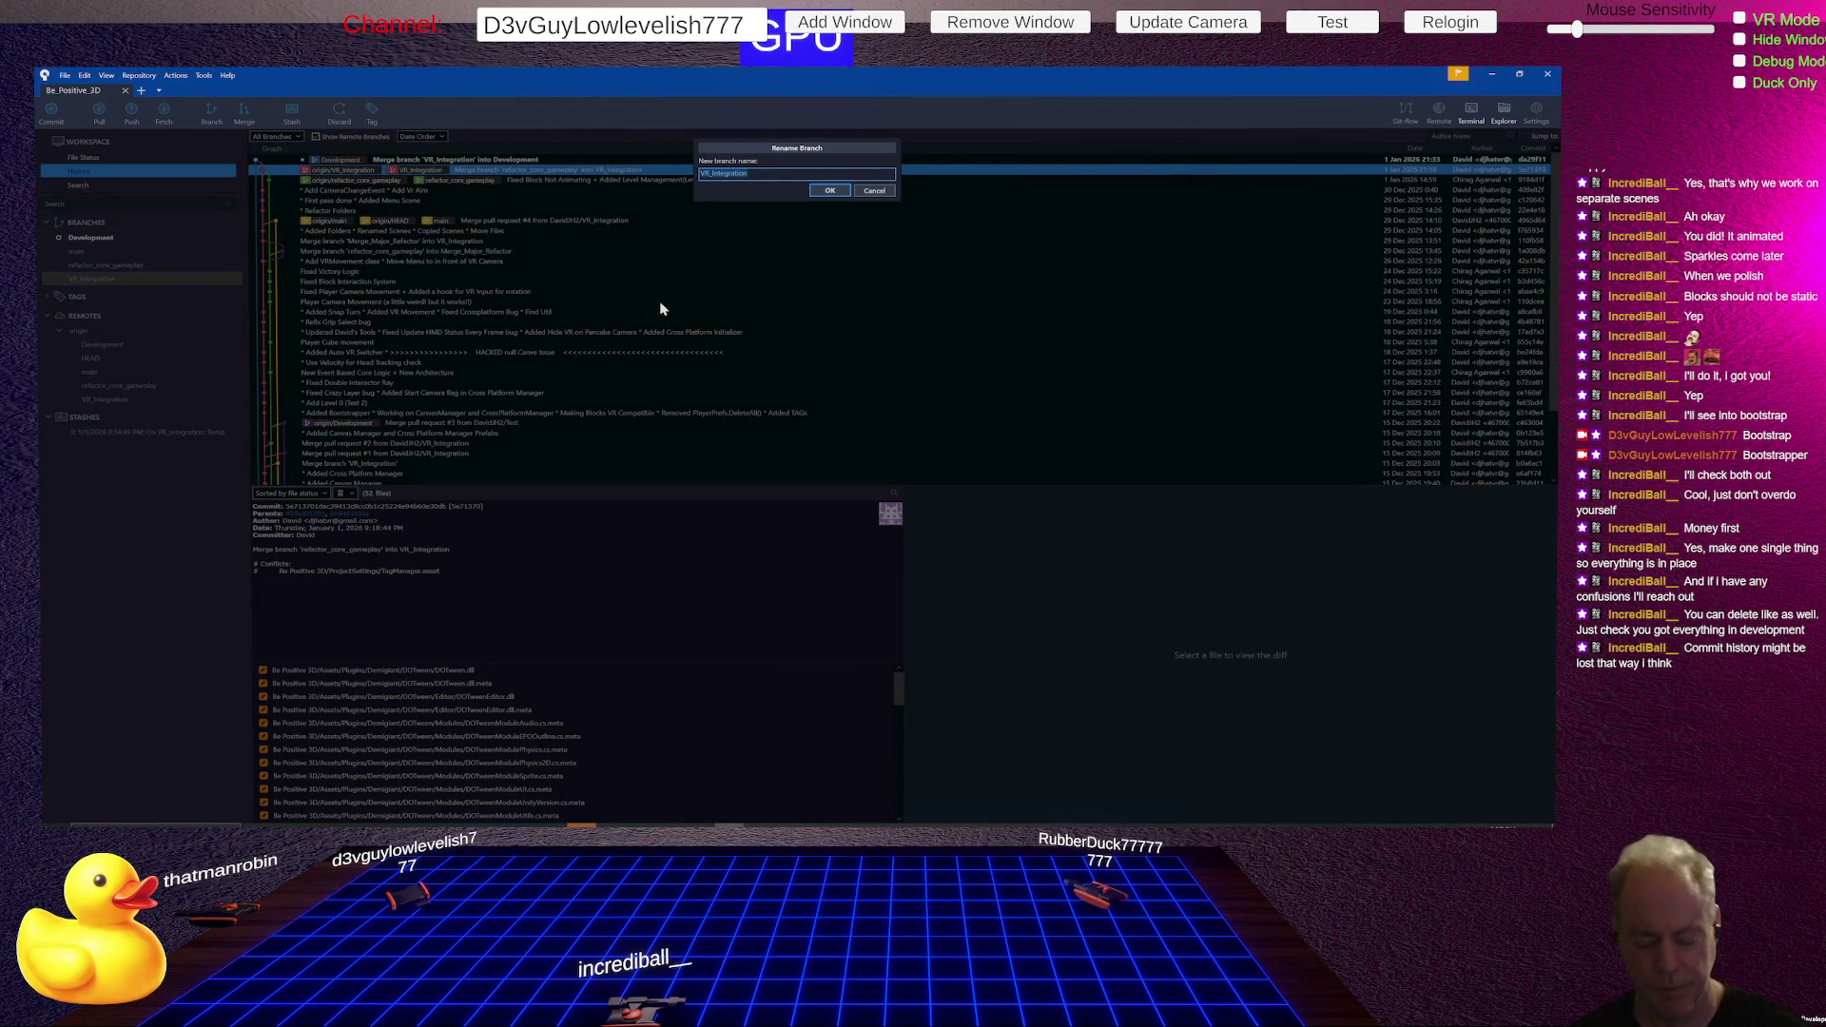
pyautogui.click(882, 192)
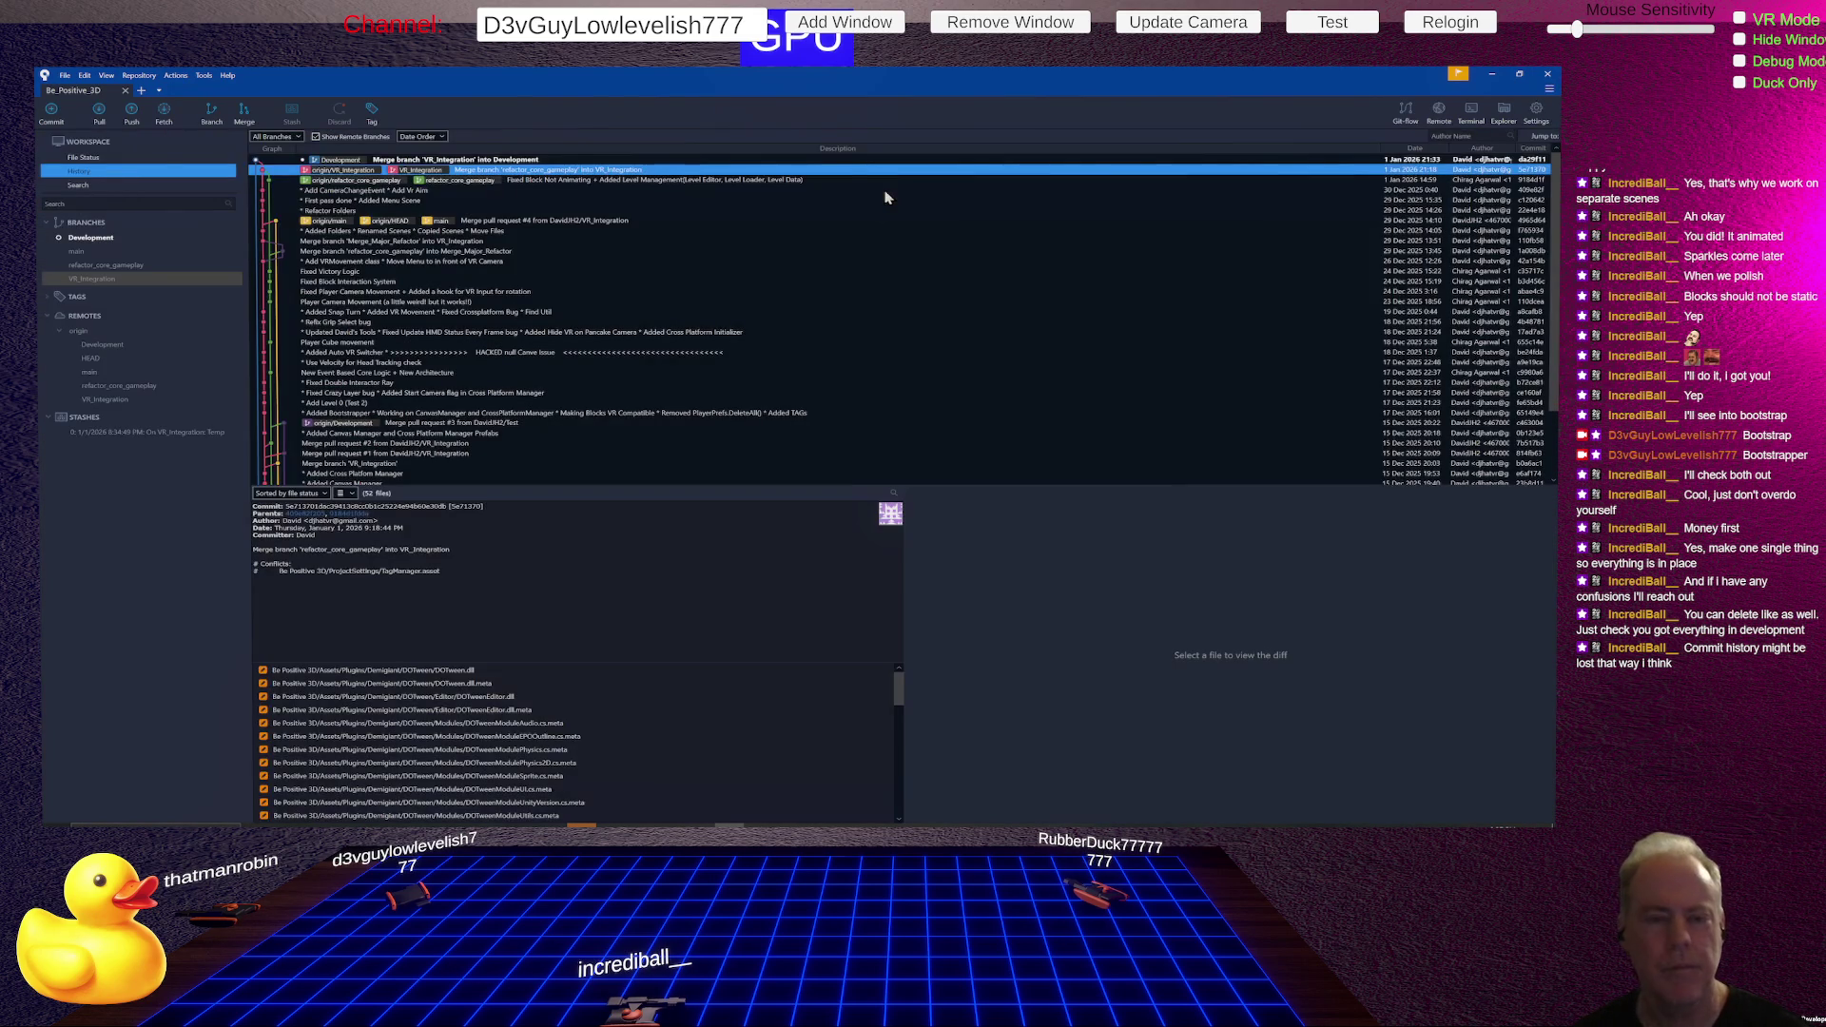
pyautogui.rightClick(110, 279)
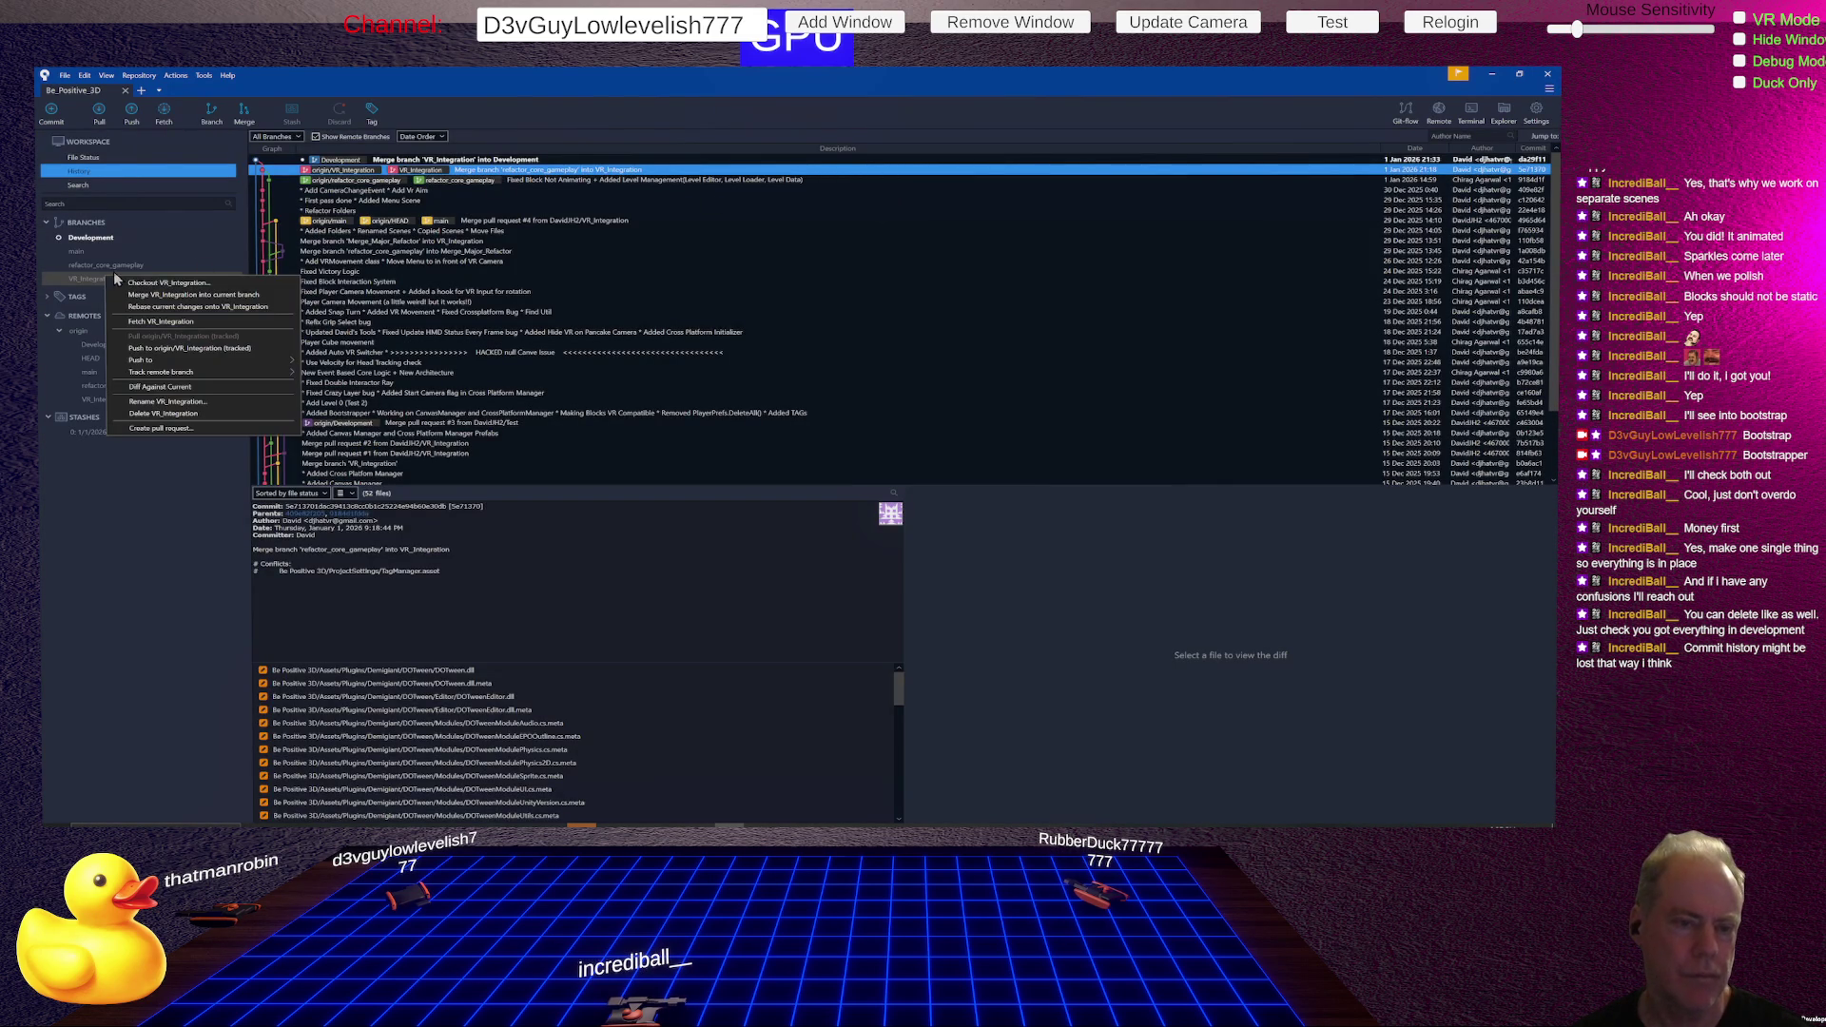
pyautogui.click(193, 421)
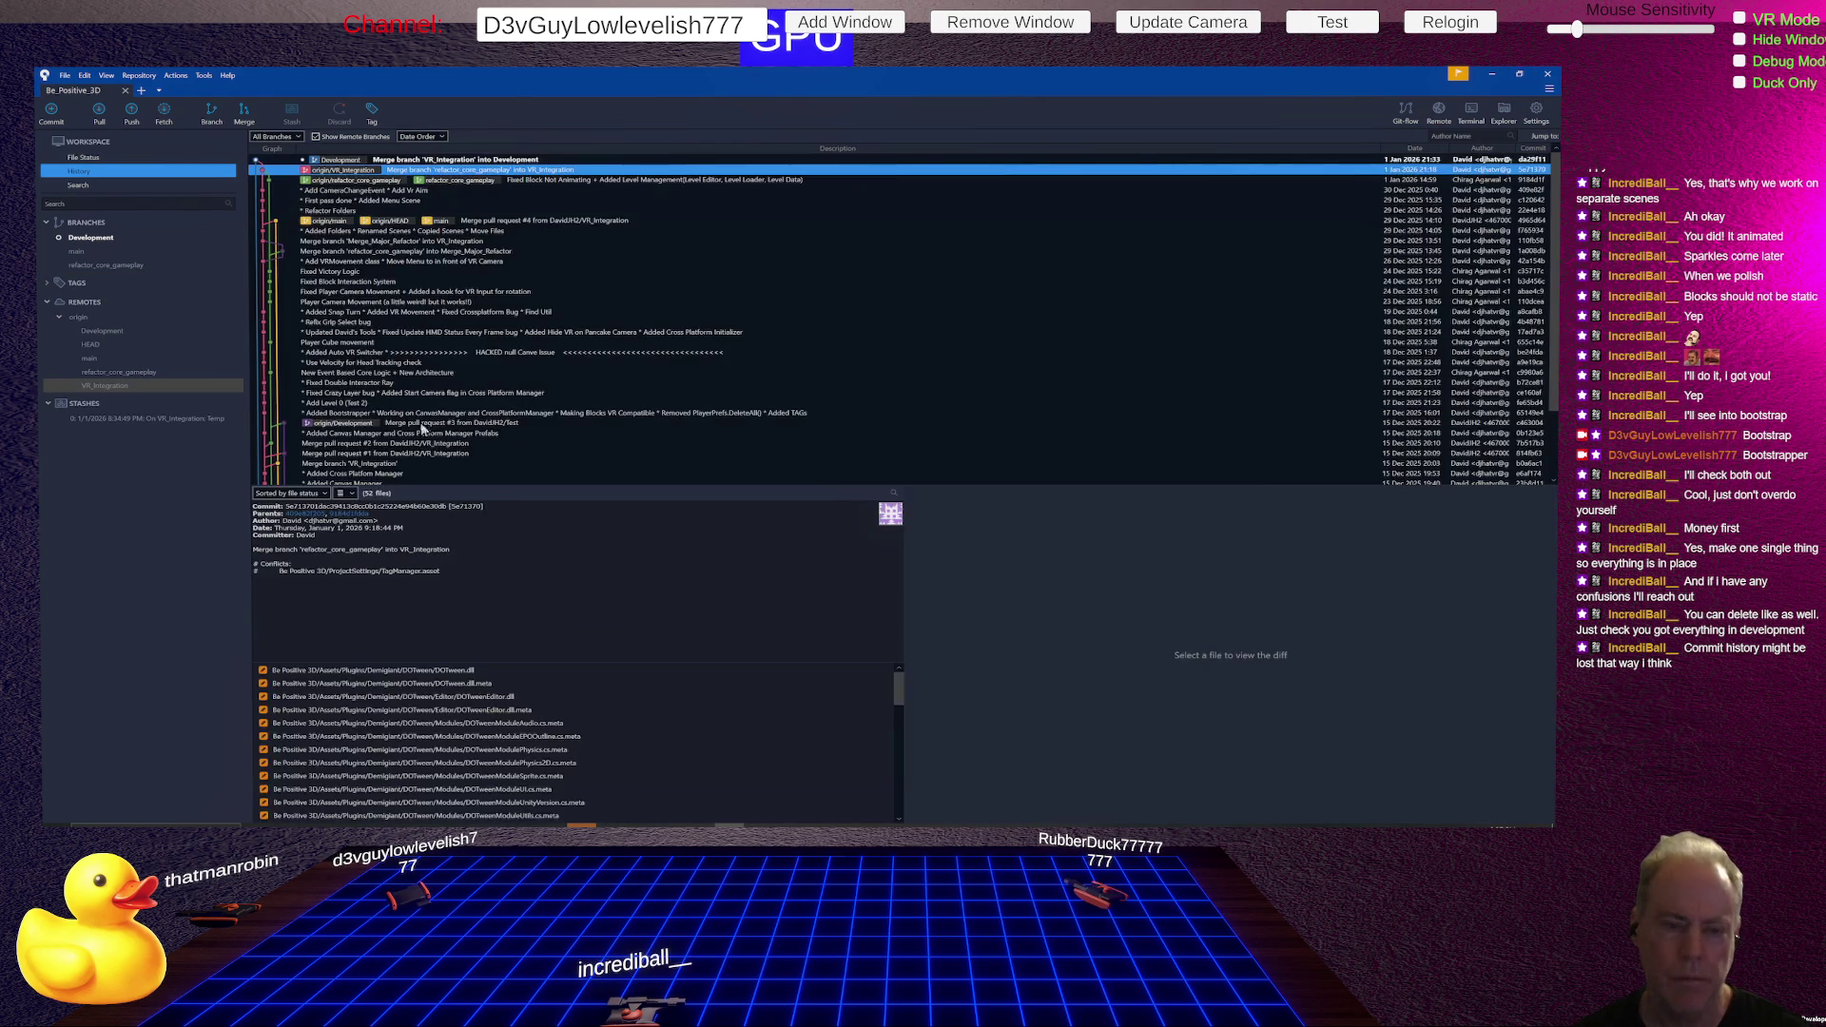
# - Delete the remote origin/VR_Integration branch and confirm
pyautogui.rightClick(114, 390)
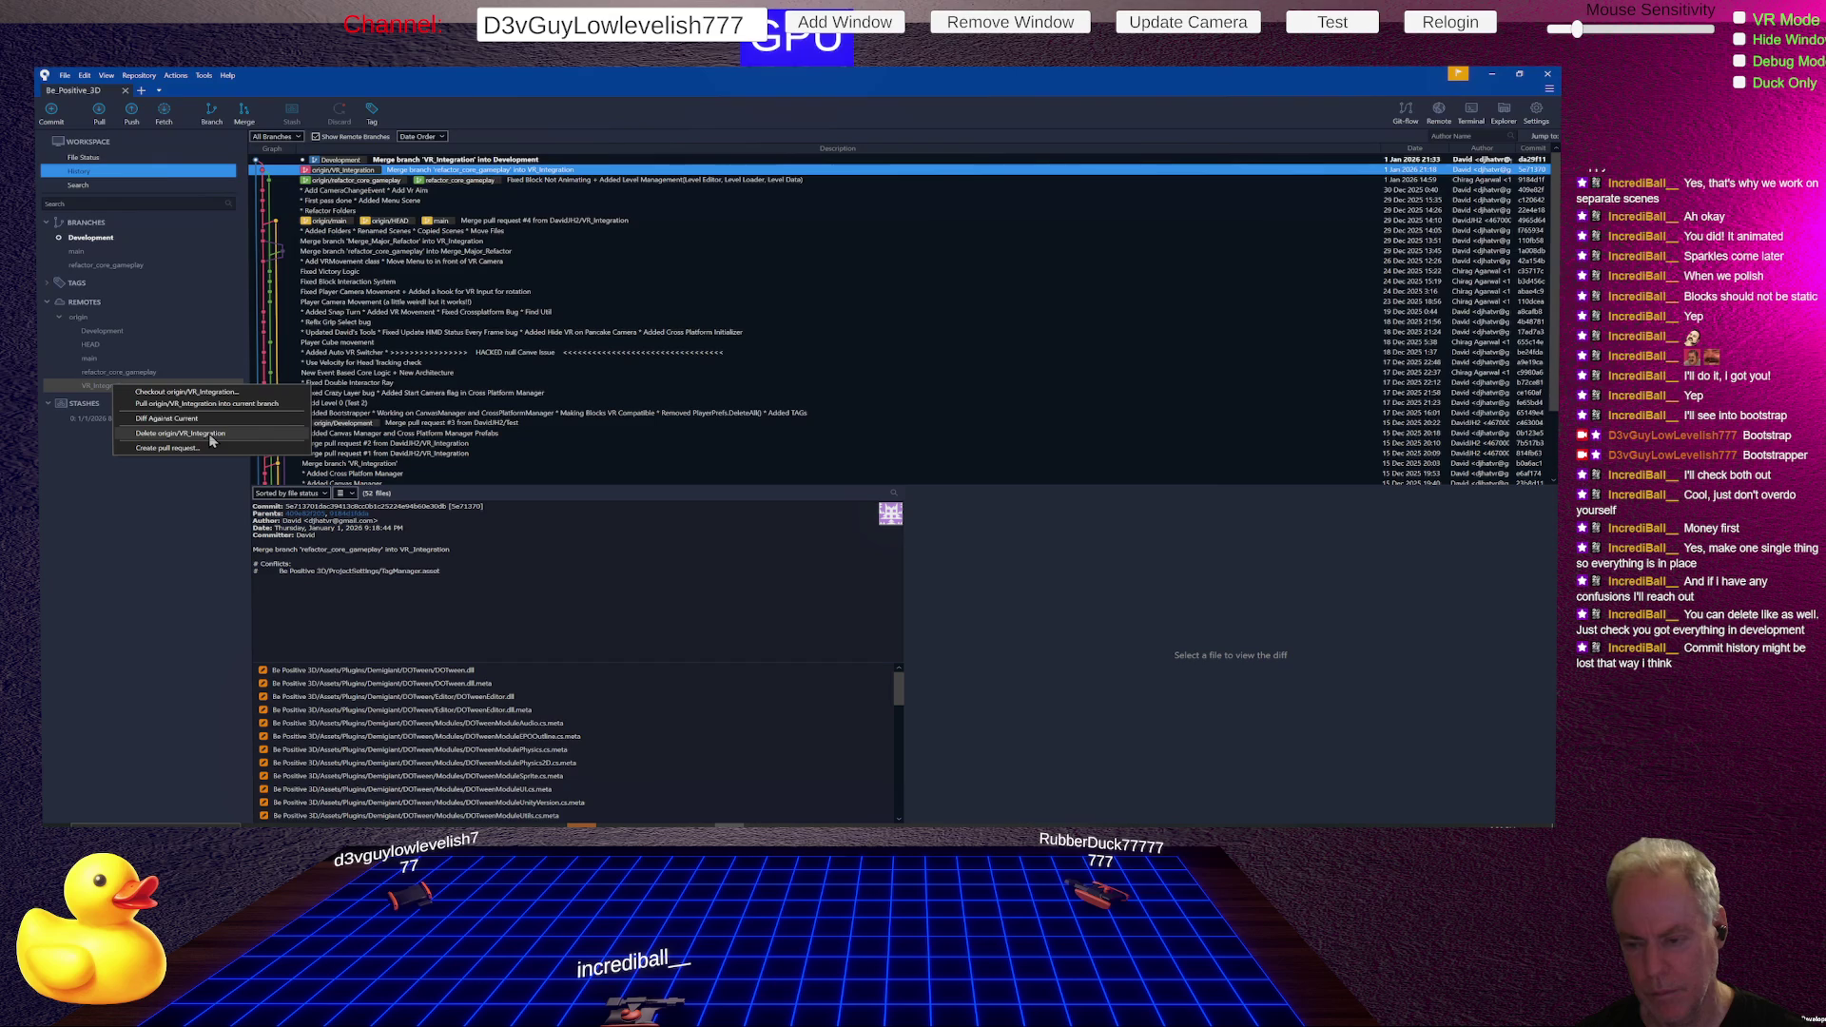
pyautogui.click(211, 434)
pyautogui.click(820, 475)
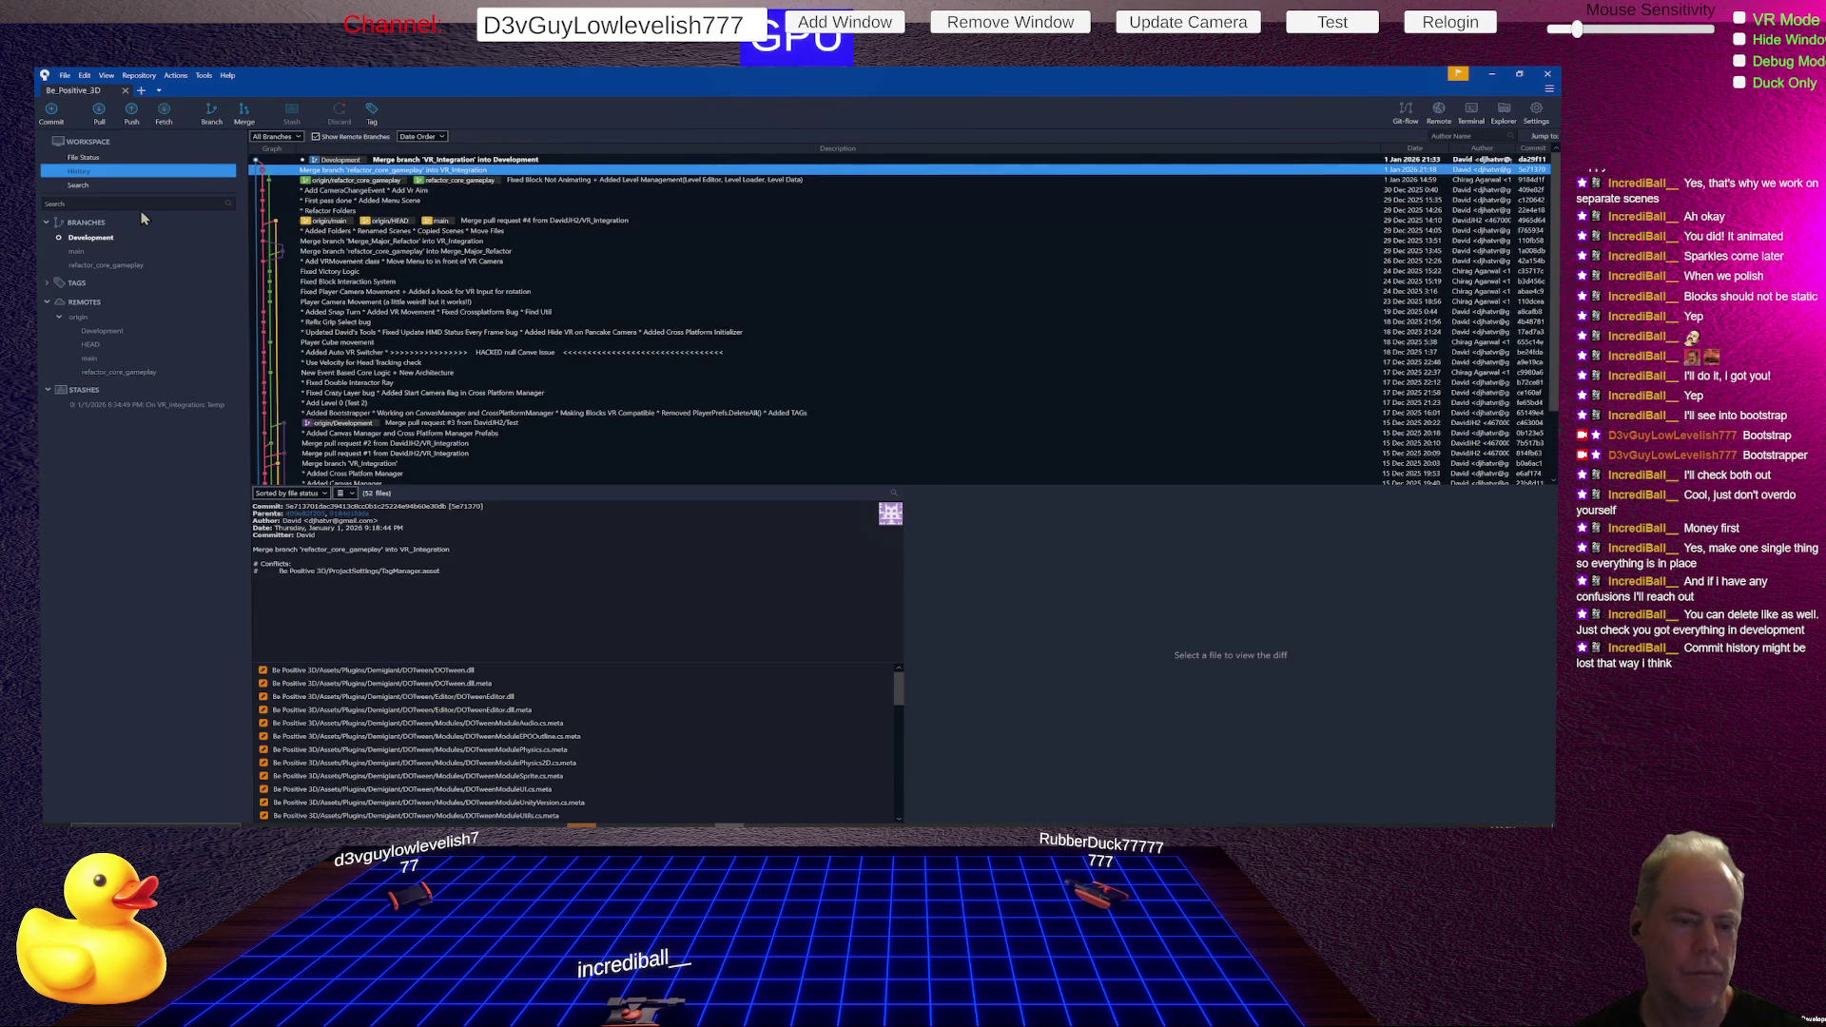
# - From the Development branch's menu, create branch Continue_VR_Integration and check it out
pyautogui.rightClick(92, 244)
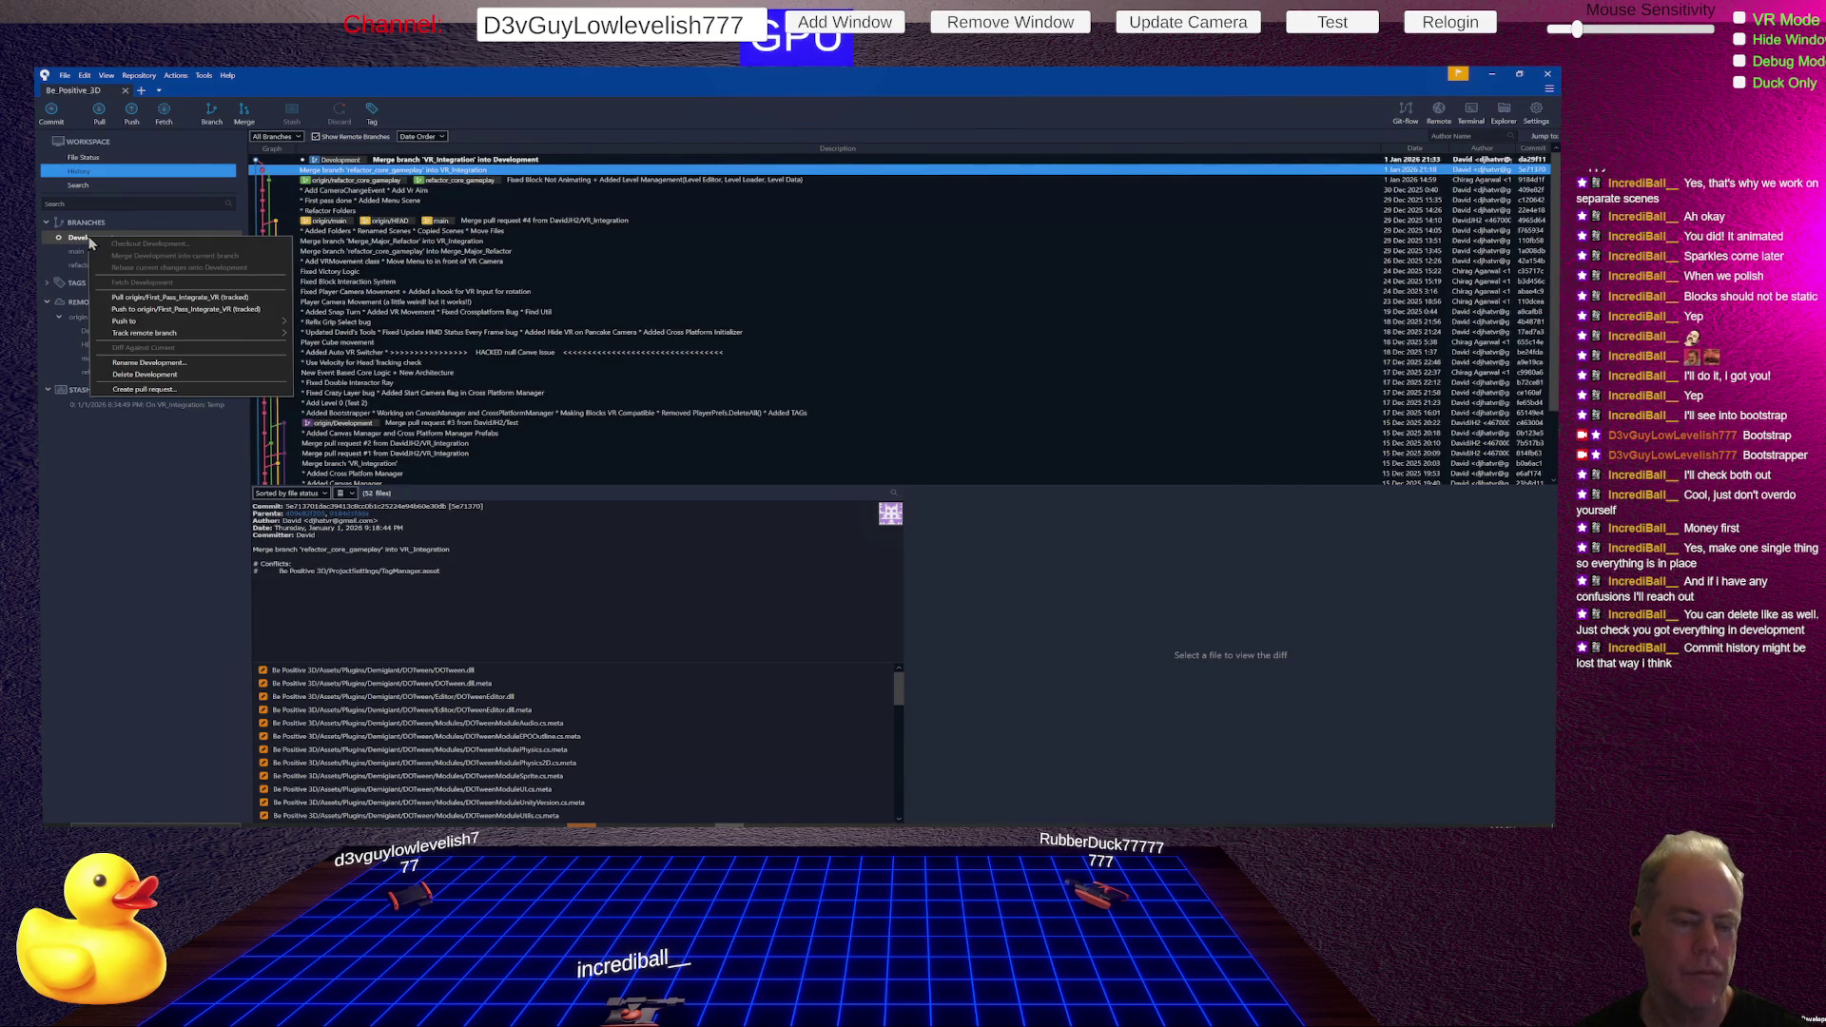
pyautogui.click(213, 116)
pyautogui.click(214, 119)
pyautogui.write('VR_Integration')
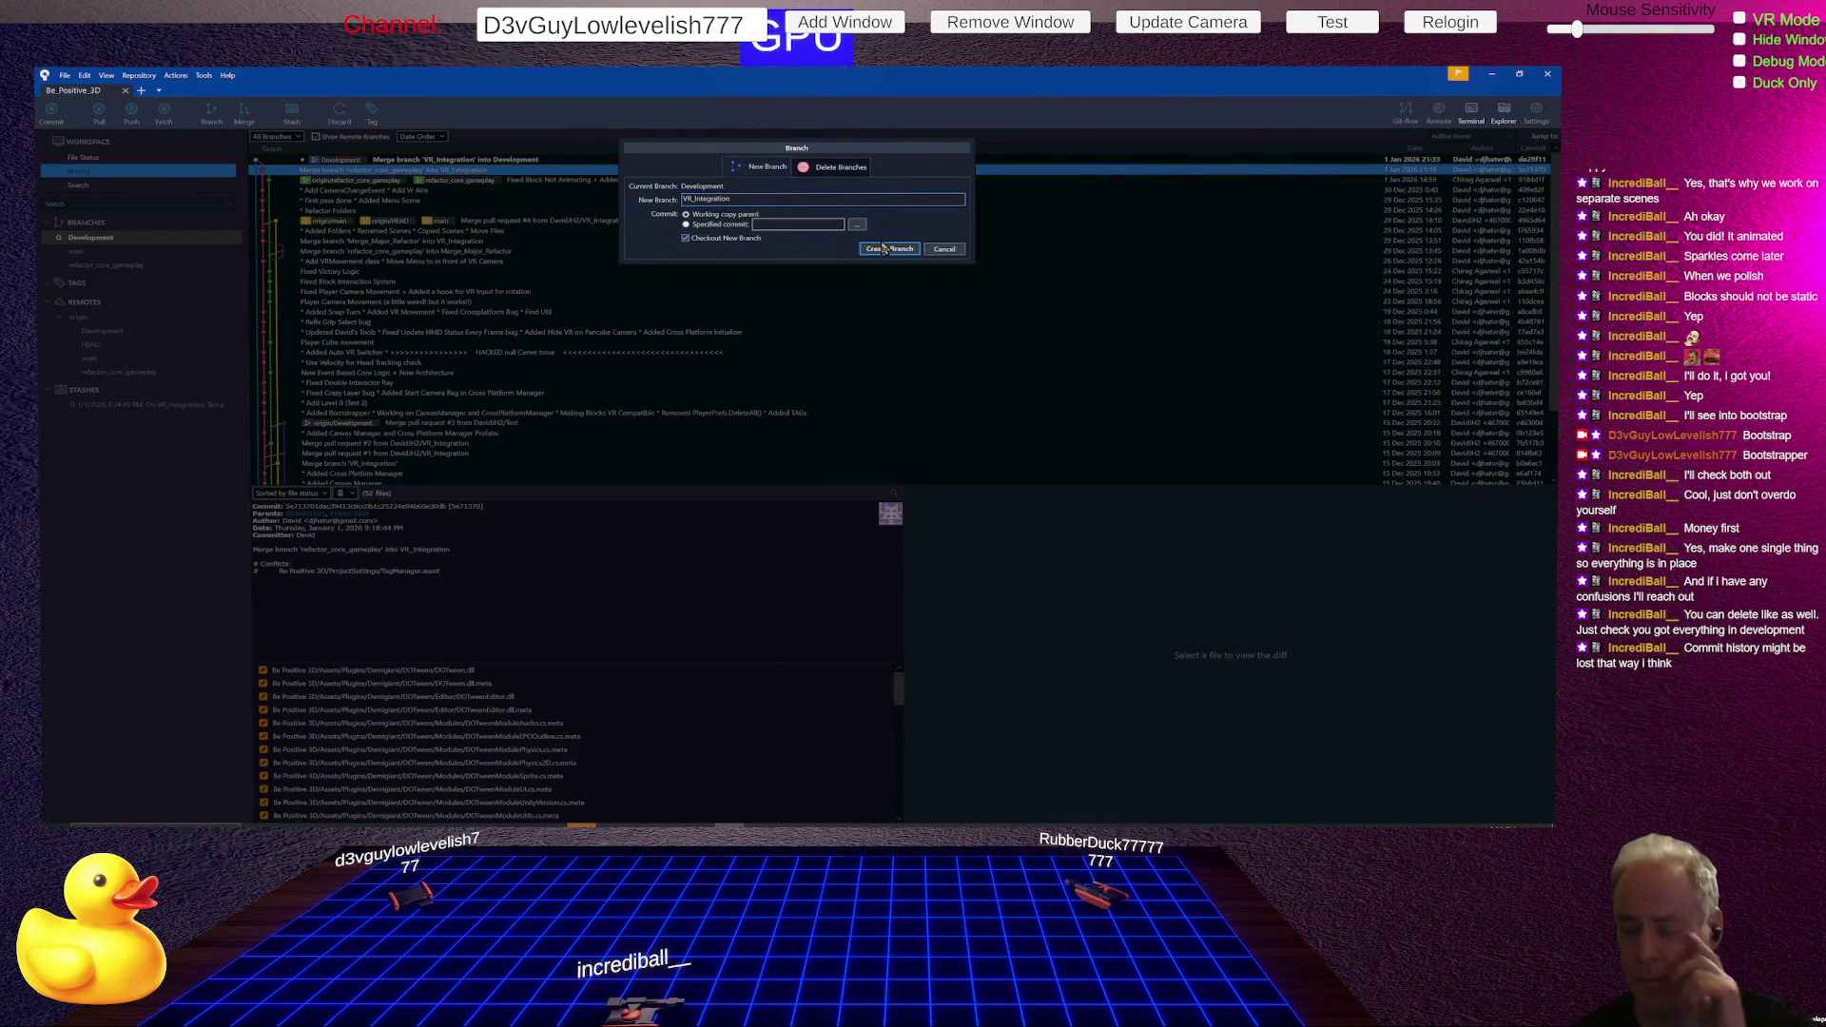
pyautogui.write('Contr')
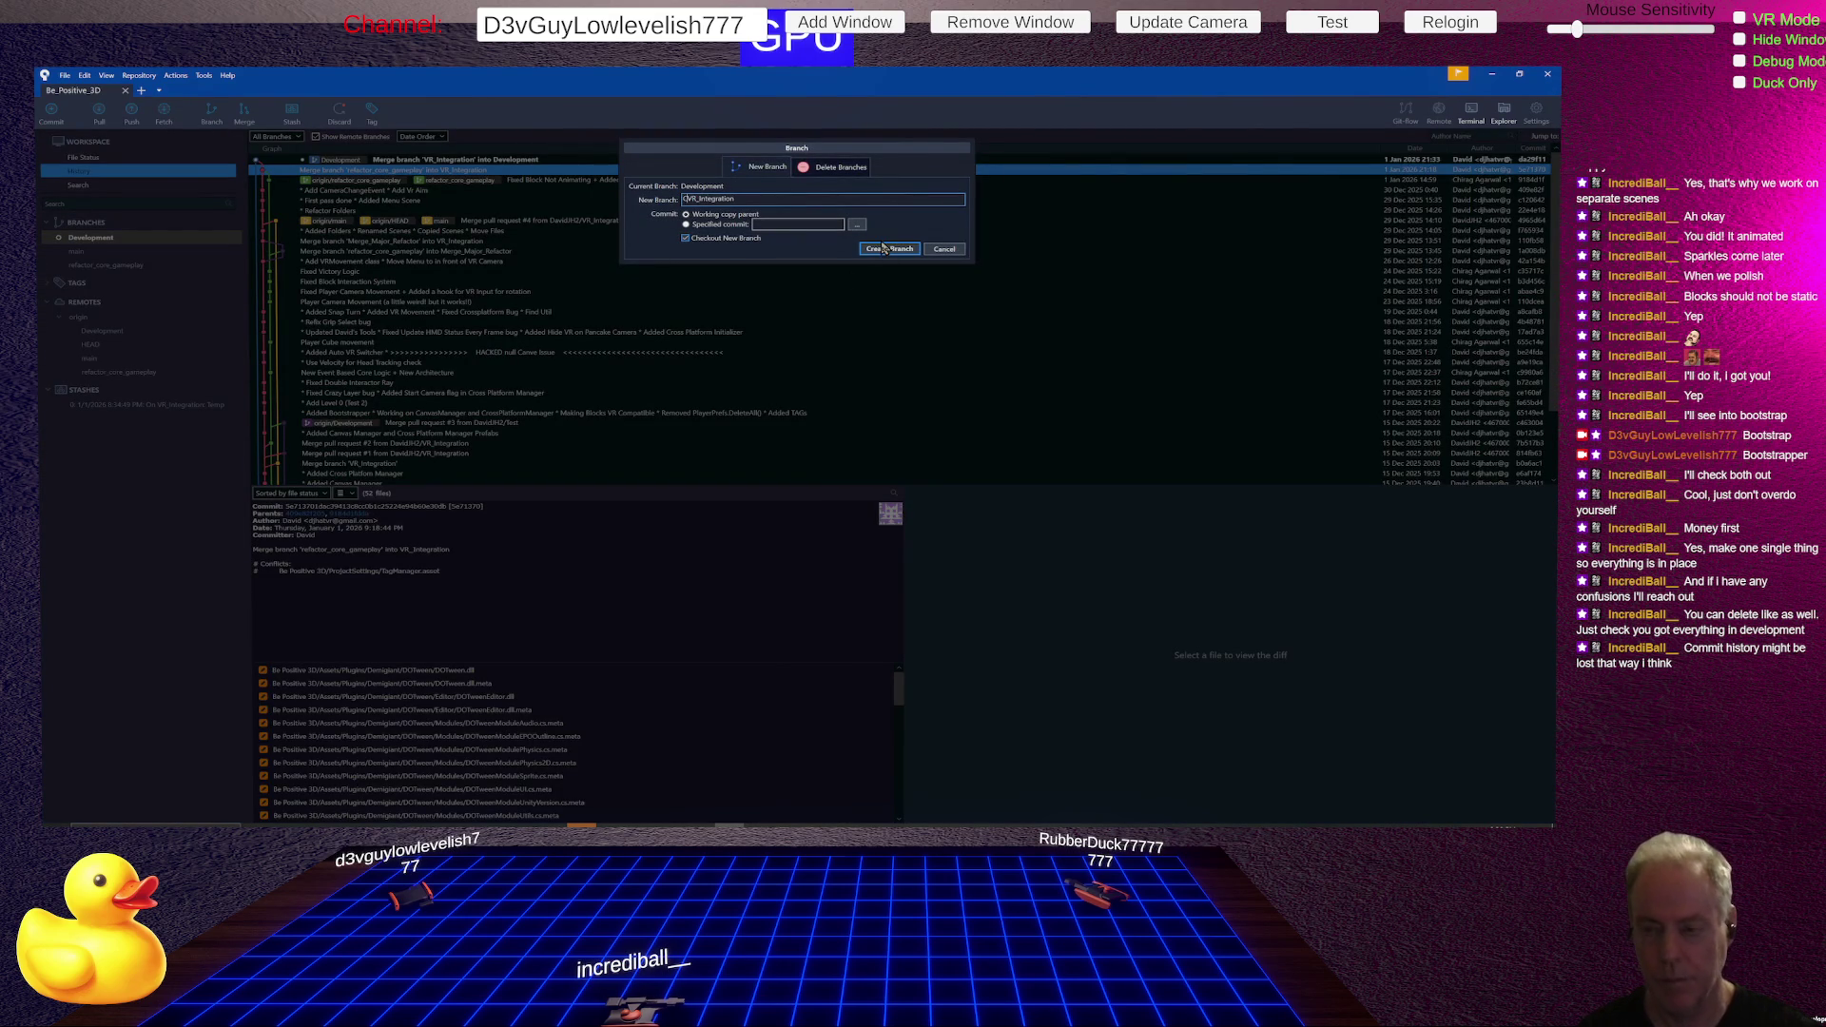
pyautogui.press('BackSpace')
pyautogui.press('BackSpace')
pyautogui.write('tinue')
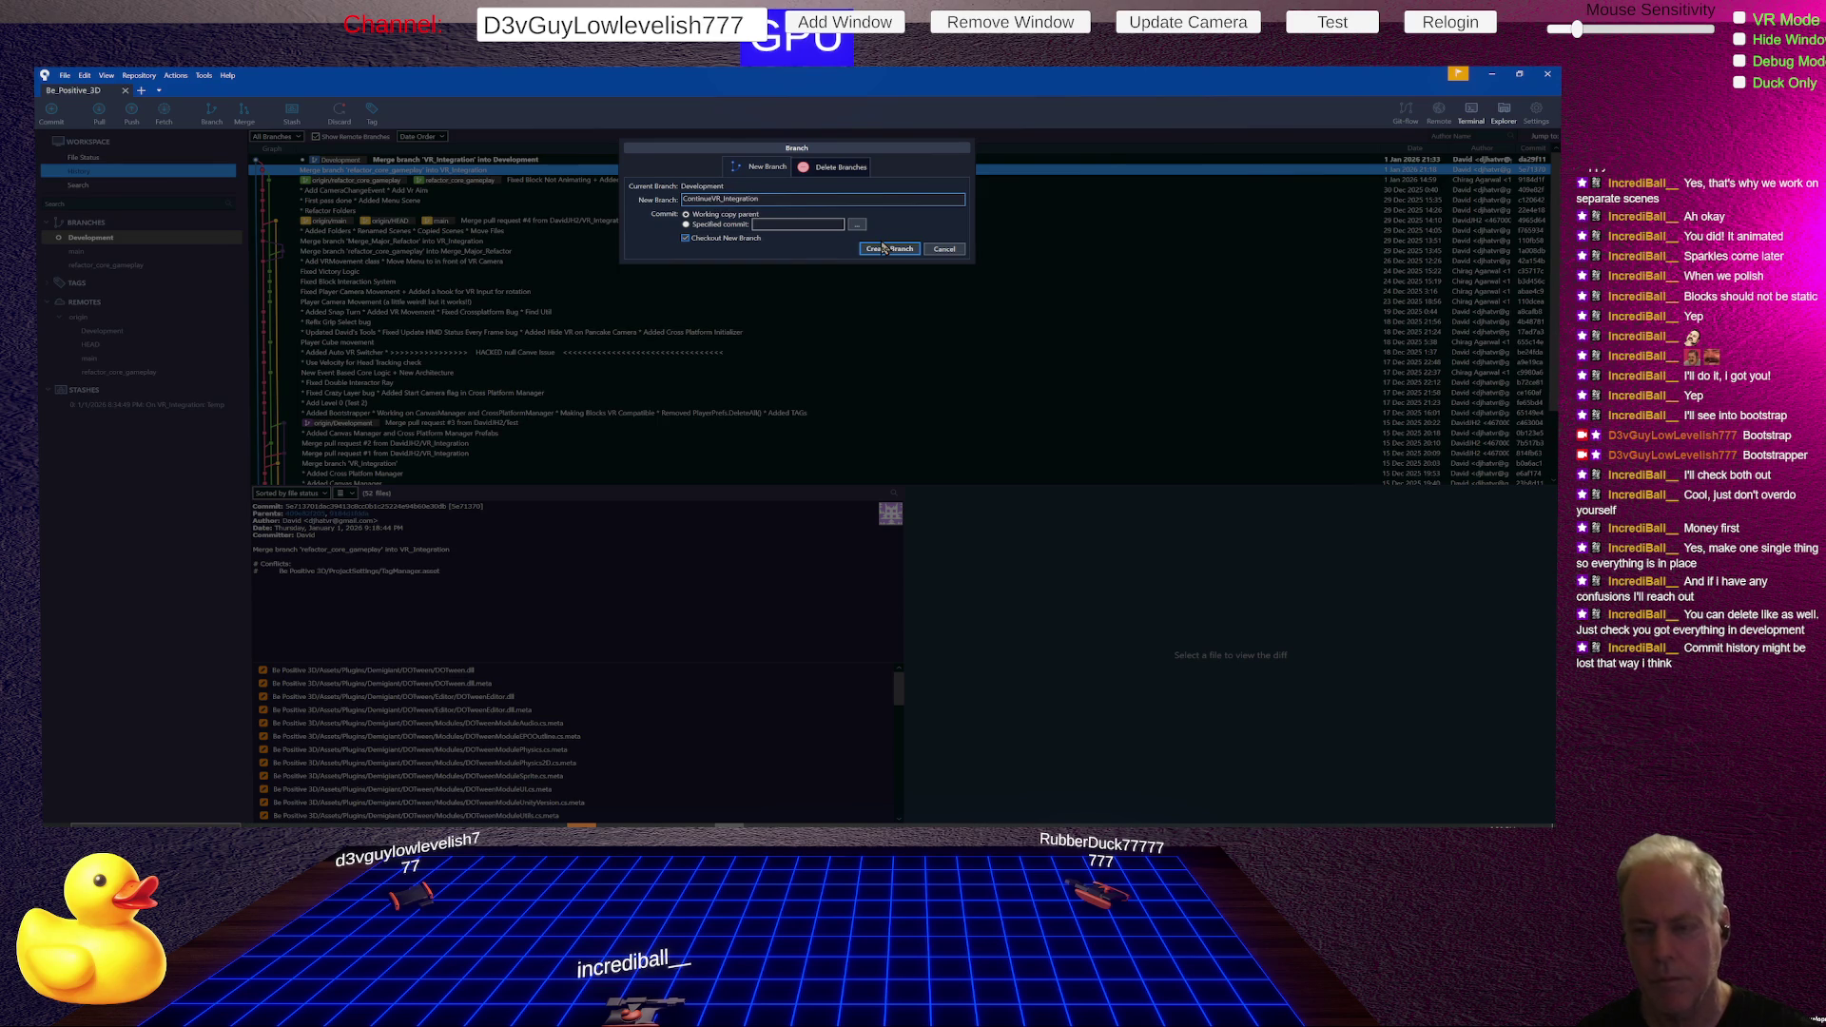
pyautogui.write('_')
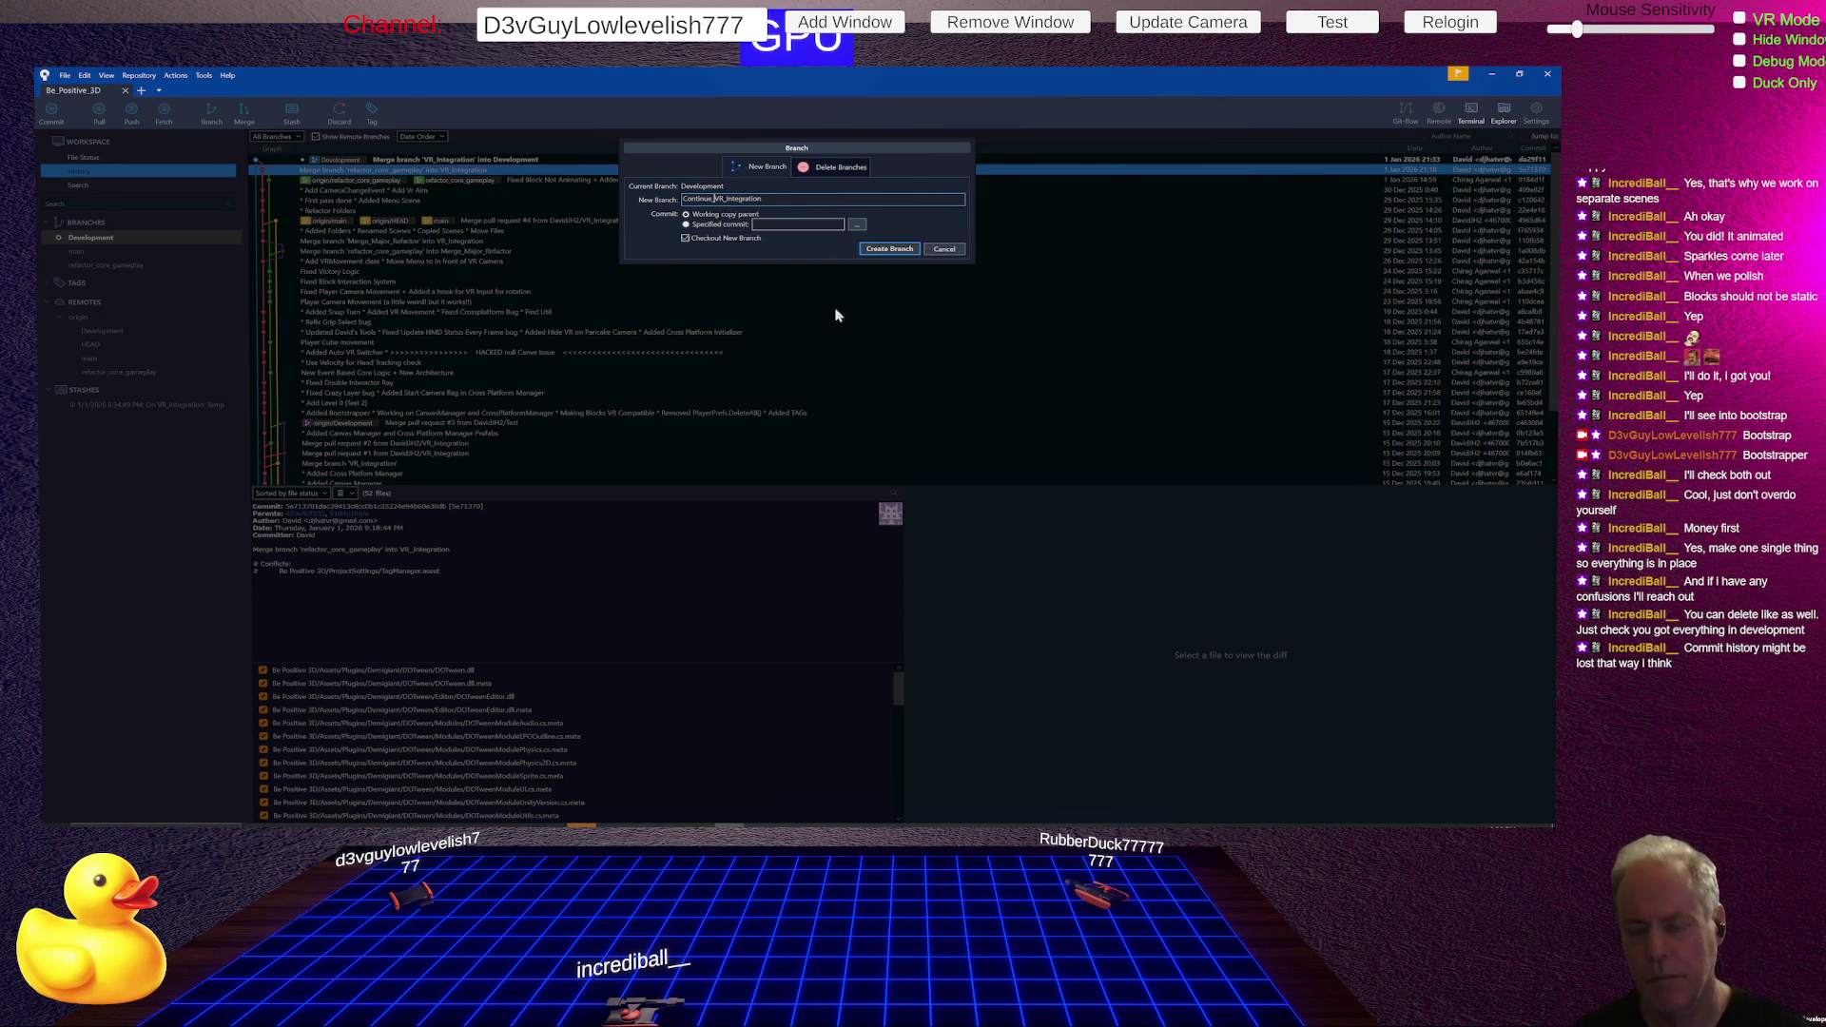
pyautogui.click(907, 253)
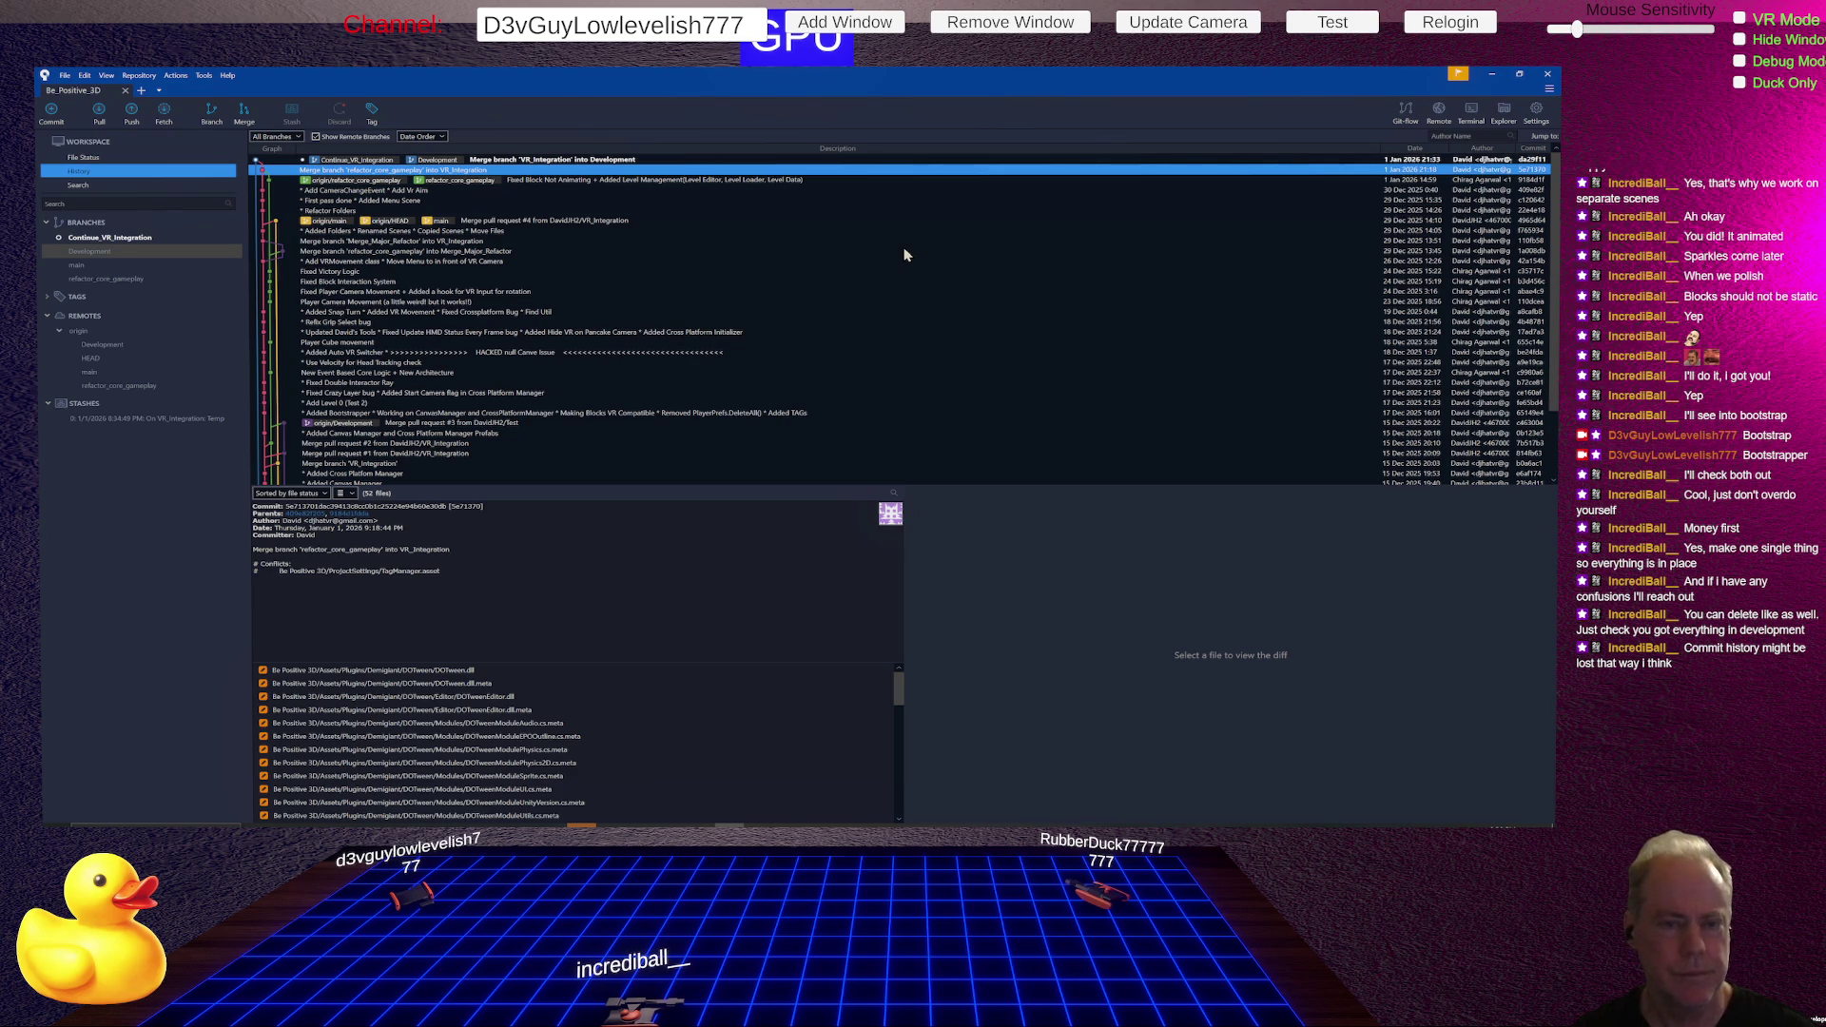
# - Scroll through the SourceTree commit history, then return to Unity
pyautogui.scroll(-3, 637, 398)
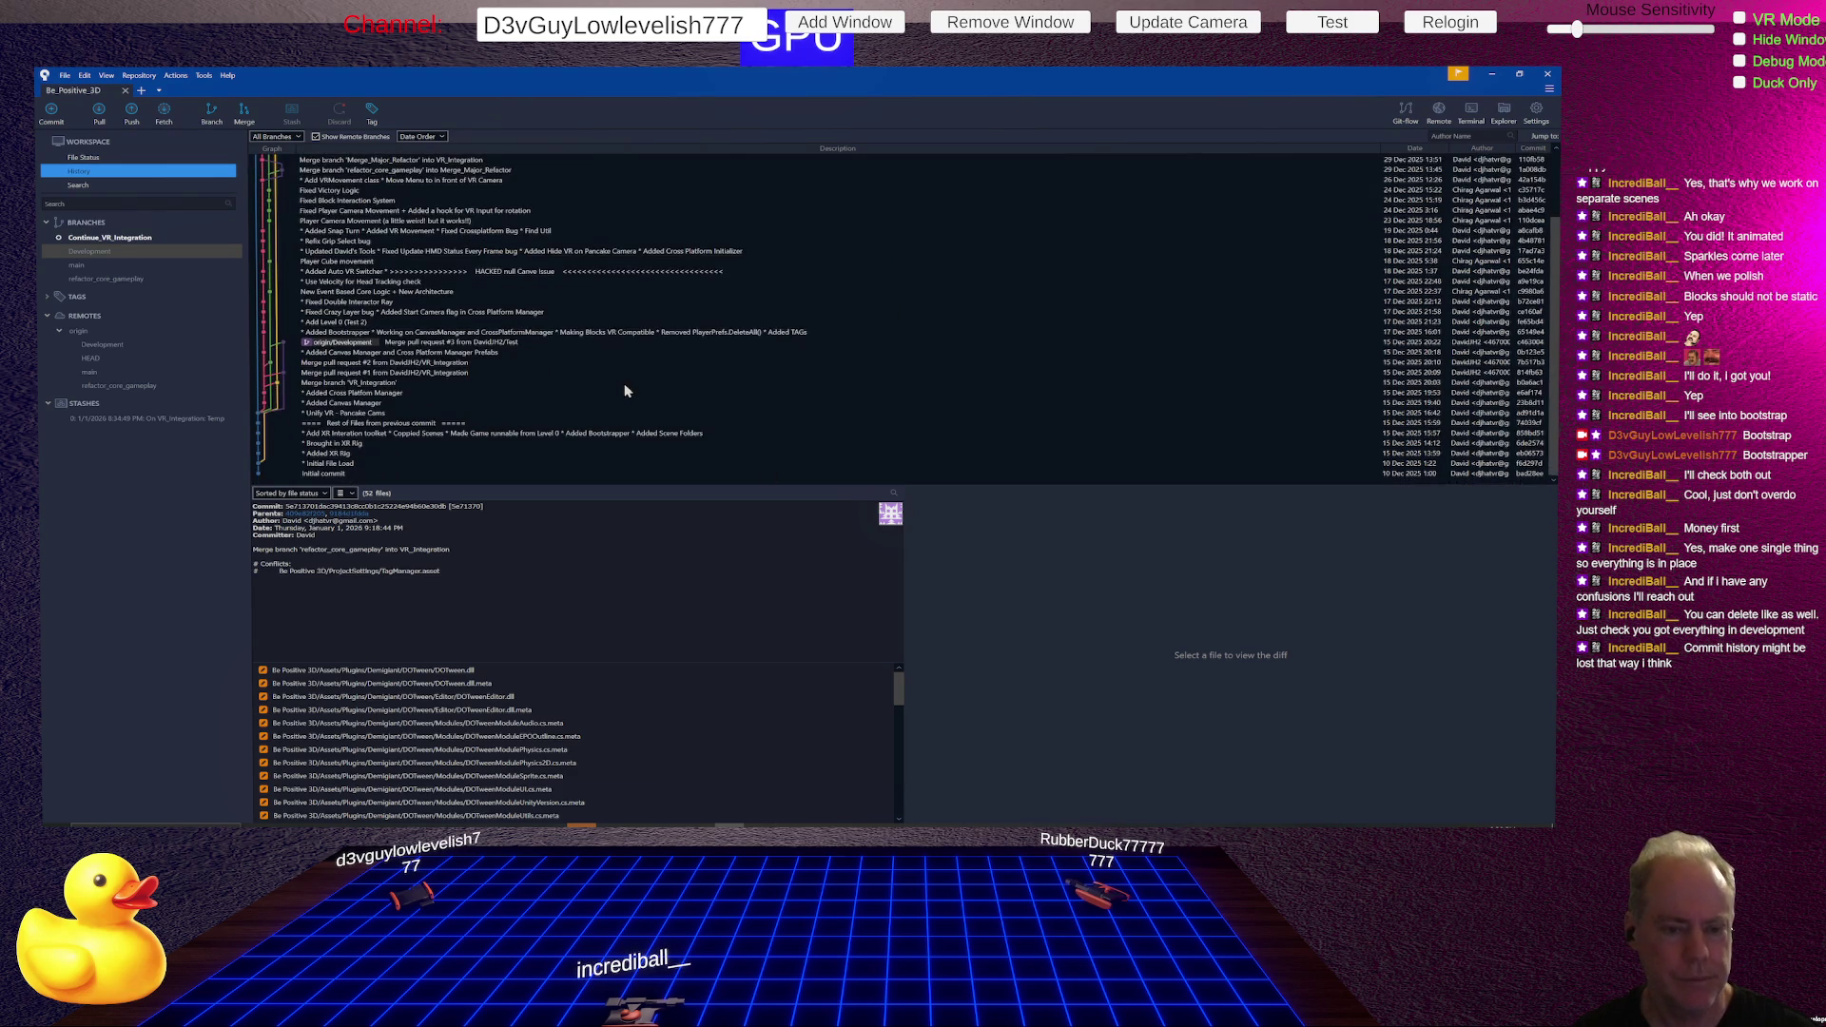
pyautogui.scroll(3, 479, 381)
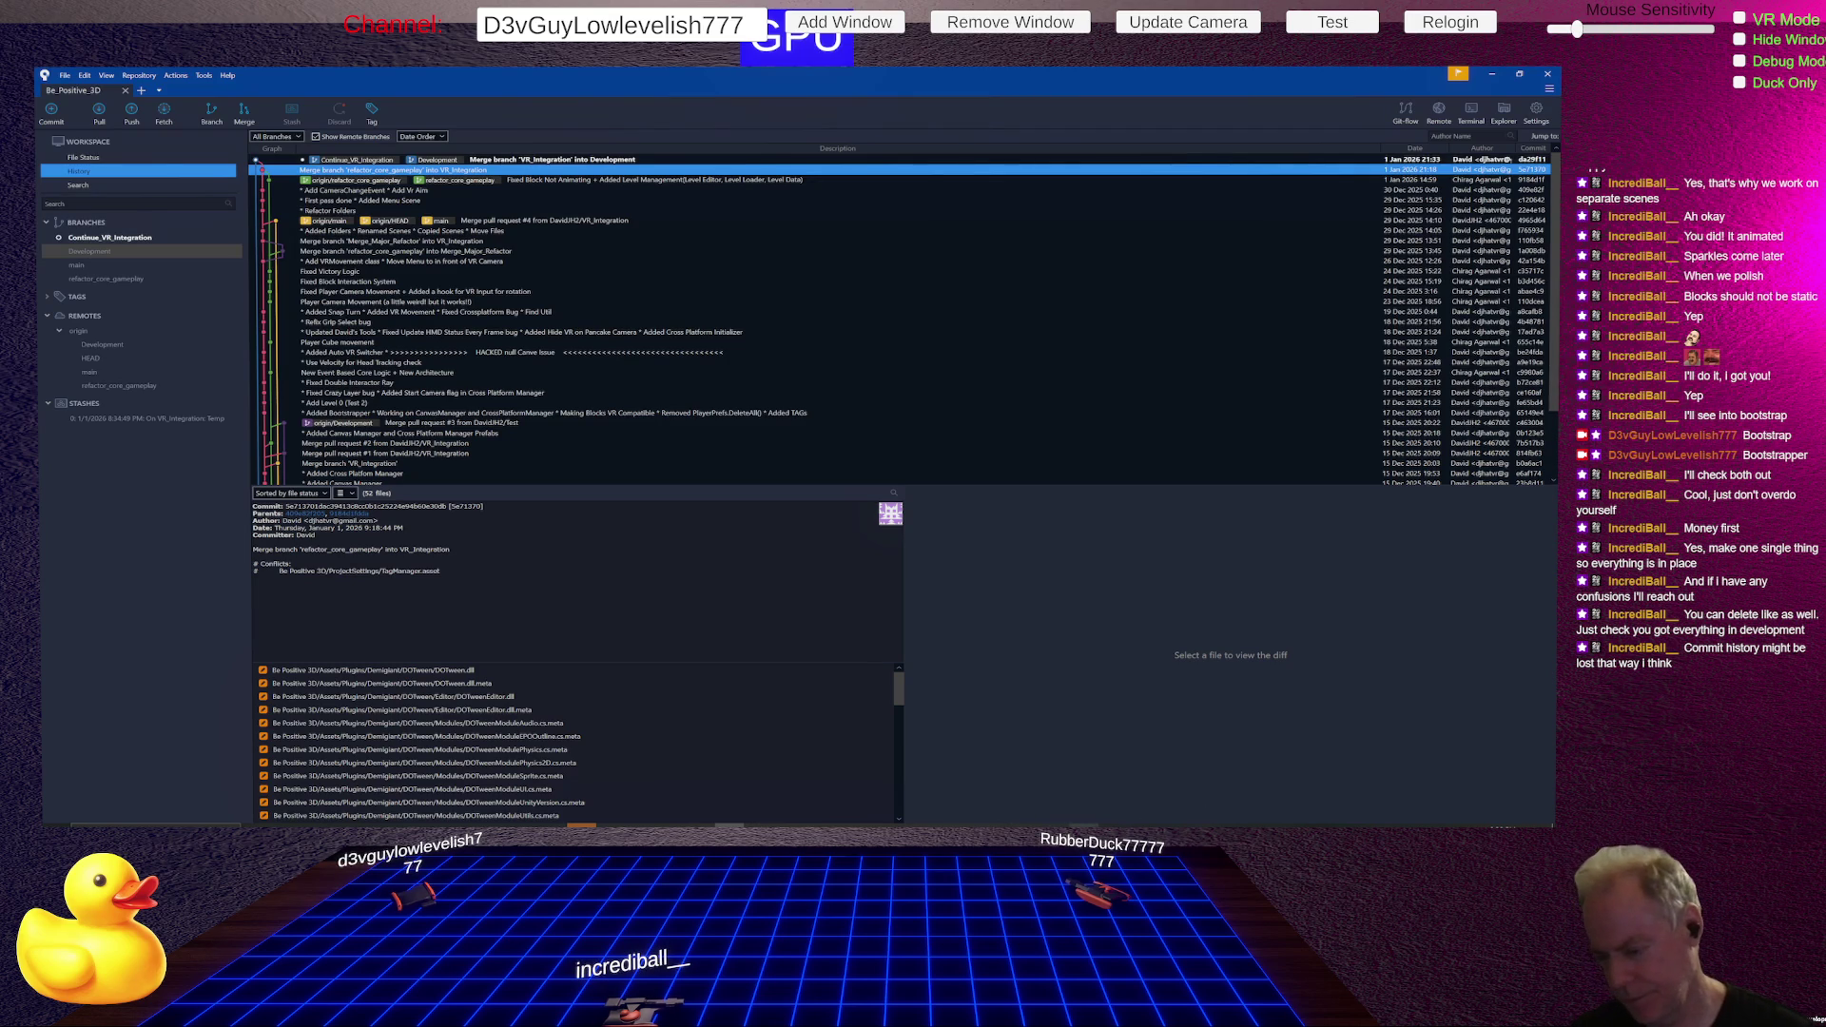
pyautogui.hotkey('alt', 'Tab')
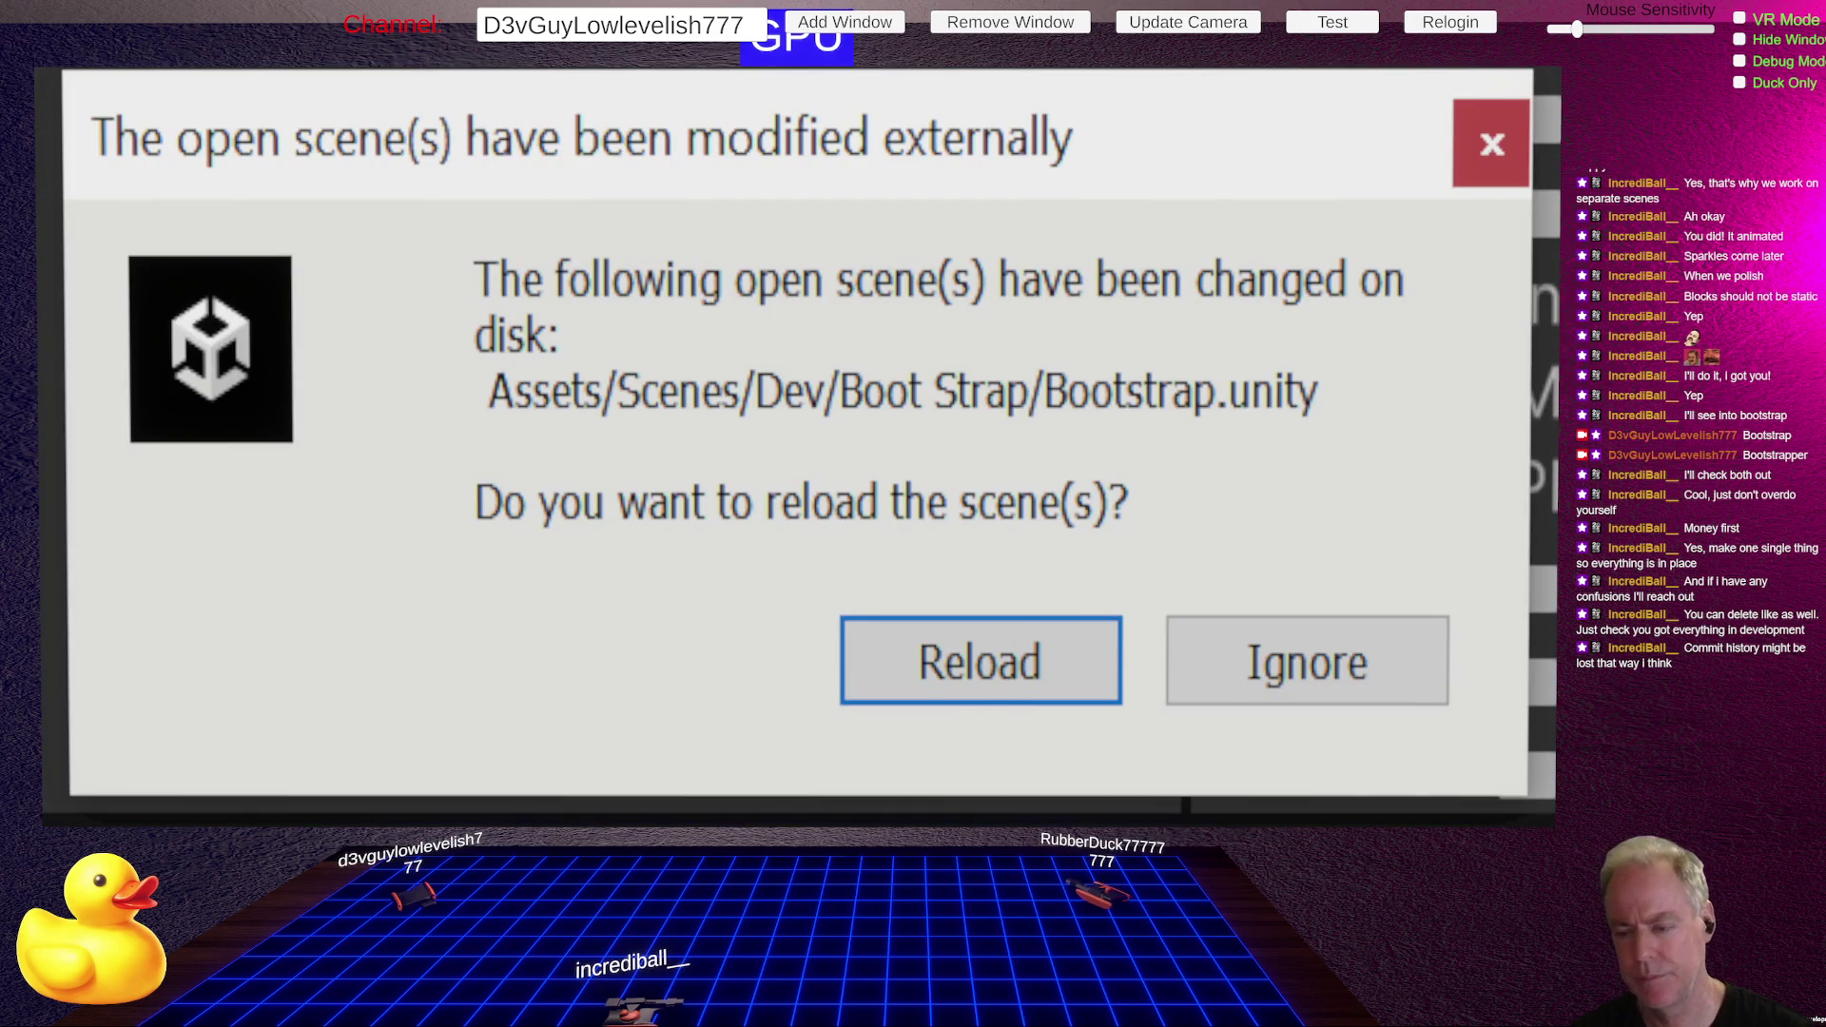
# - Reload Bootstrap, open Home (Refactor) from David - Integrate Refactor, and select Pancake Camera
pyautogui.click(972, 698)
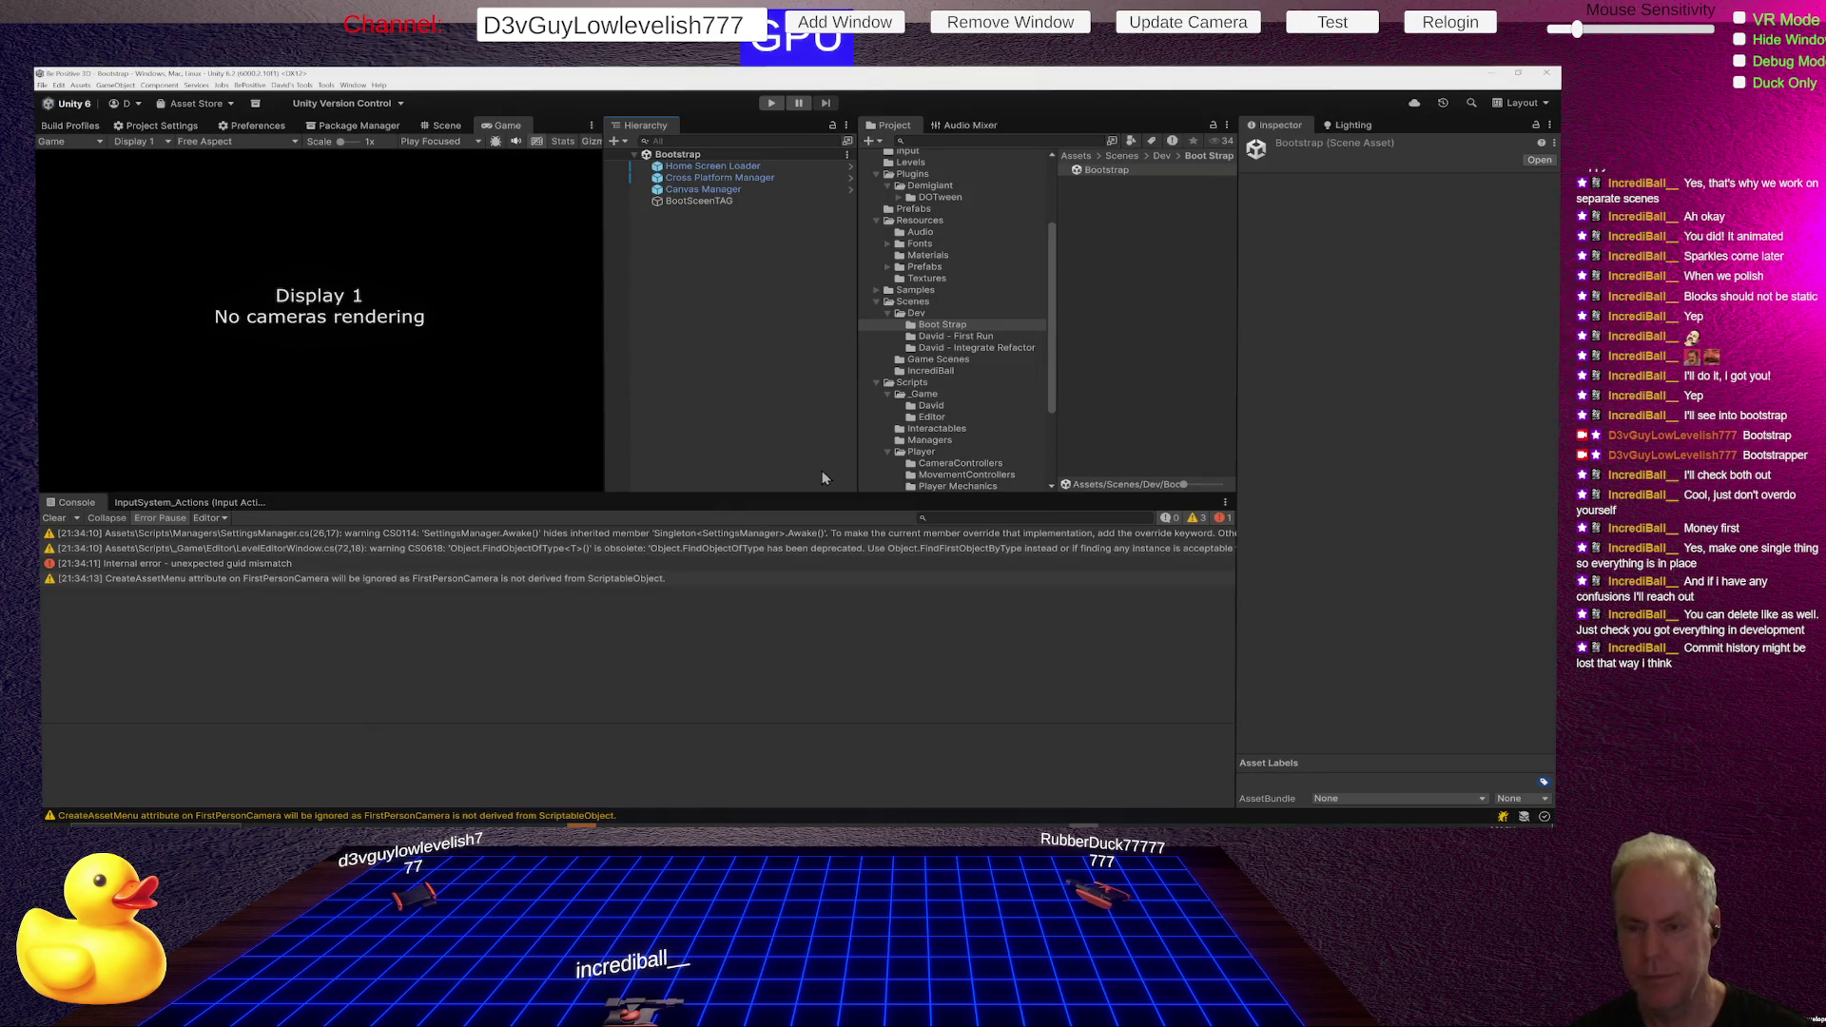
pyautogui.click(698, 254)
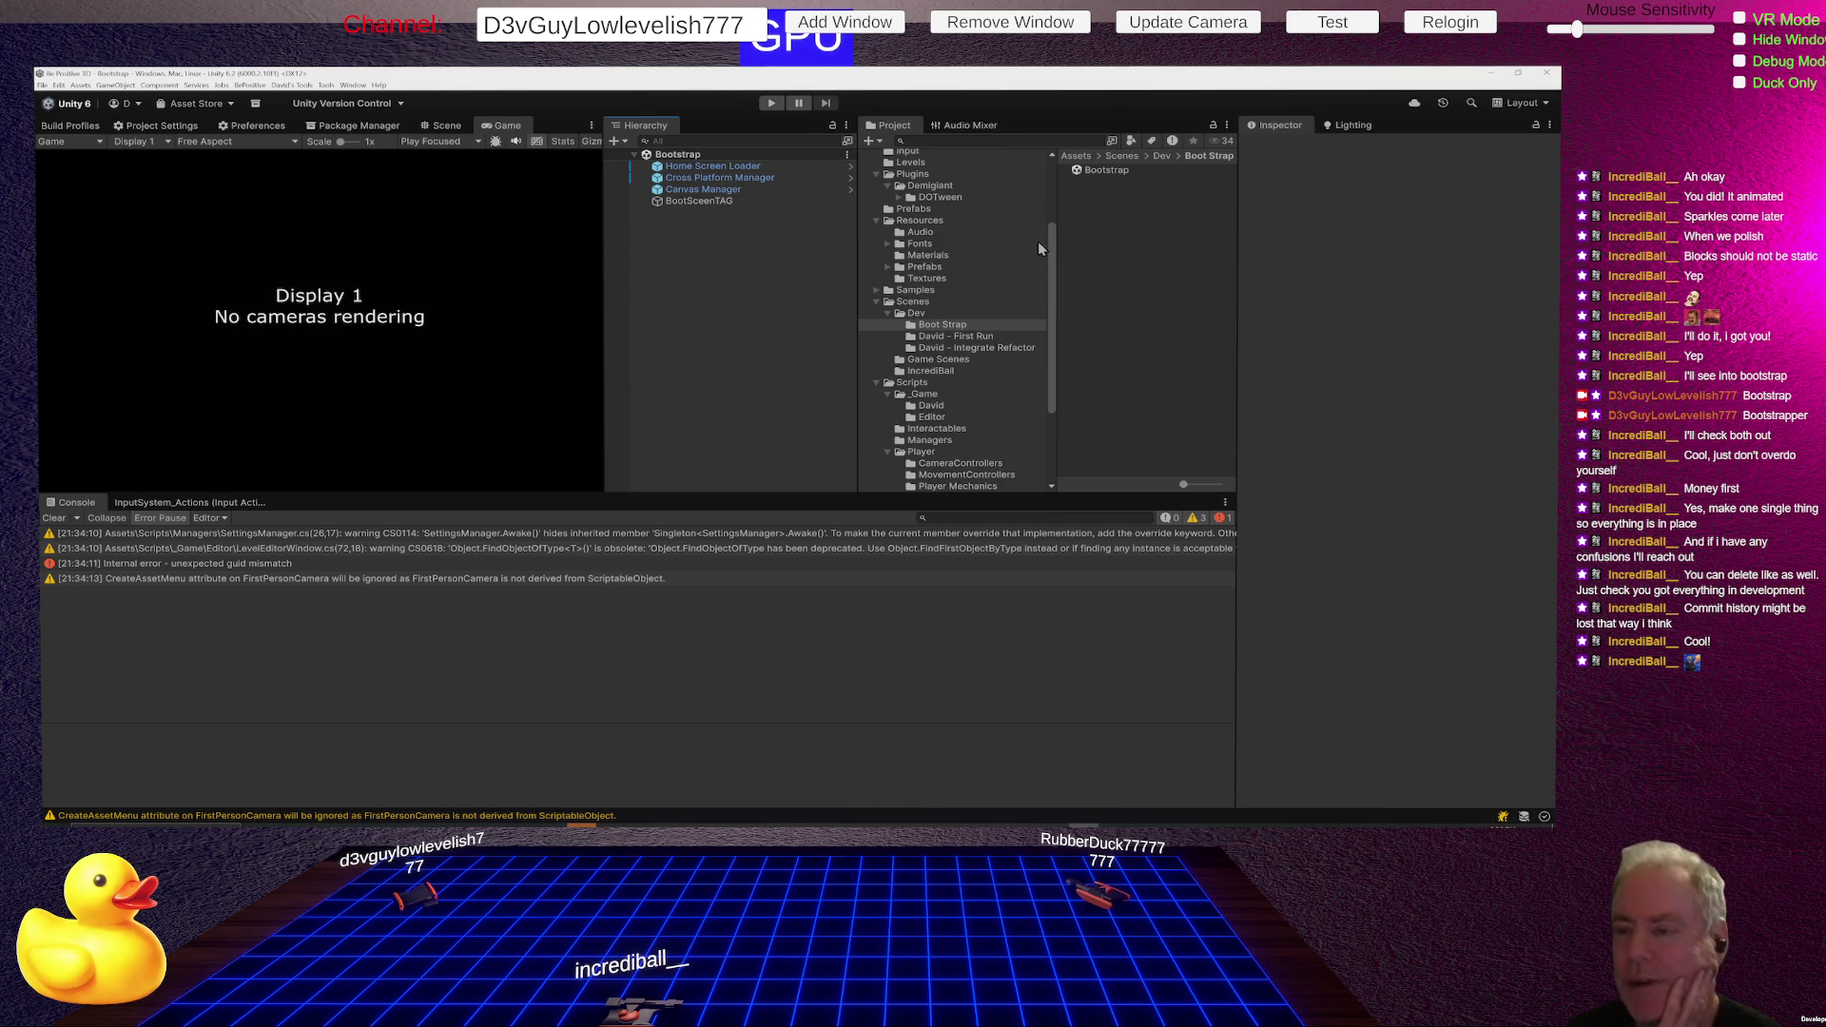
pyautogui.click(1004, 348)
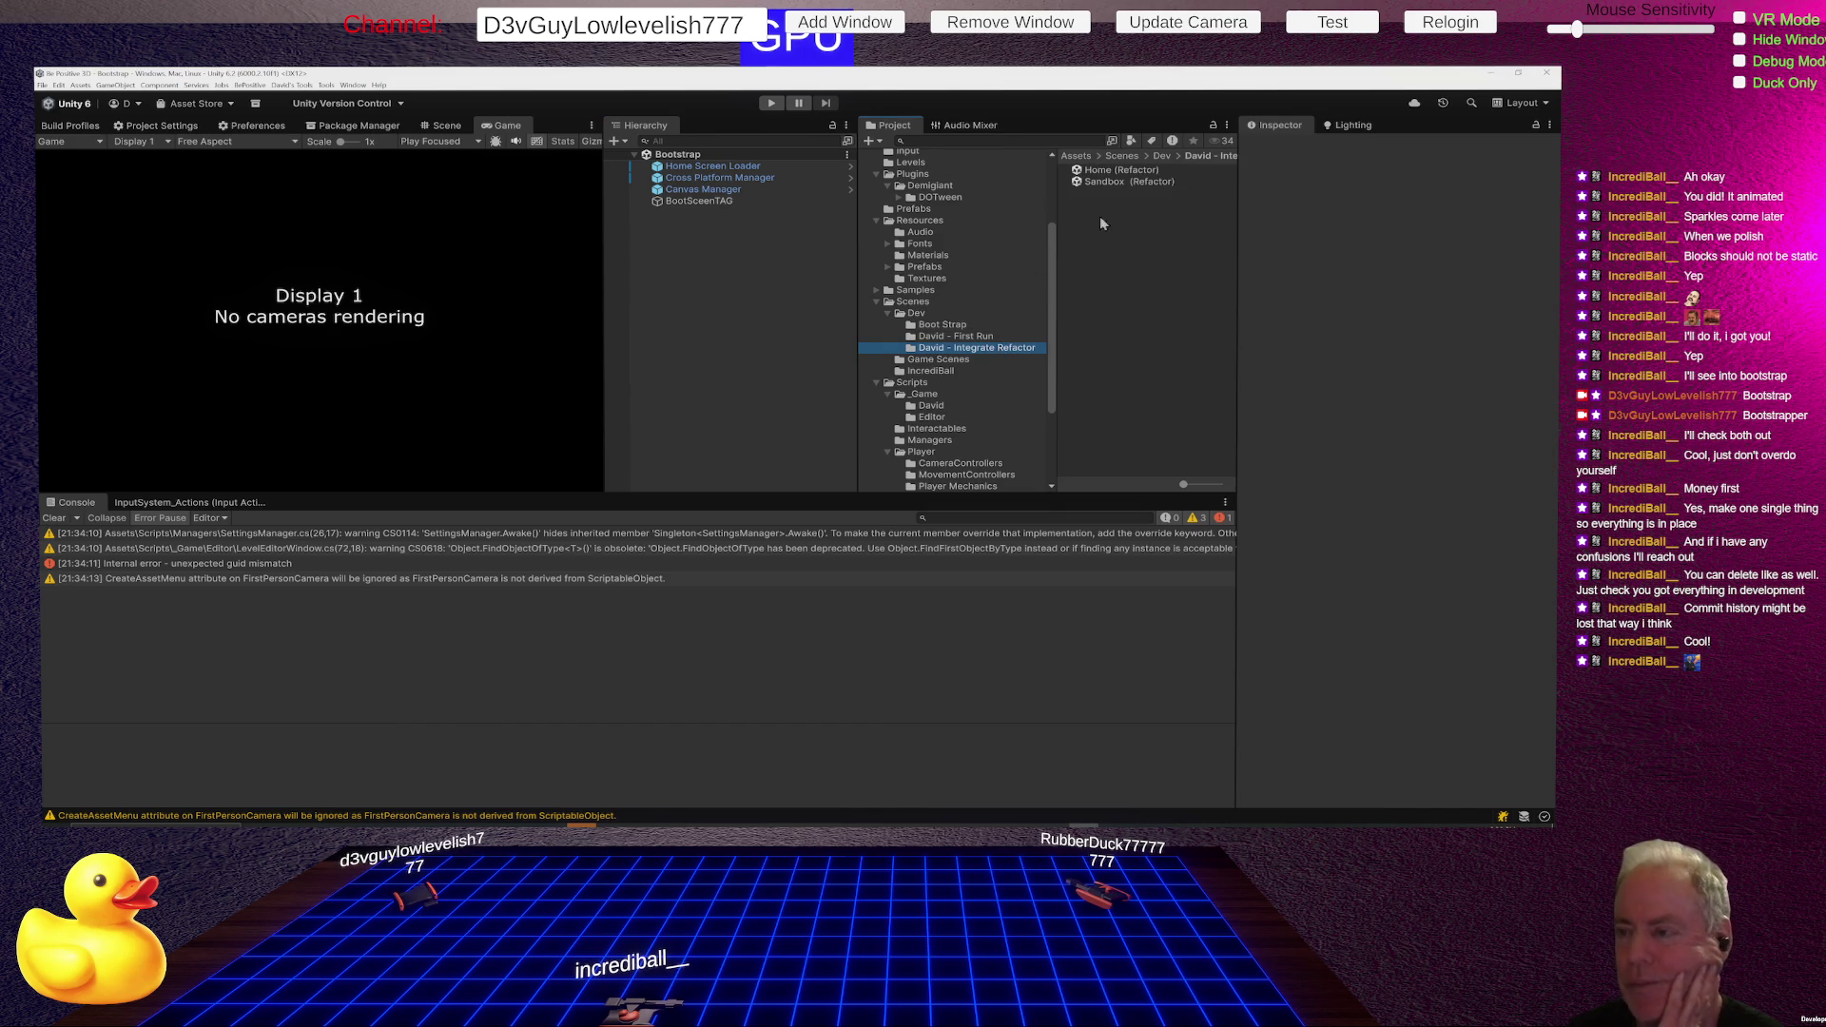
pyautogui.doubleClick(1113, 171)
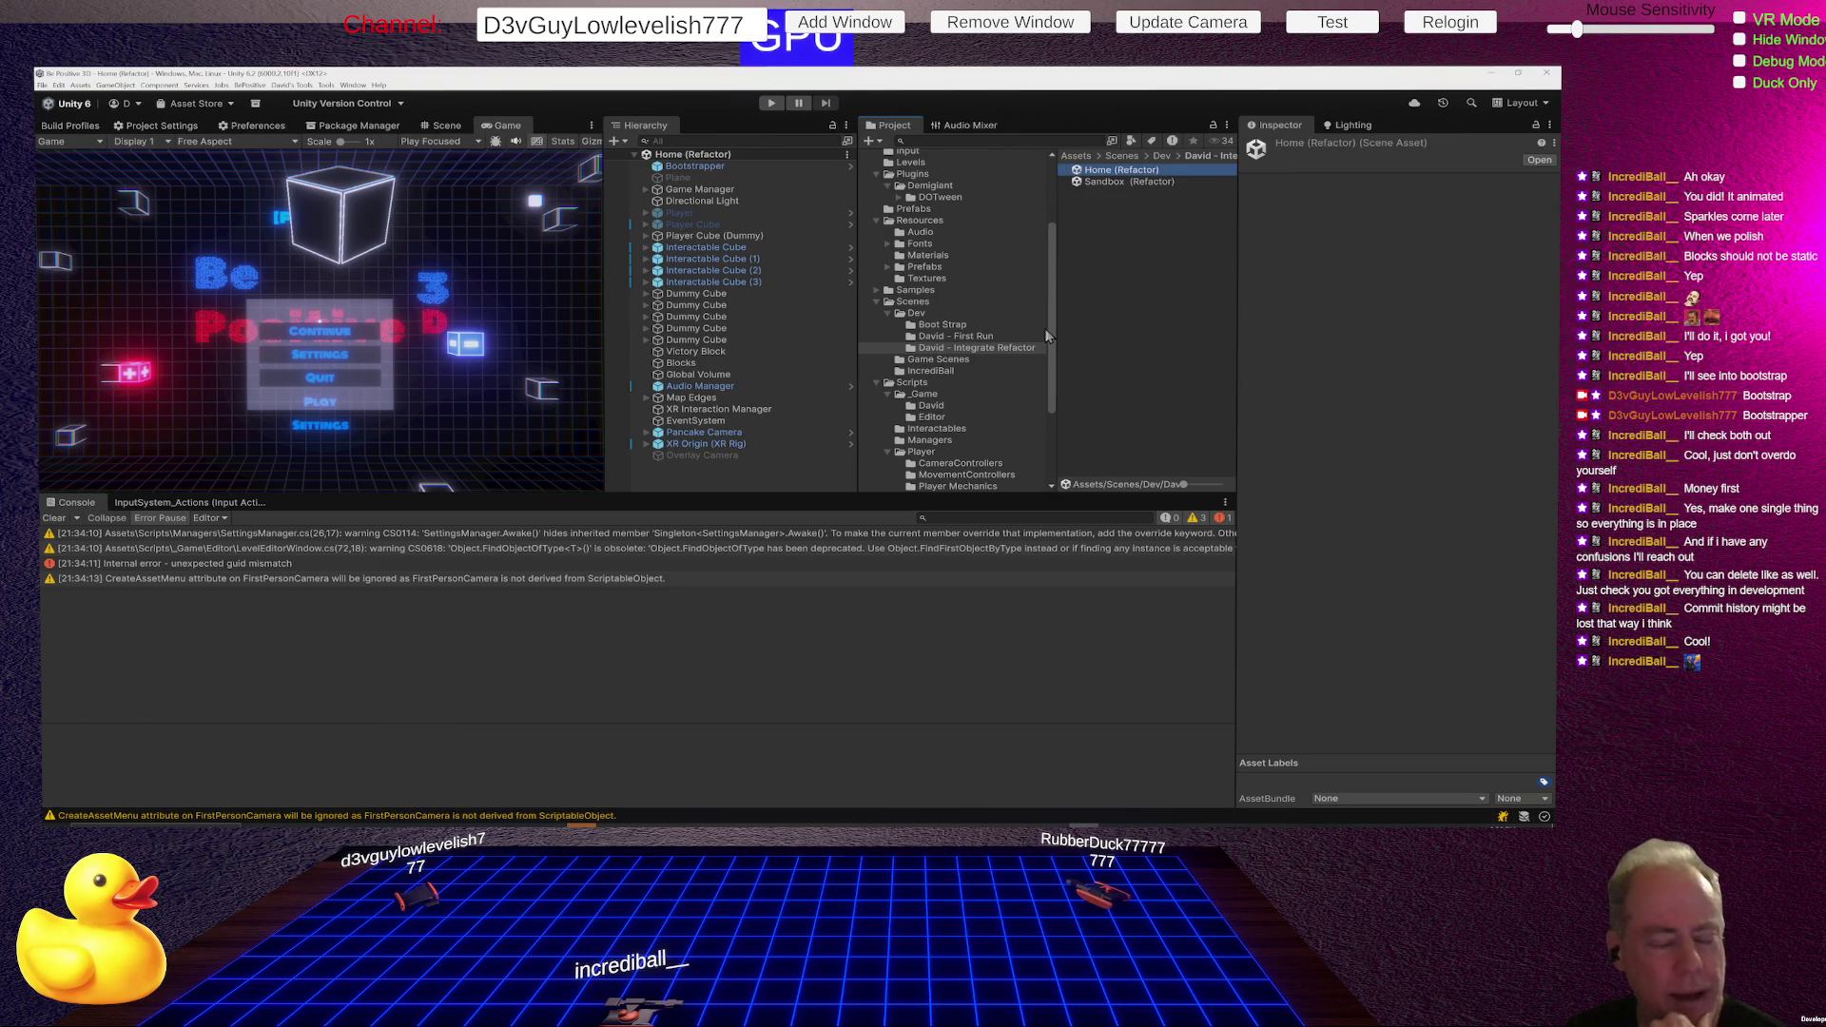
pyautogui.click(711, 434)
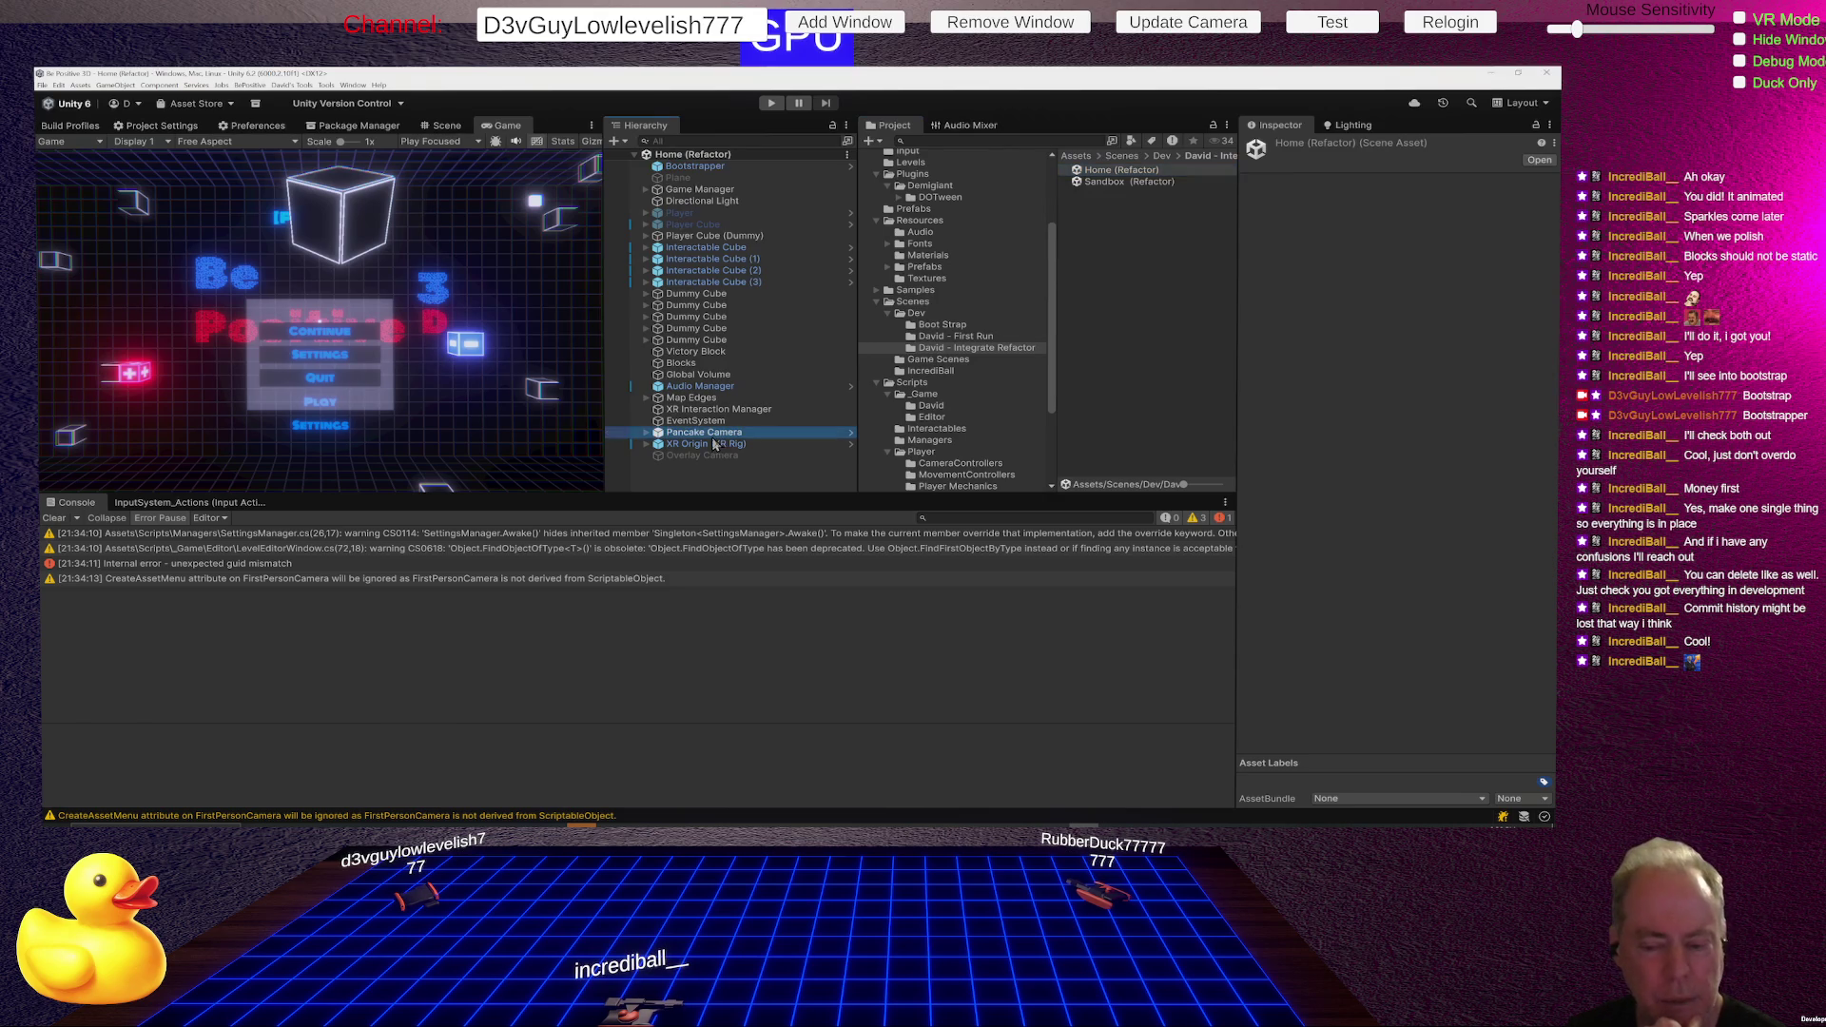
# - Inspect XR Origin (XR Rig), then open LevelEditorWindow.cs from Scripts/_Game/Editor
pyautogui.click(714, 445)
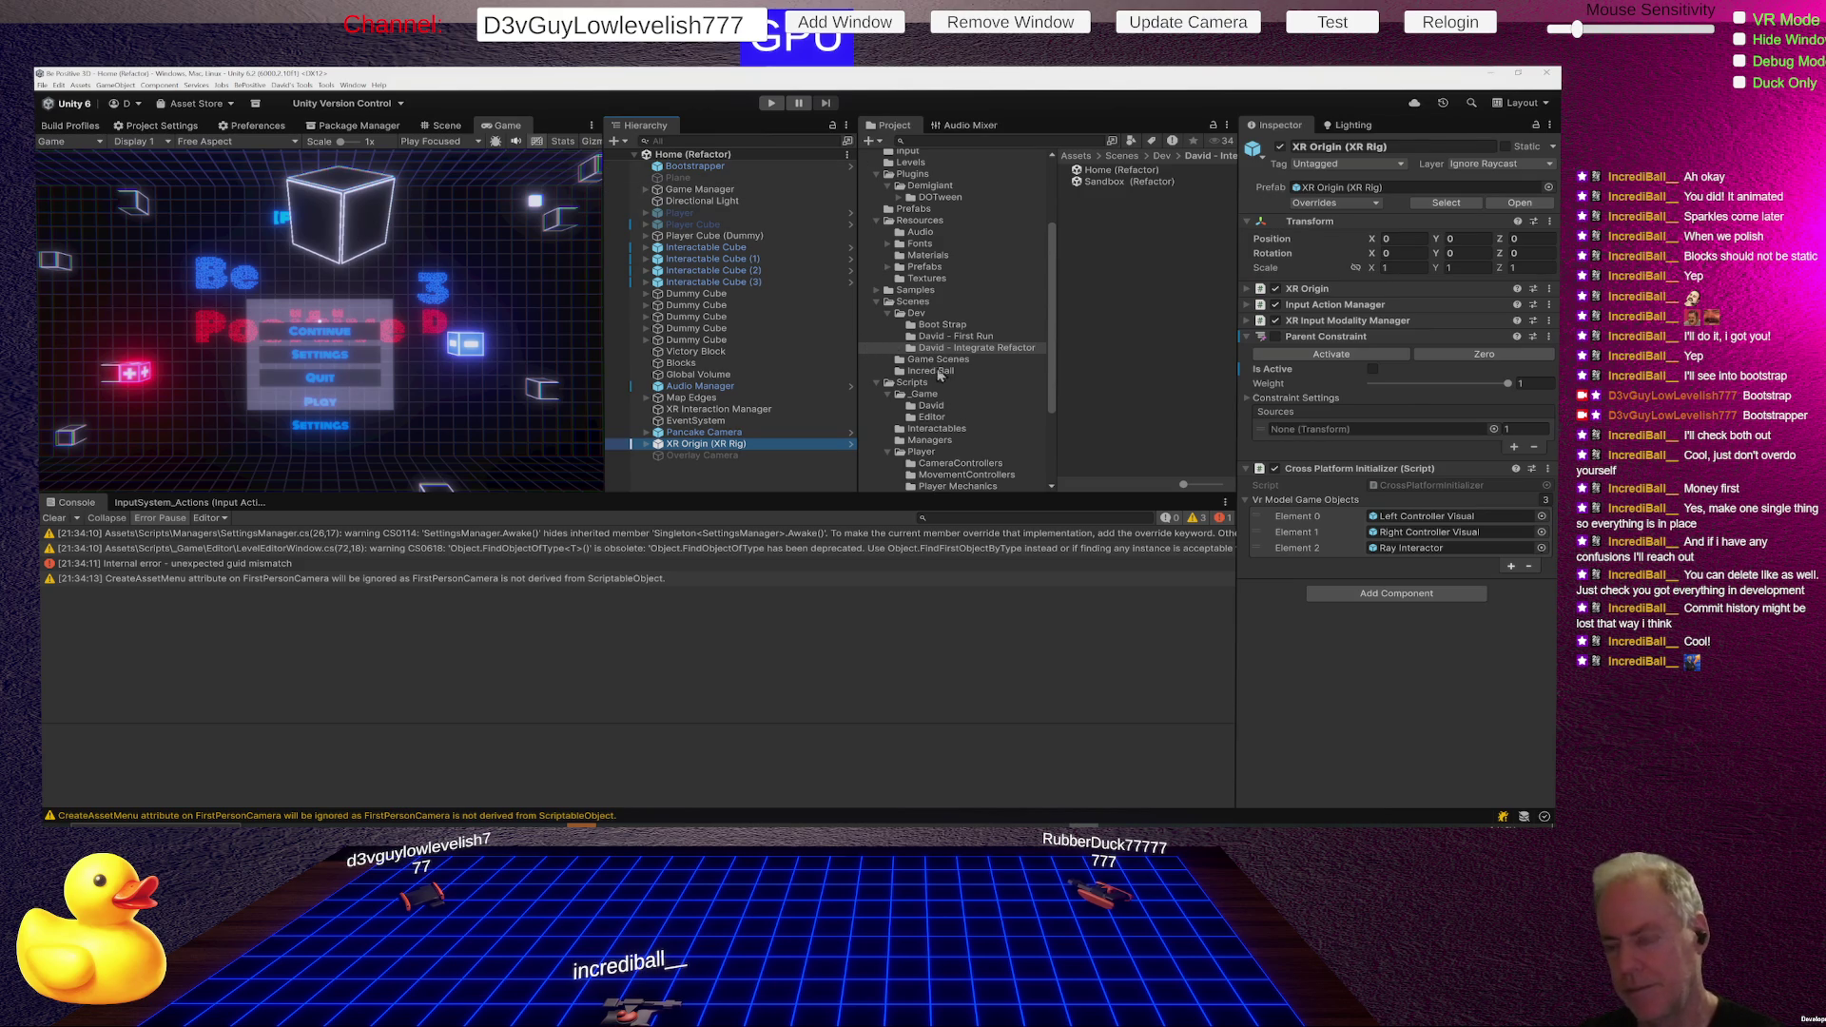
pyautogui.click(946, 370)
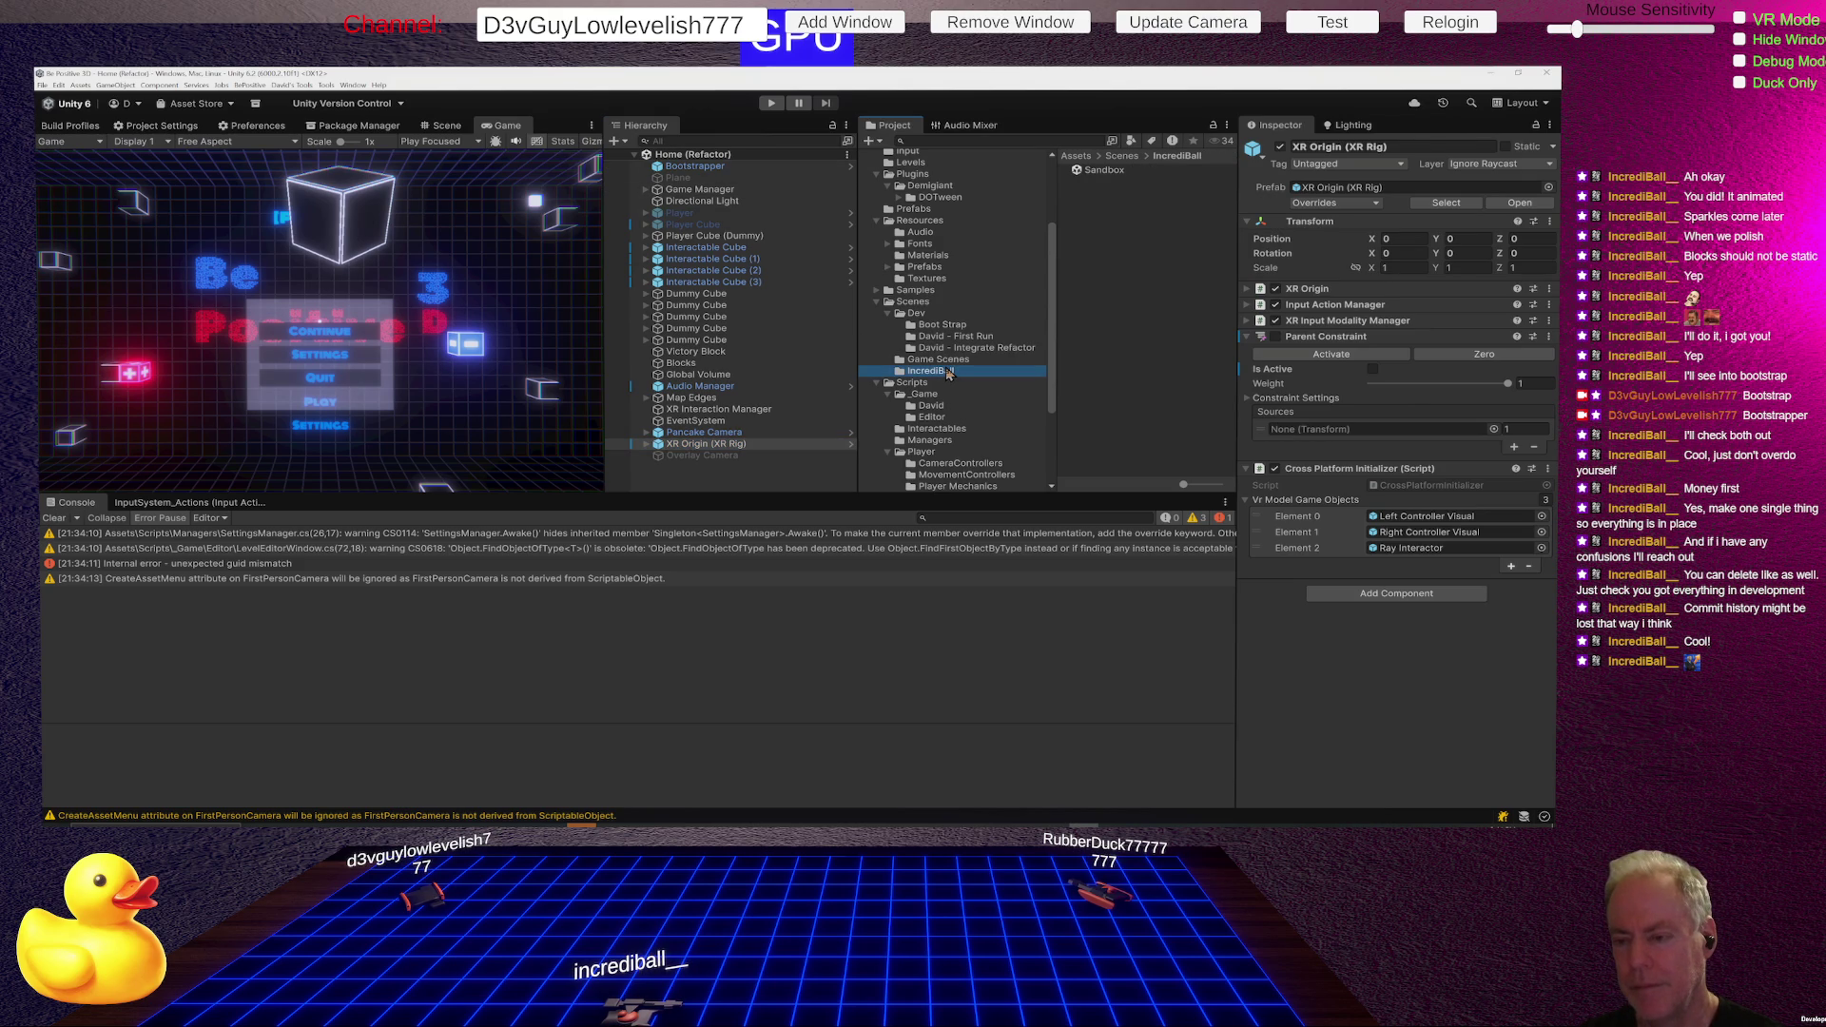
pyautogui.click(949, 418)
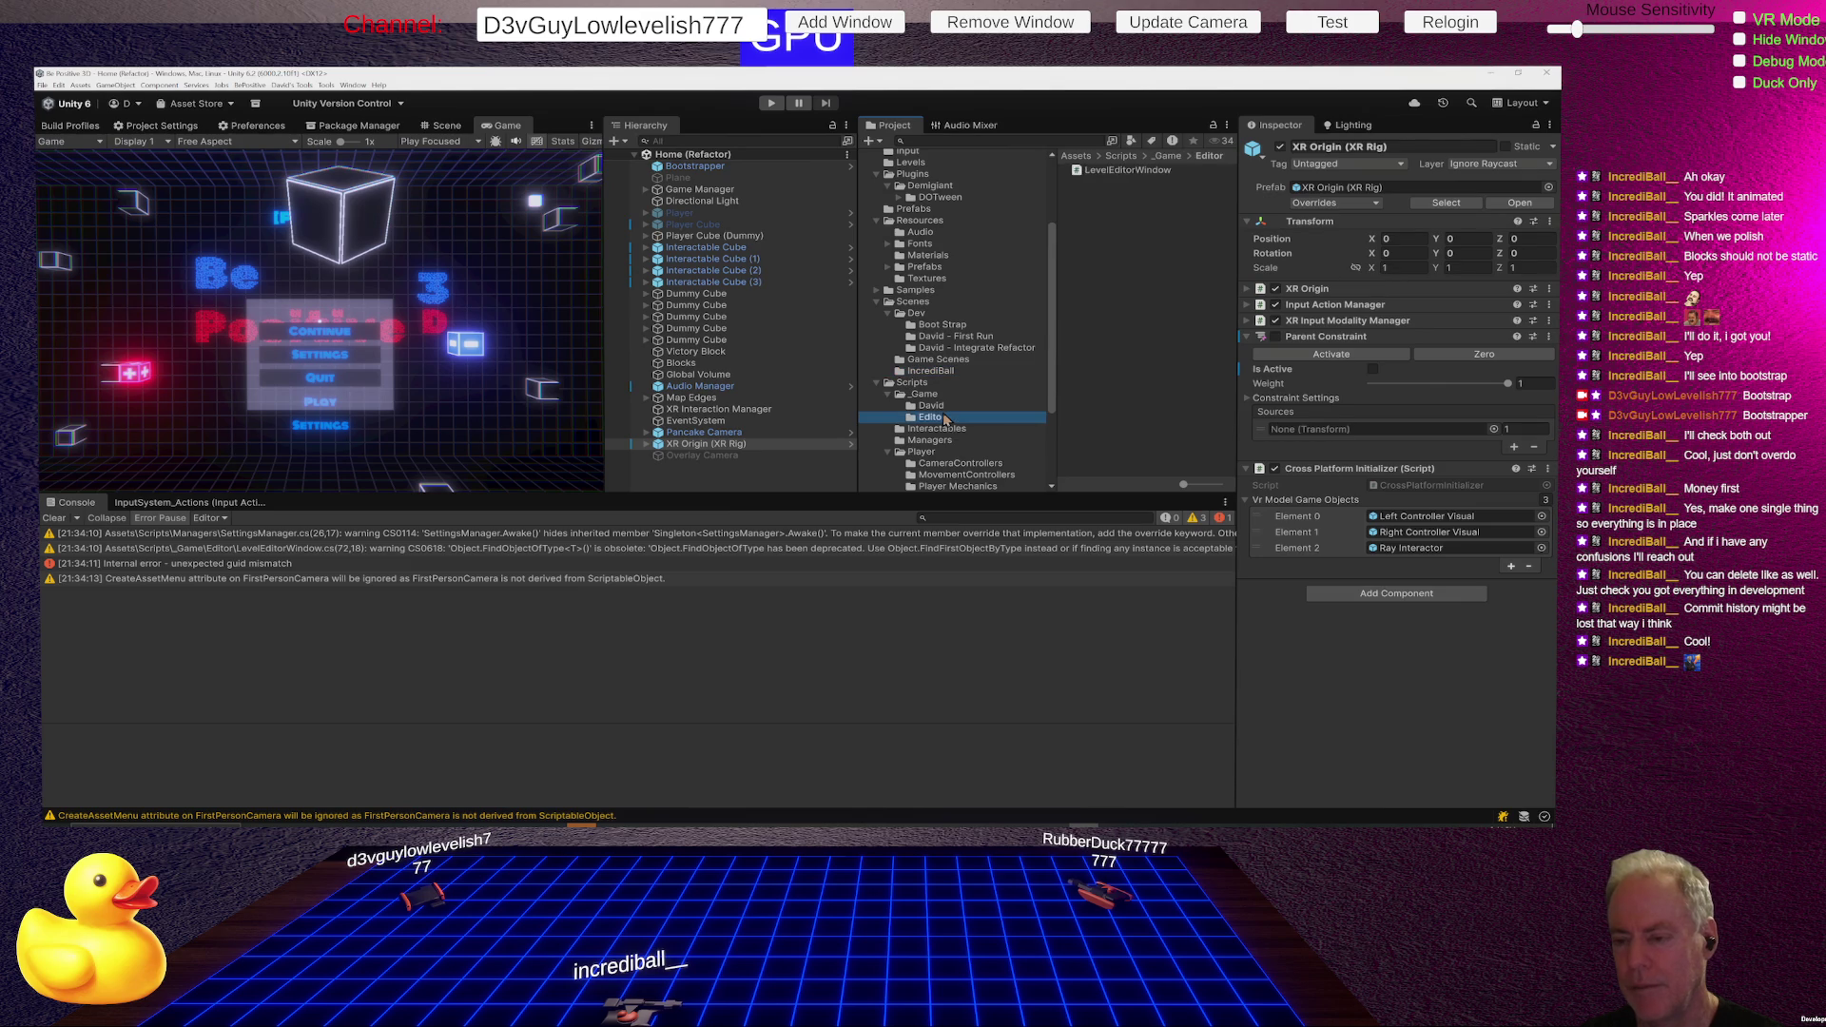
pyautogui.doubleClick(1141, 171)
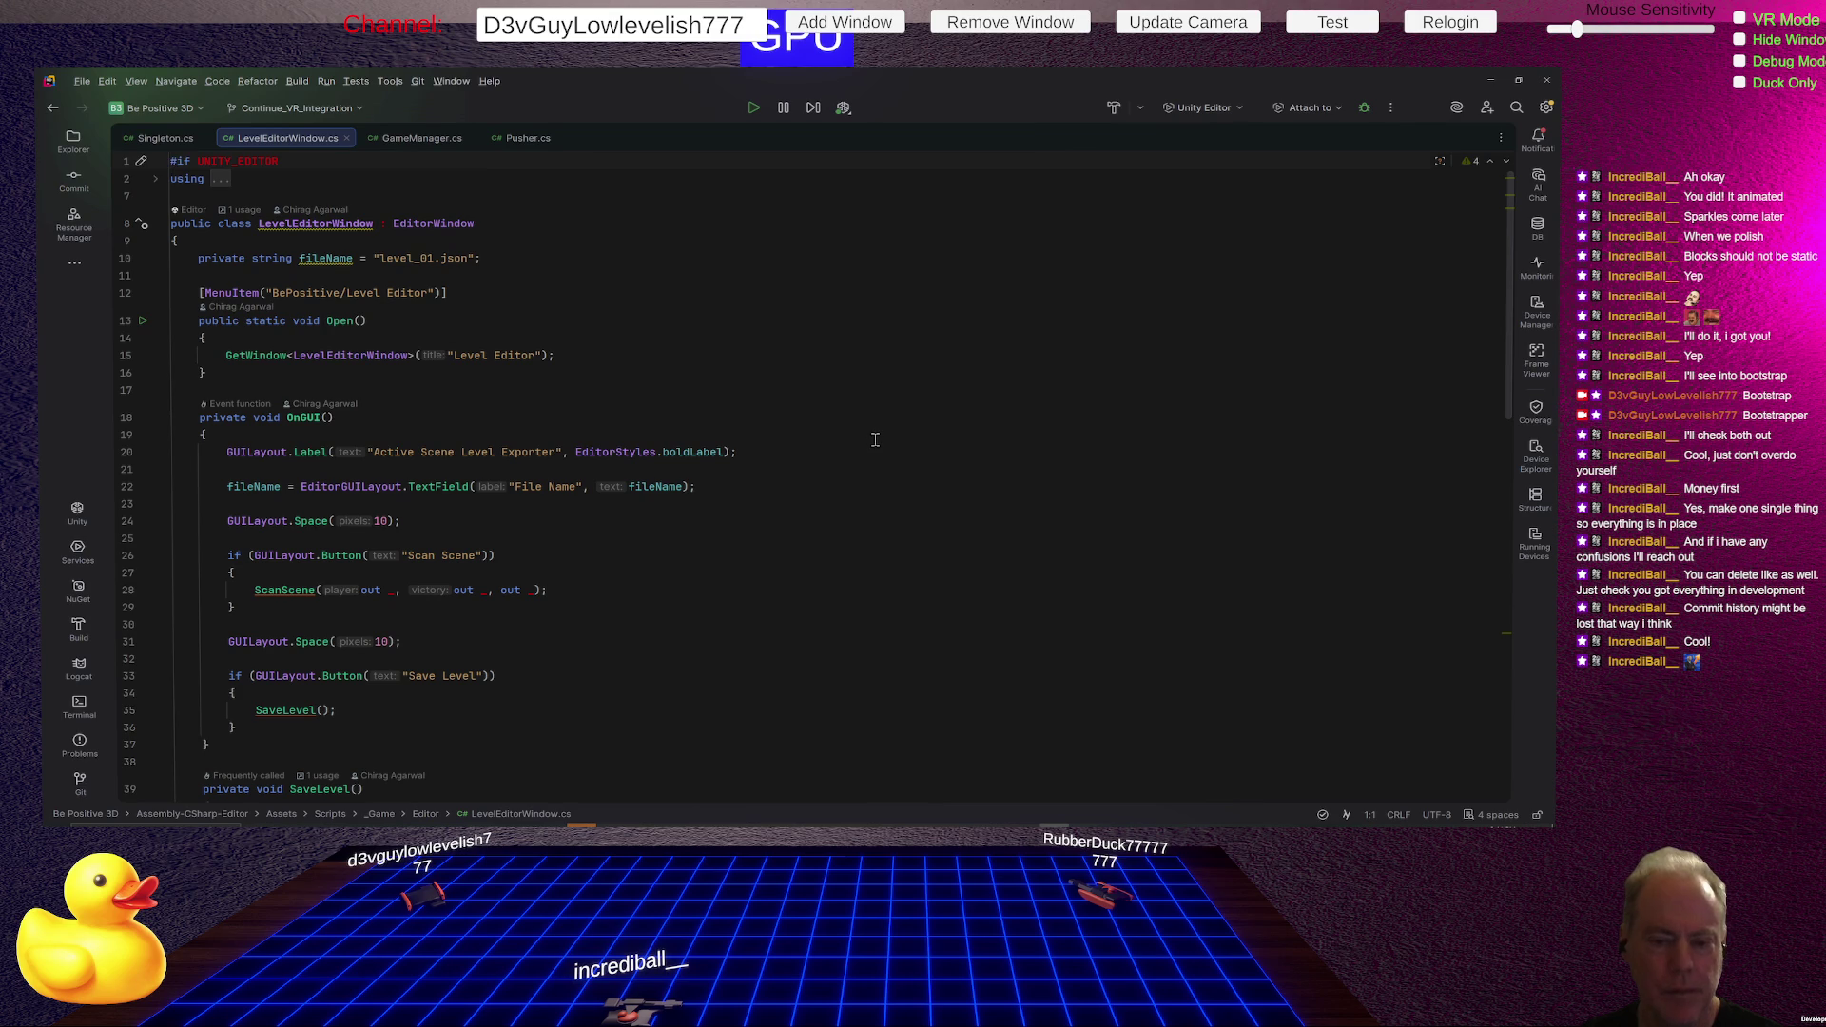
# - Read through LevelEditorWindow's SaveLevel and ScanScene code in Rider, then return to Unity
pyautogui.scroll(-12, 875, 439)
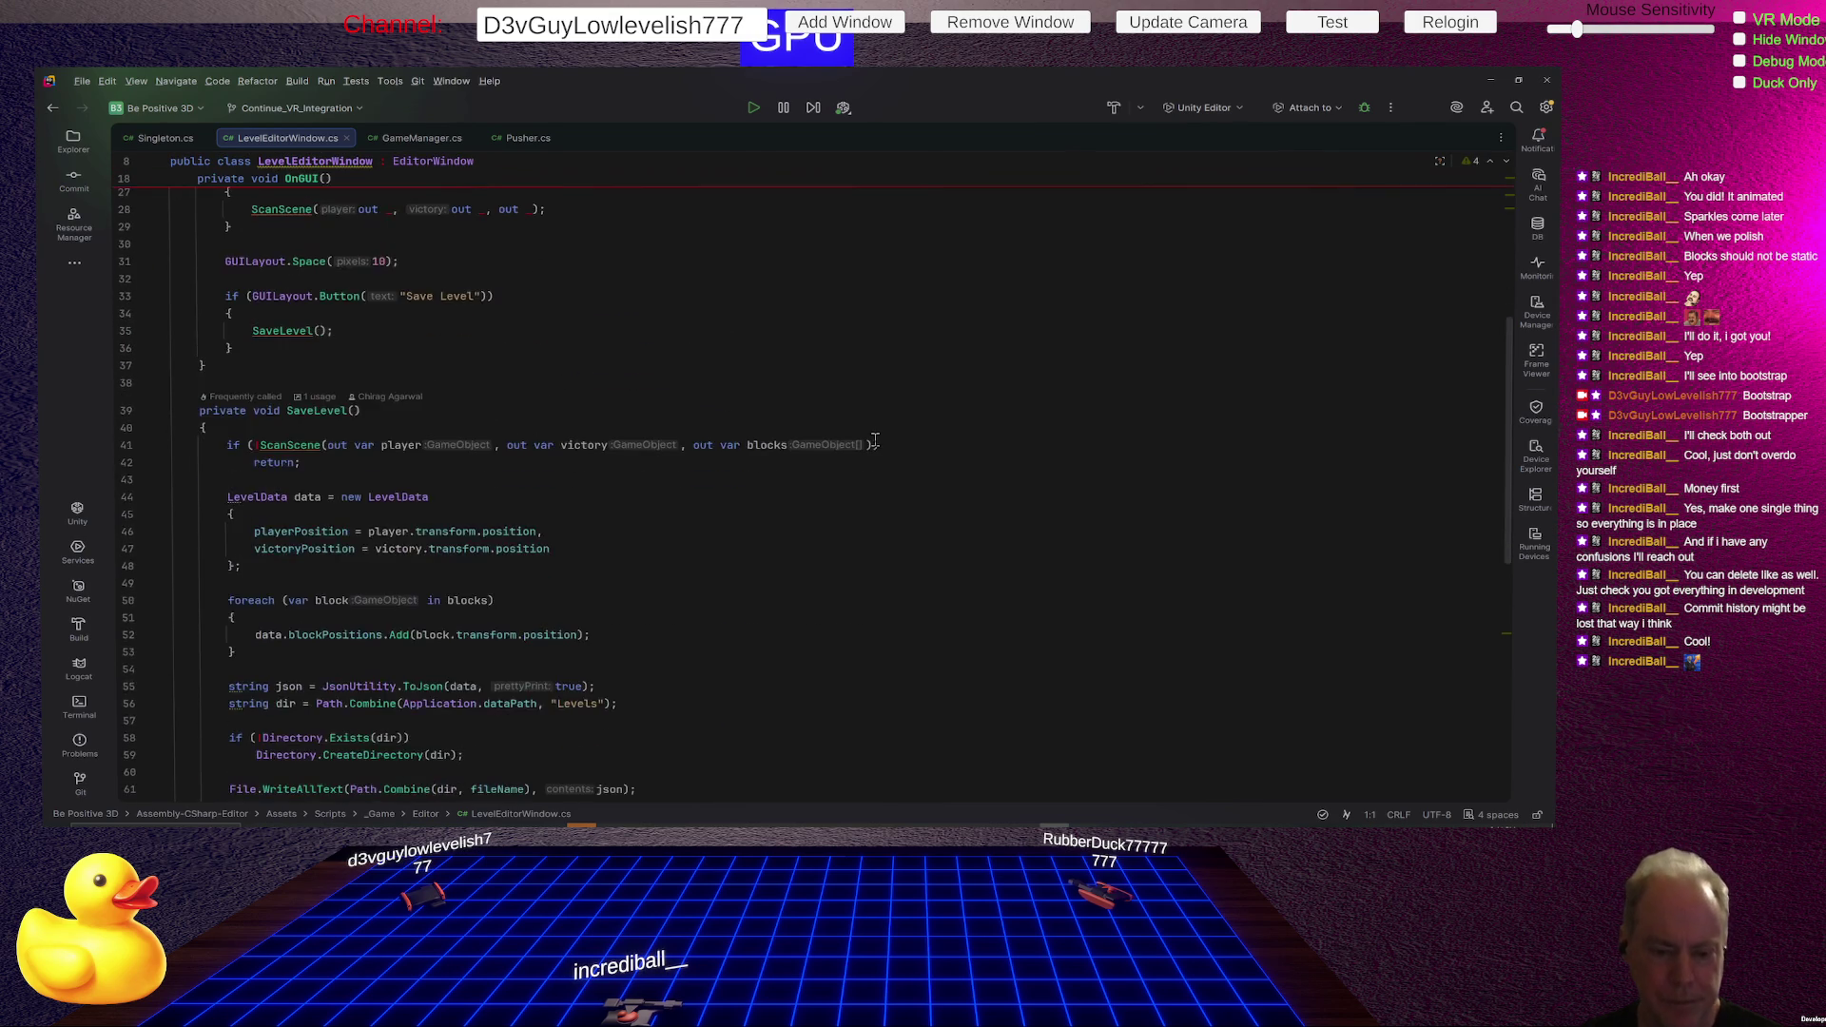
pyautogui.scroll(-2, 871, 446)
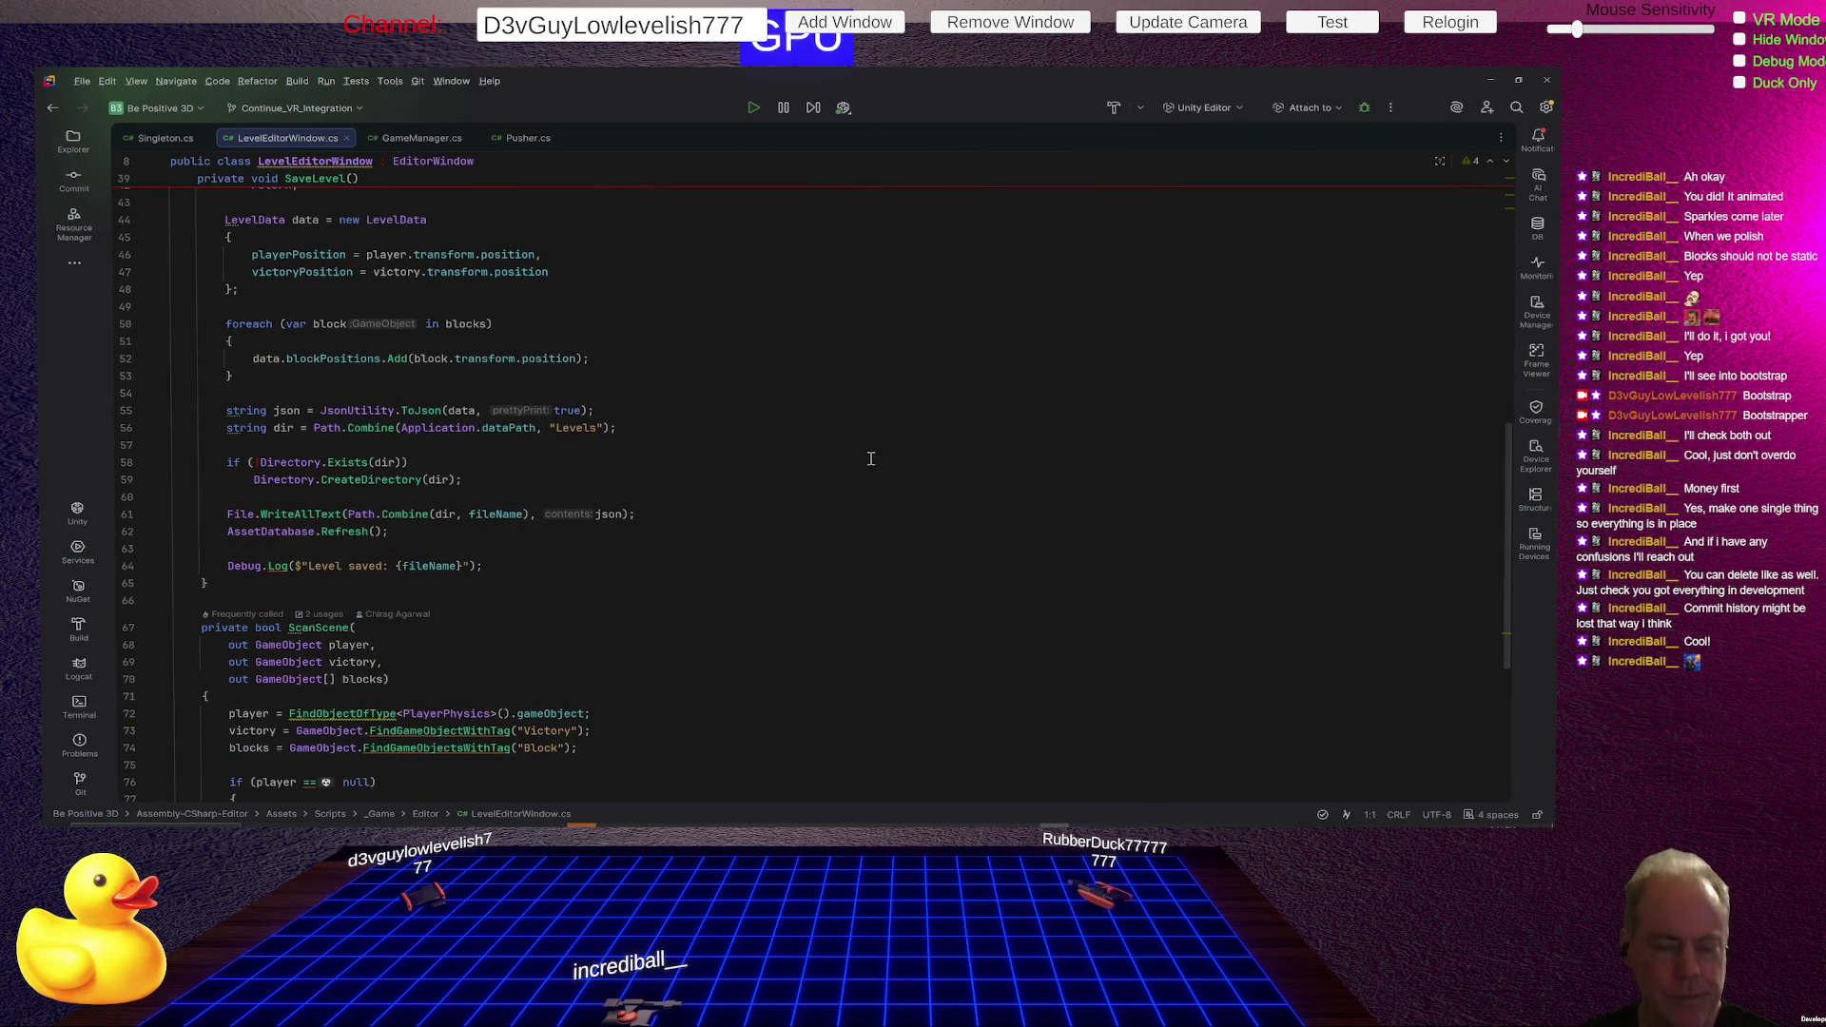
pyautogui.scroll(-4, 877, 460)
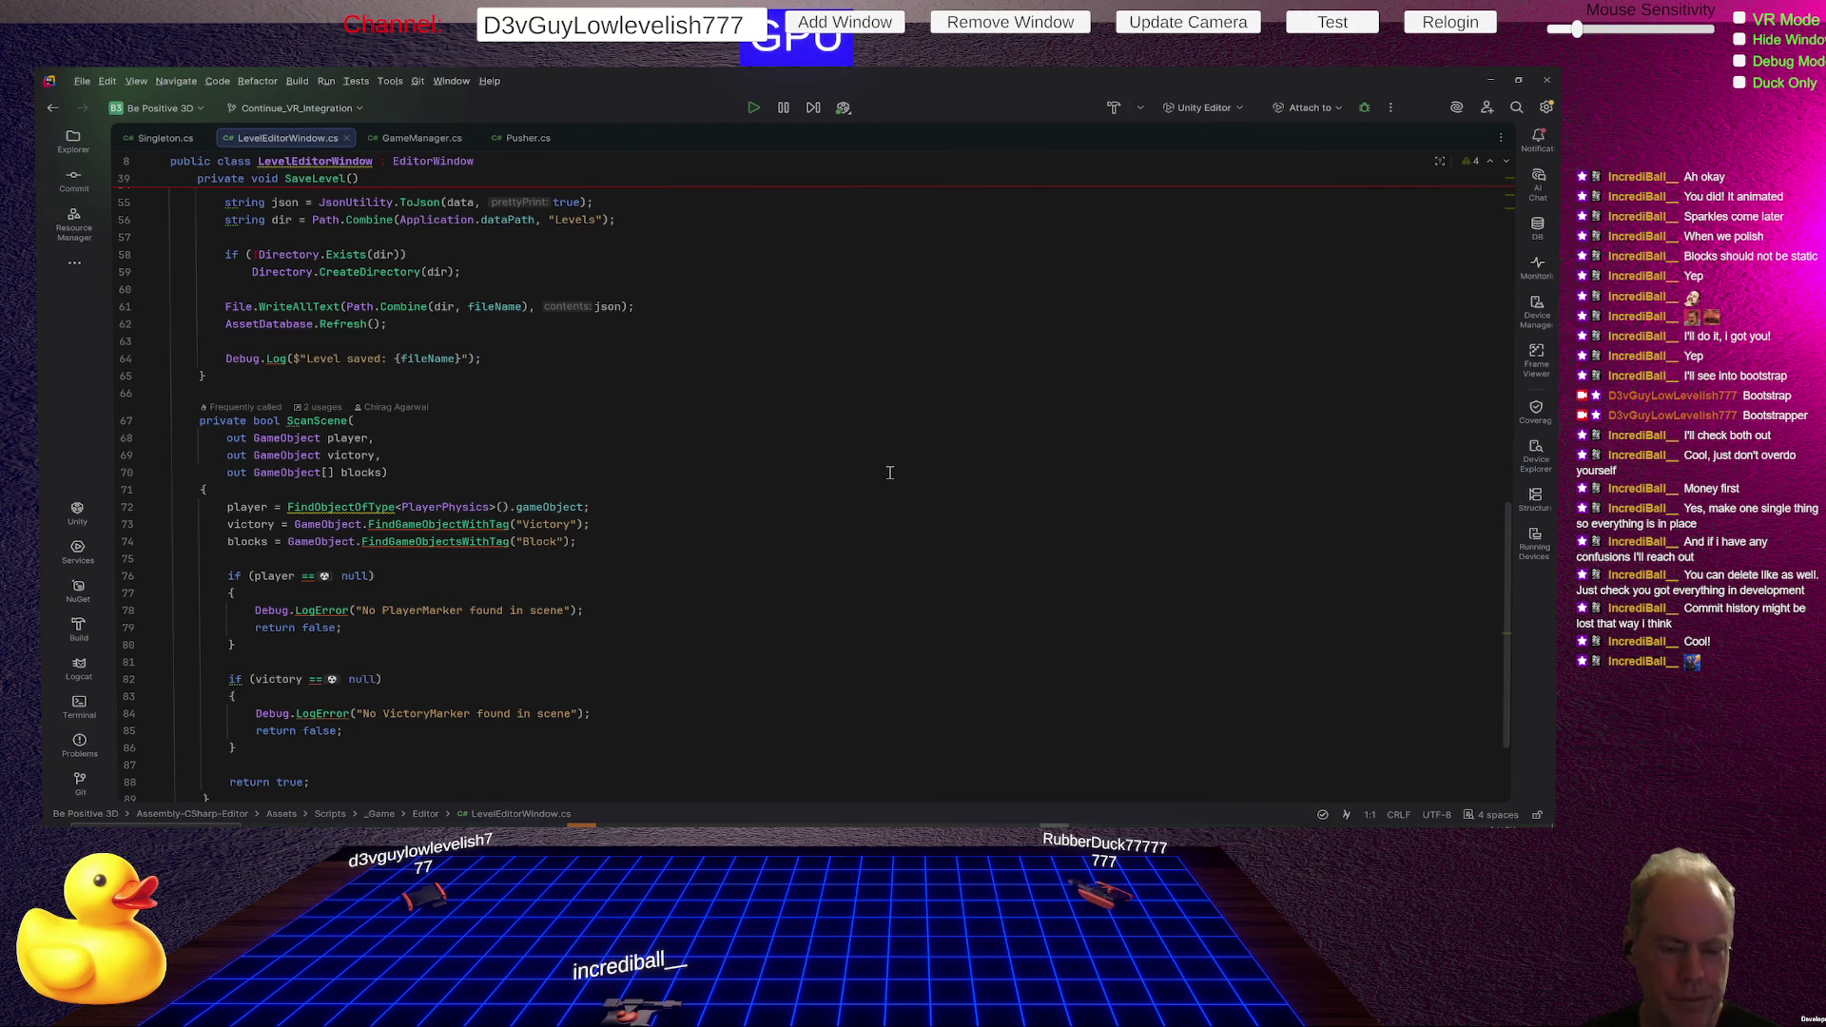
pyautogui.scroll(-2, 889, 472)
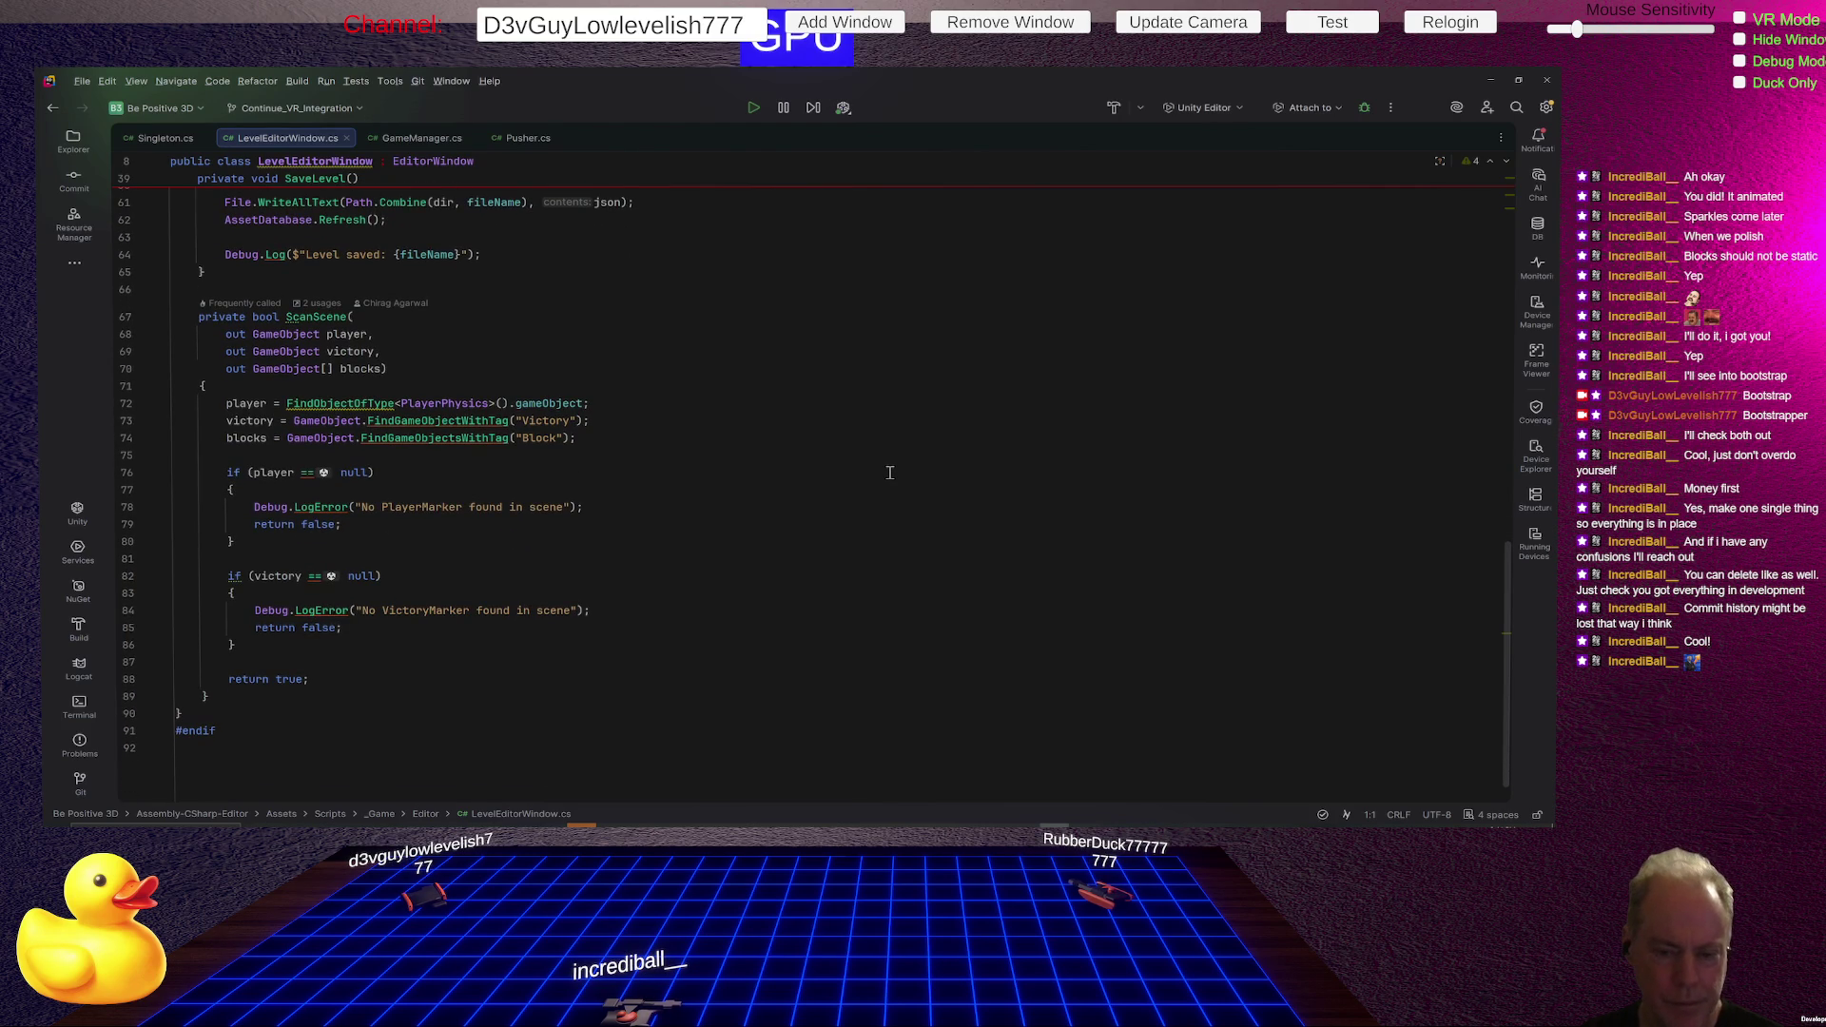
pyautogui.scroll(15, 884, 475)
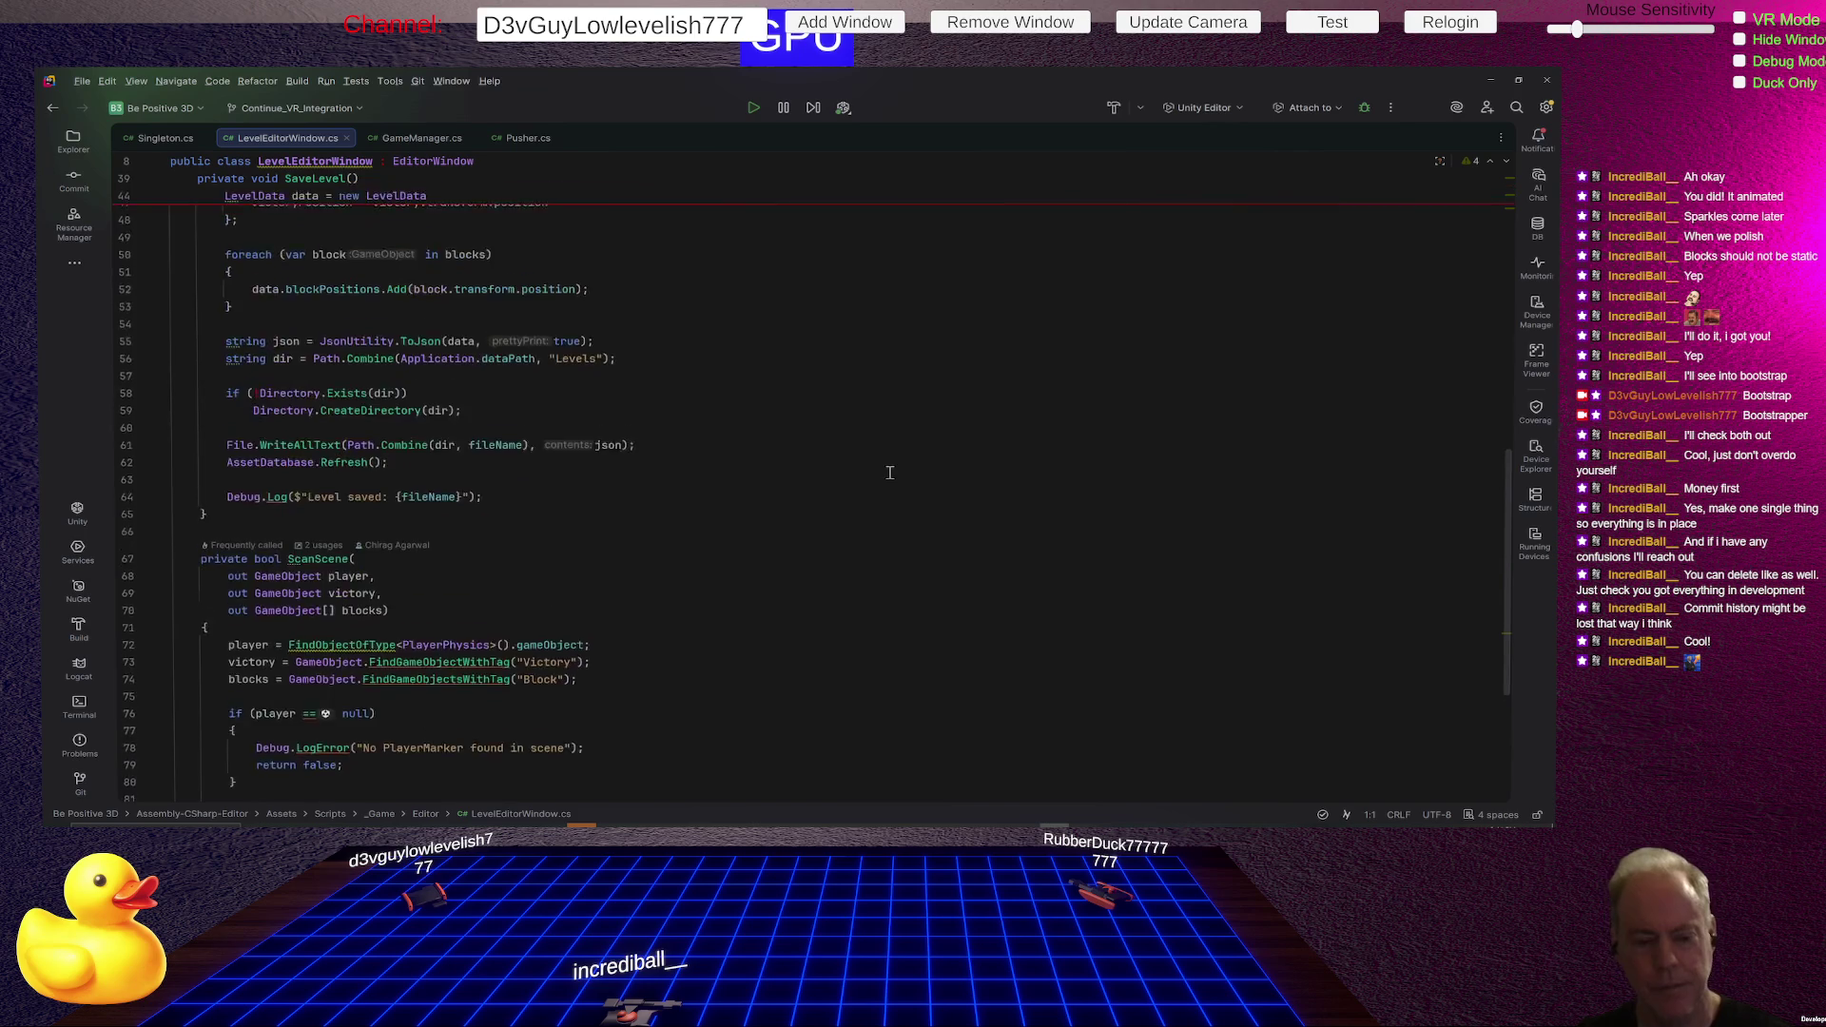
pyautogui.scroll(2, 829, 509)
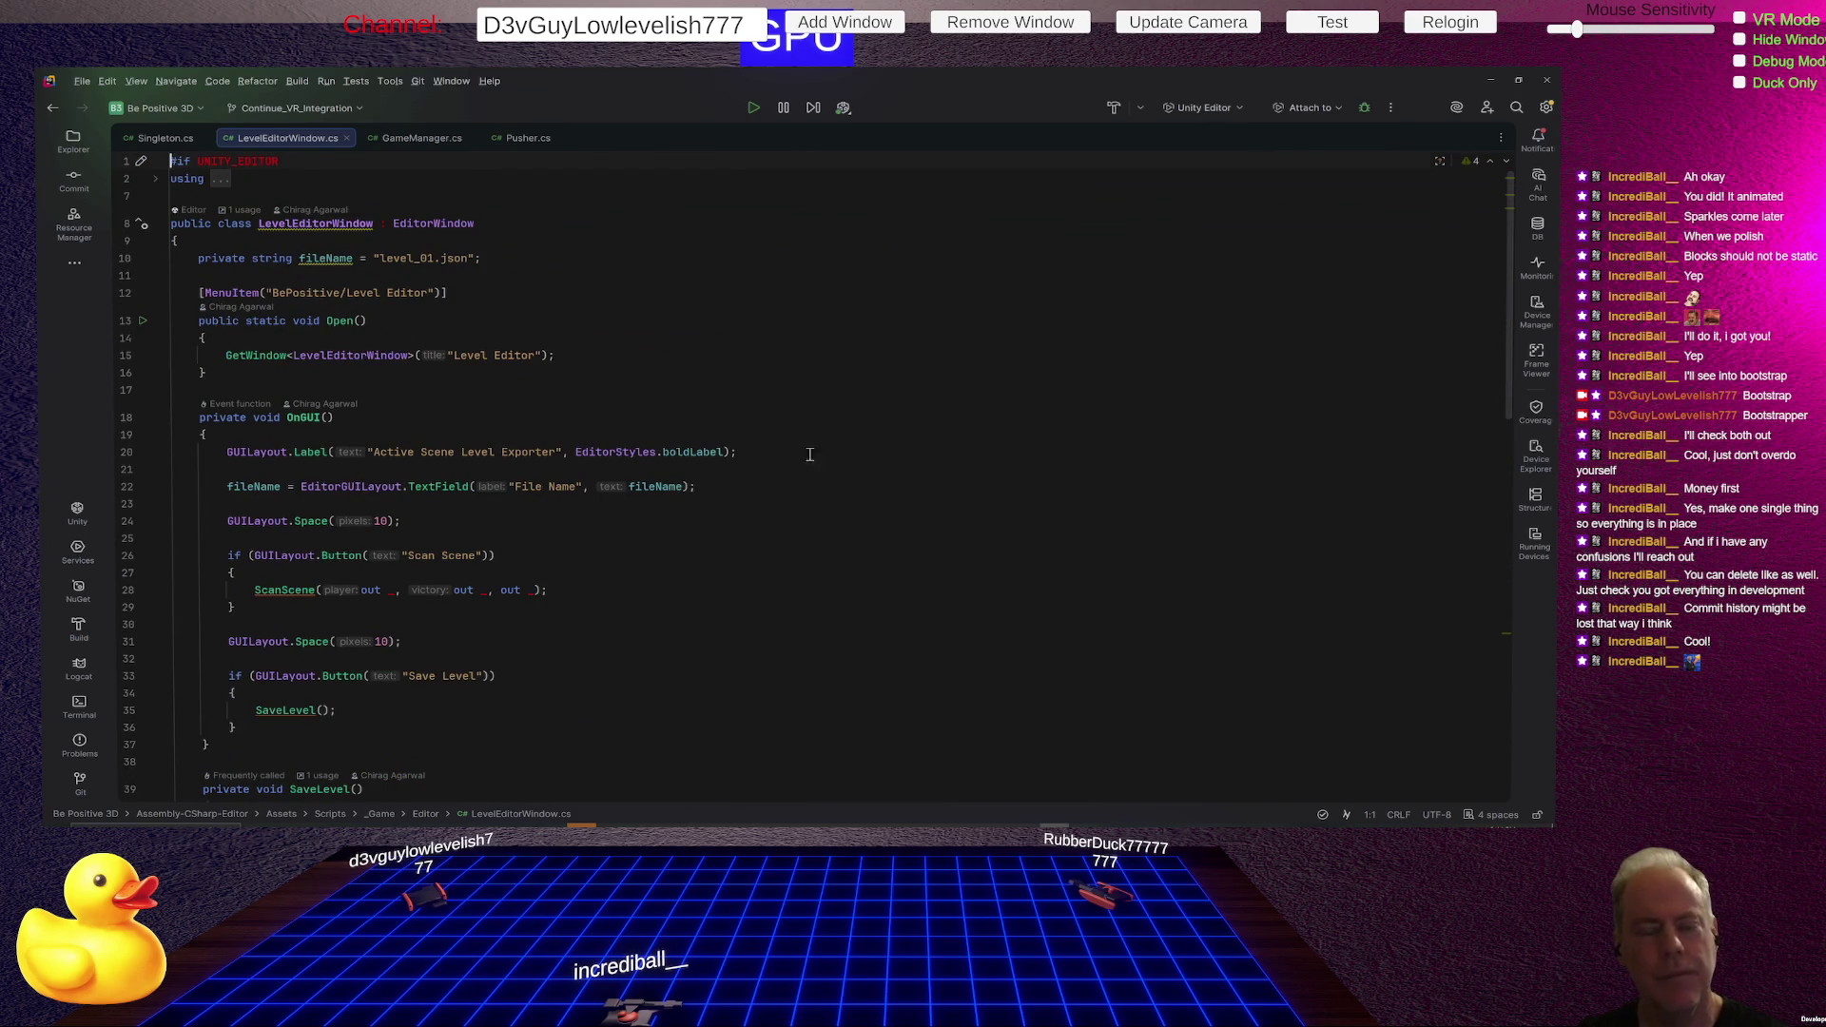
pyautogui.hotkey('alt', 'Tab')
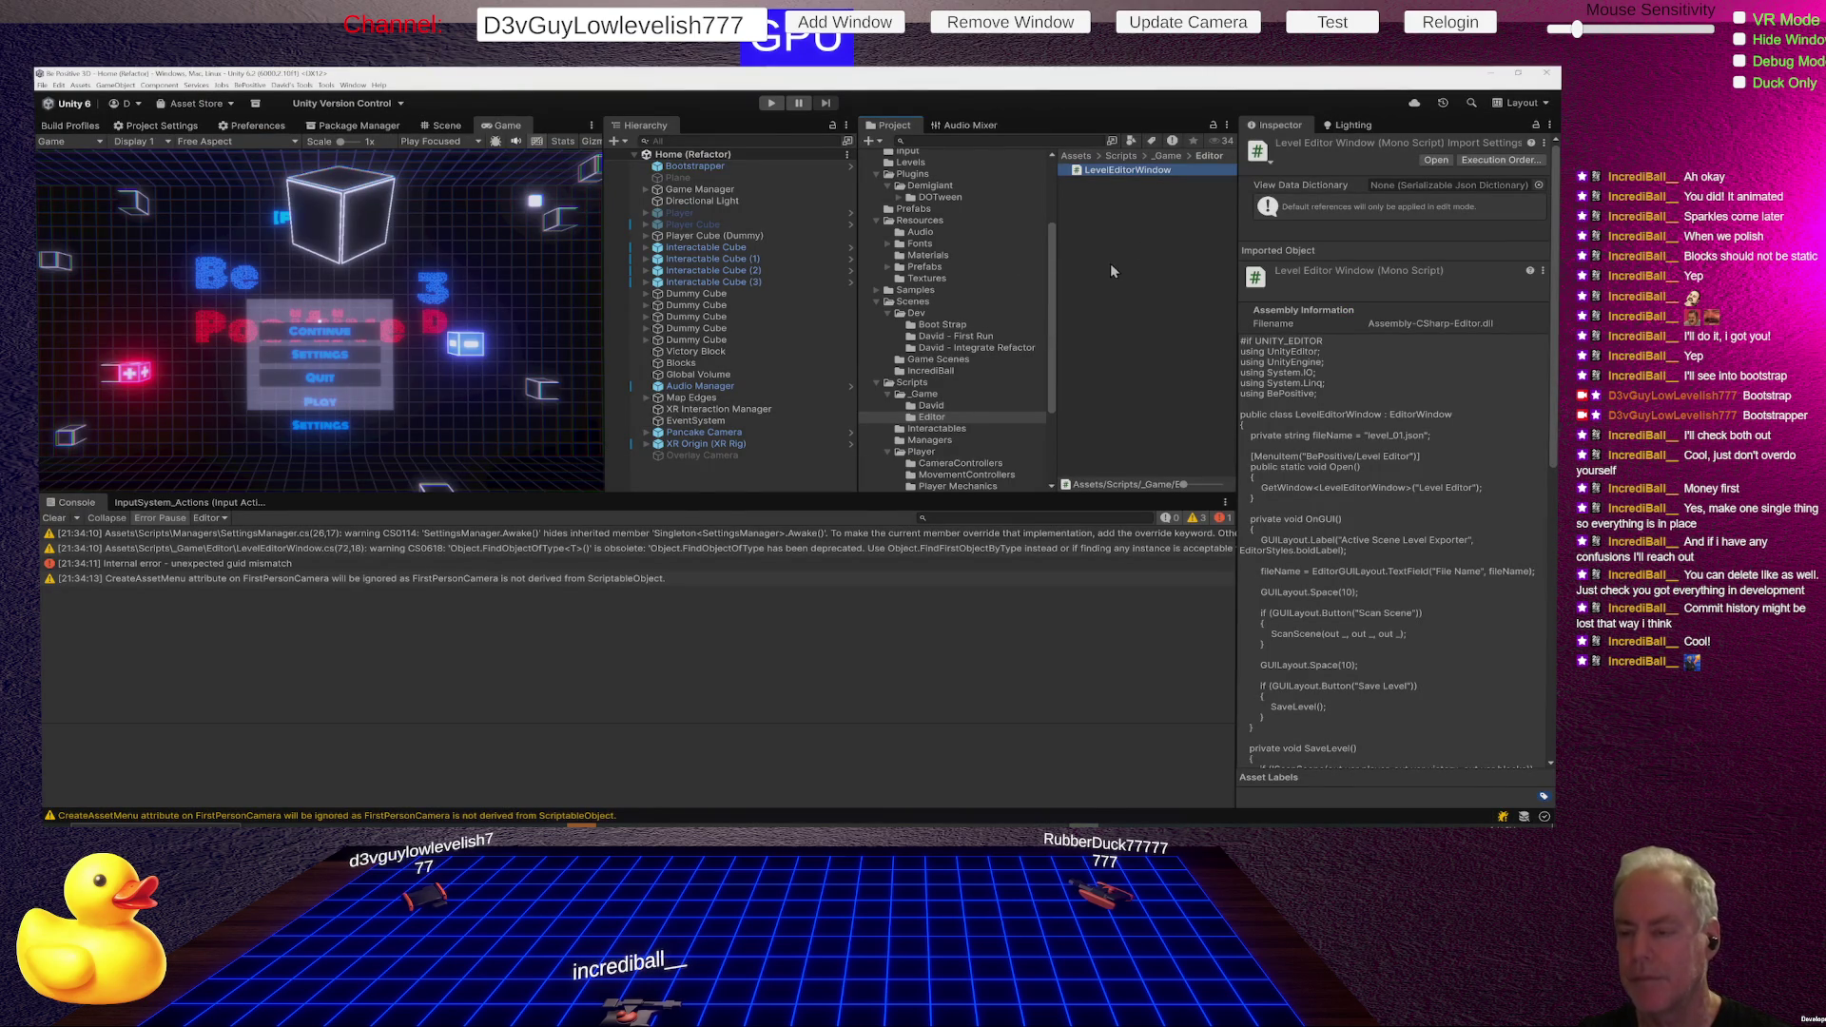
# - Open the Sandbox scene from IncrediBall and view its LevelLoader settings using level_01.json
pyautogui.click(937, 370)
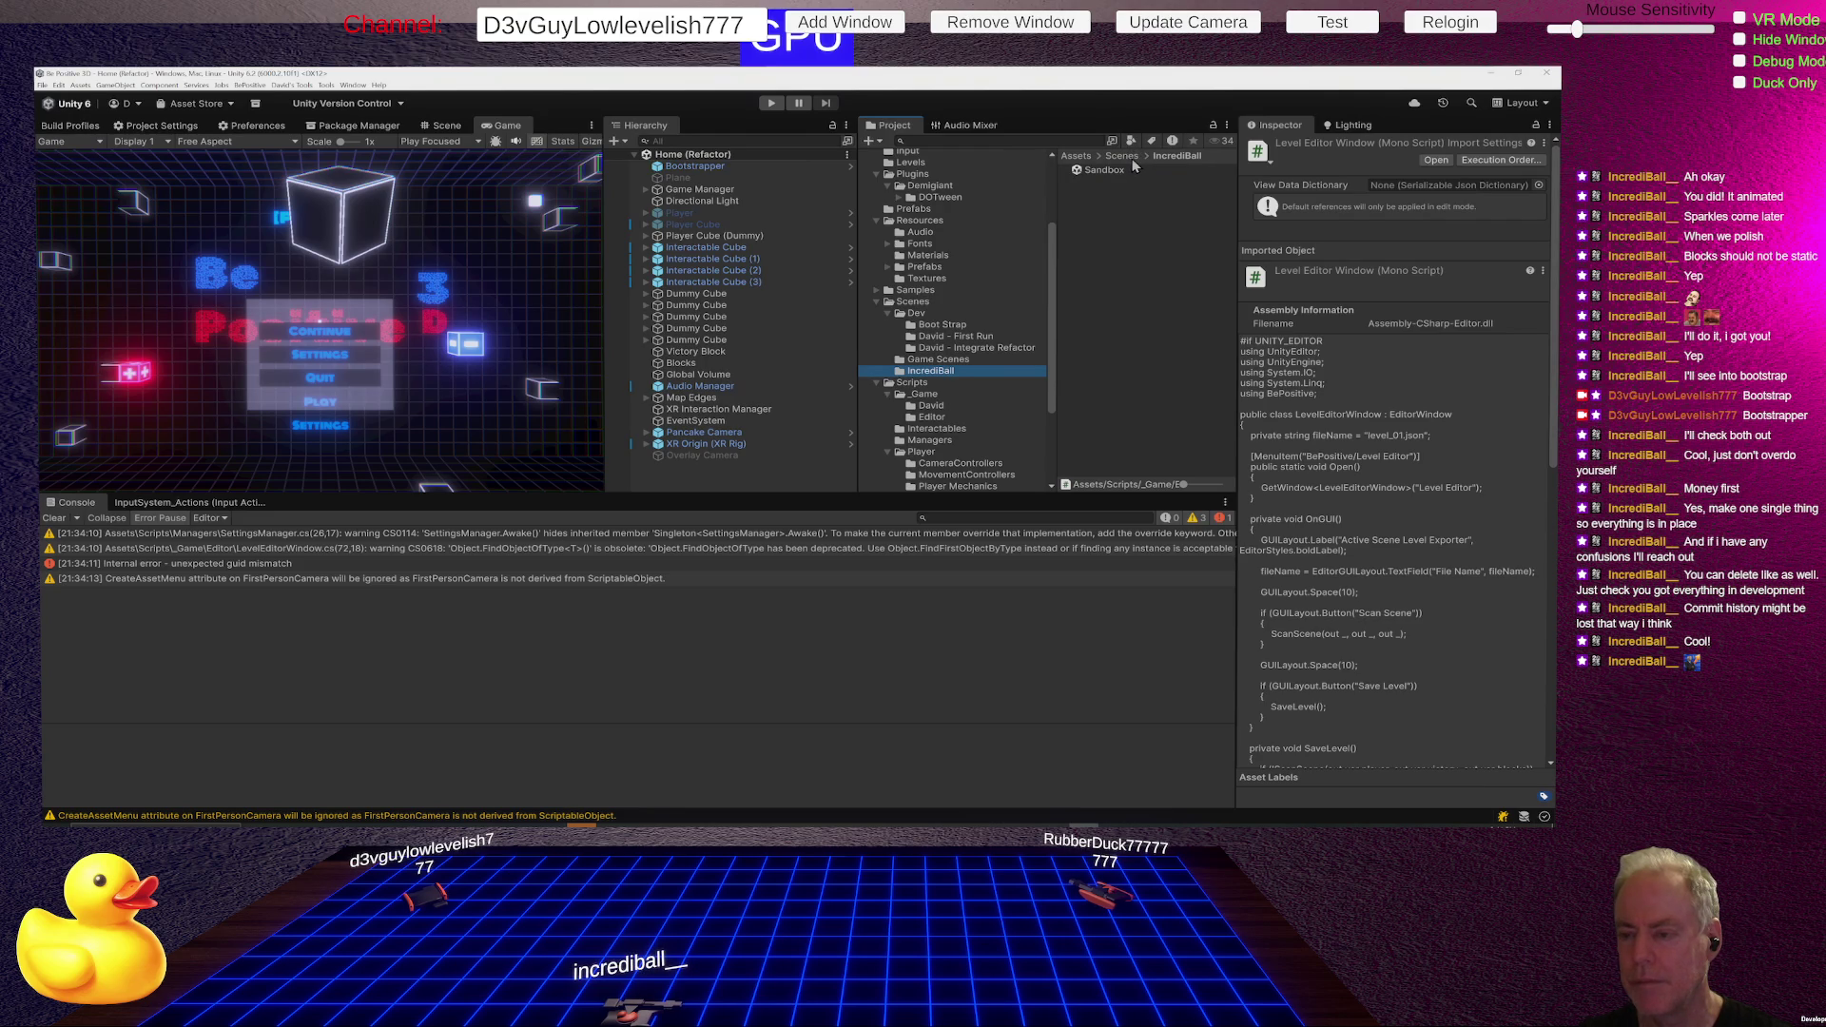
pyautogui.doubleClick(1108, 172)
pyautogui.click(710, 294)
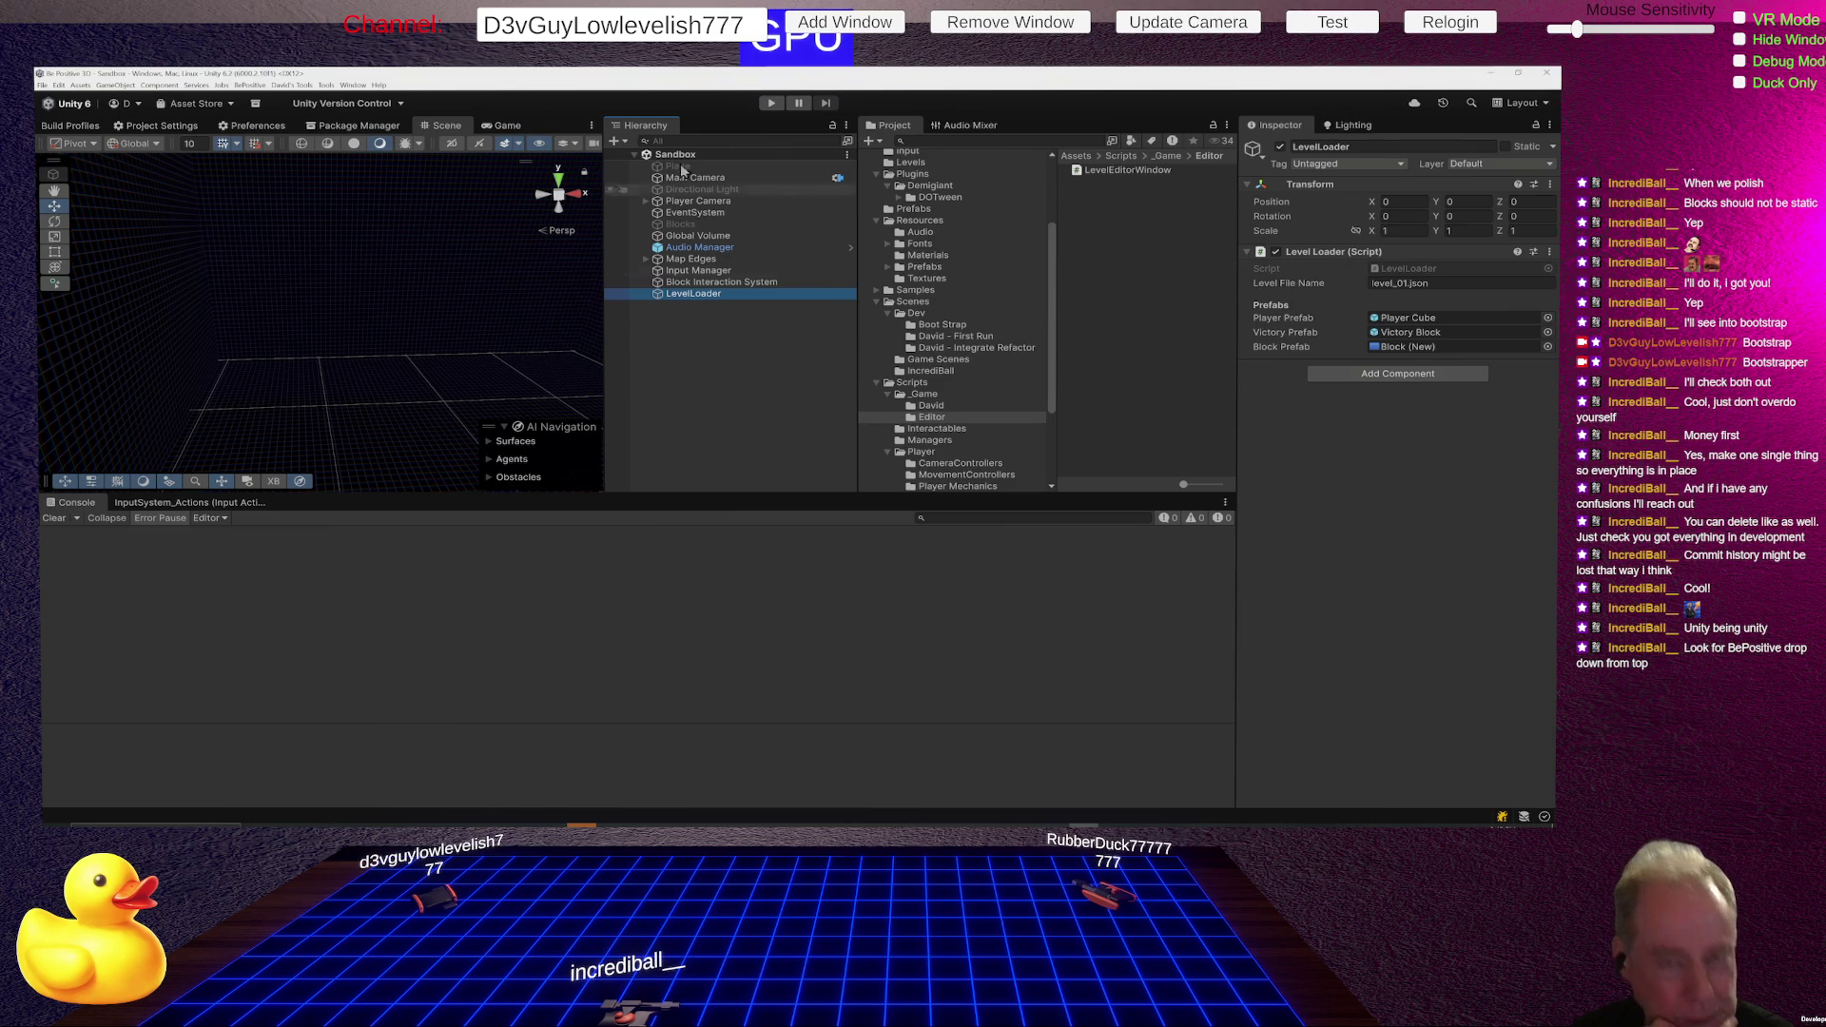
pyautogui.click(250, 85)
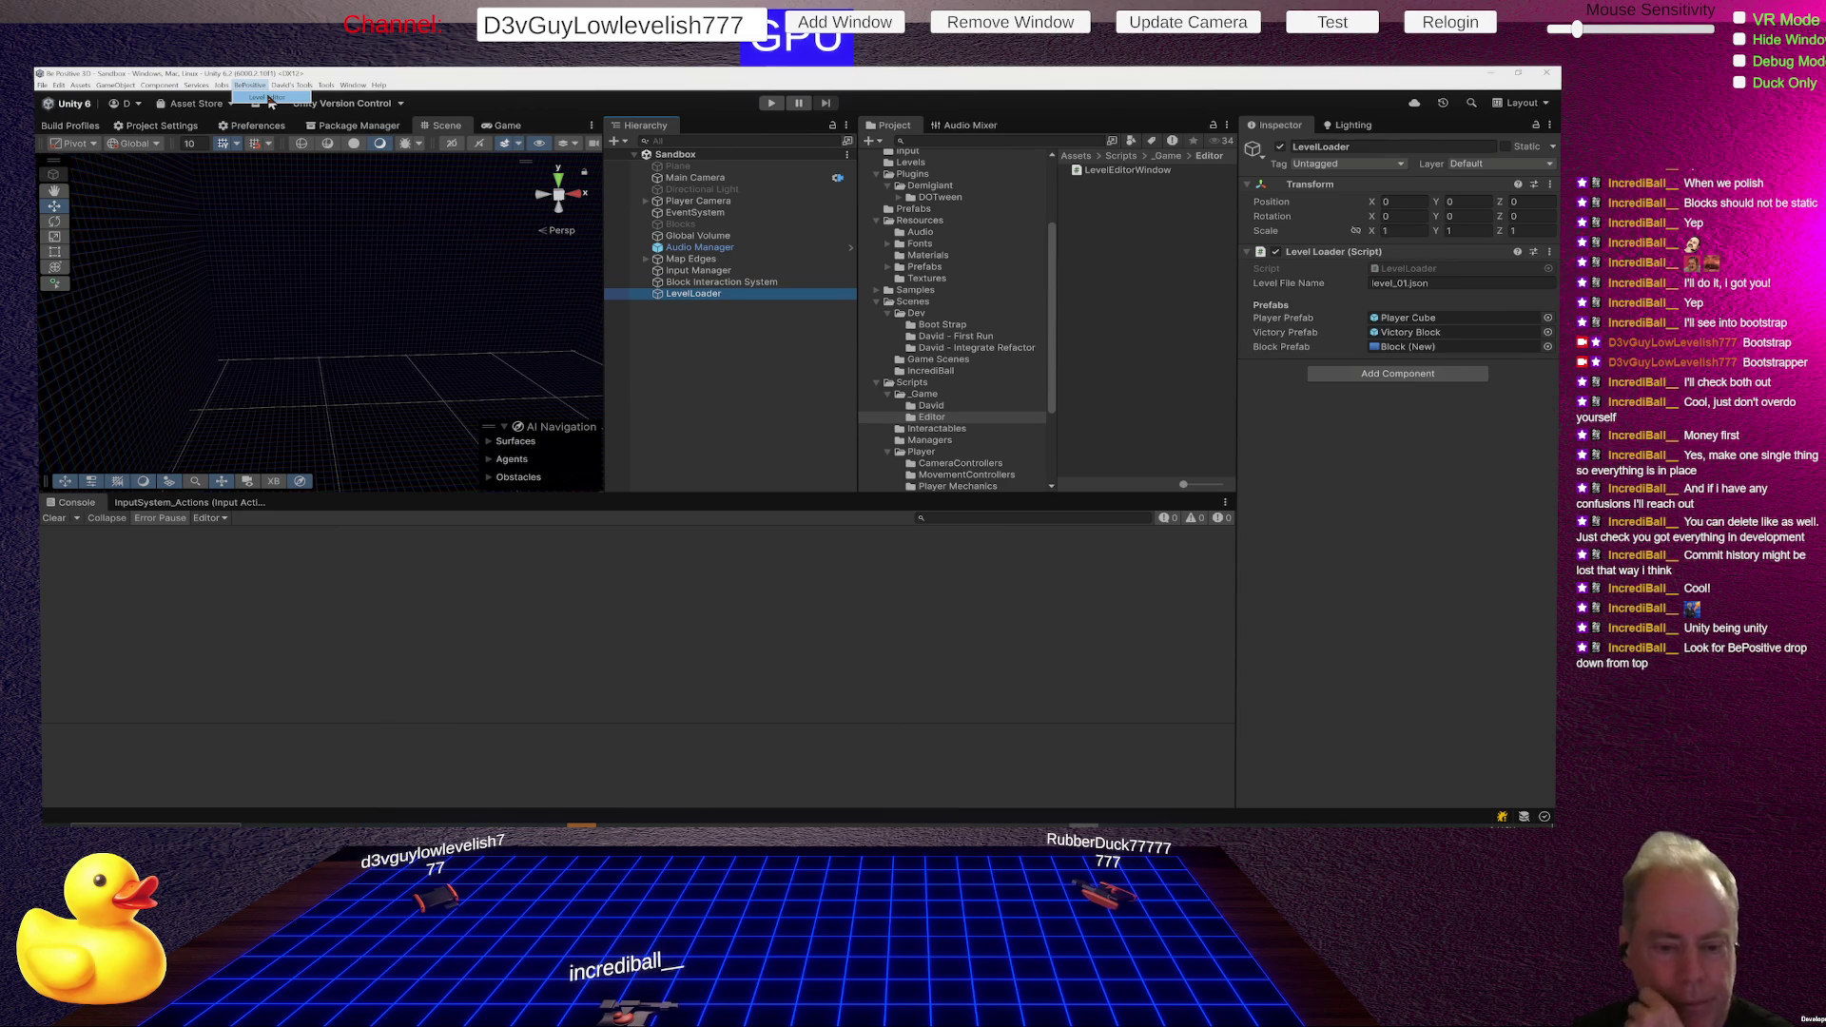
# - Launch BePositive > Level Editor and jump to the failing ScanScene line in LevelEditorWindow.cs
pyautogui.click(269, 98)
pyautogui.doubleClick(325, 534)
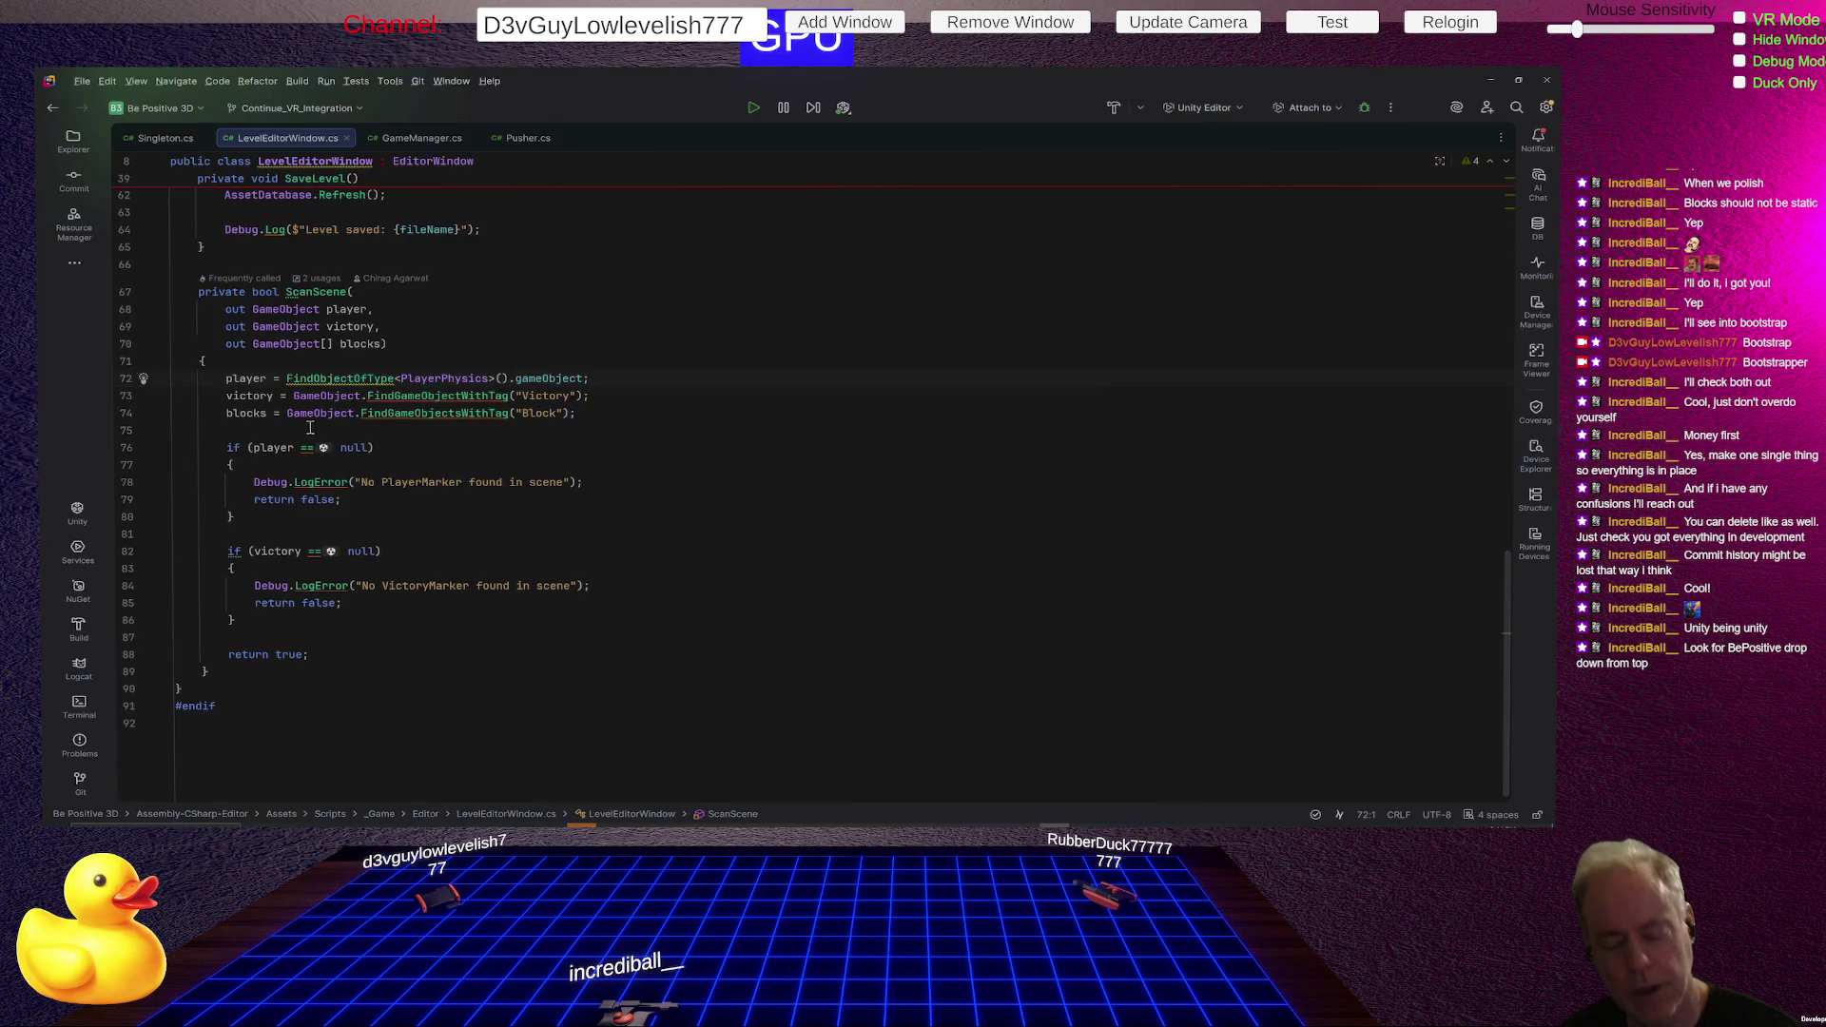
# - Check the Level Editor's level_01.json file name, close the window, and open LevelLoader.cs
pyautogui.hotkey('alt', 'Tab')
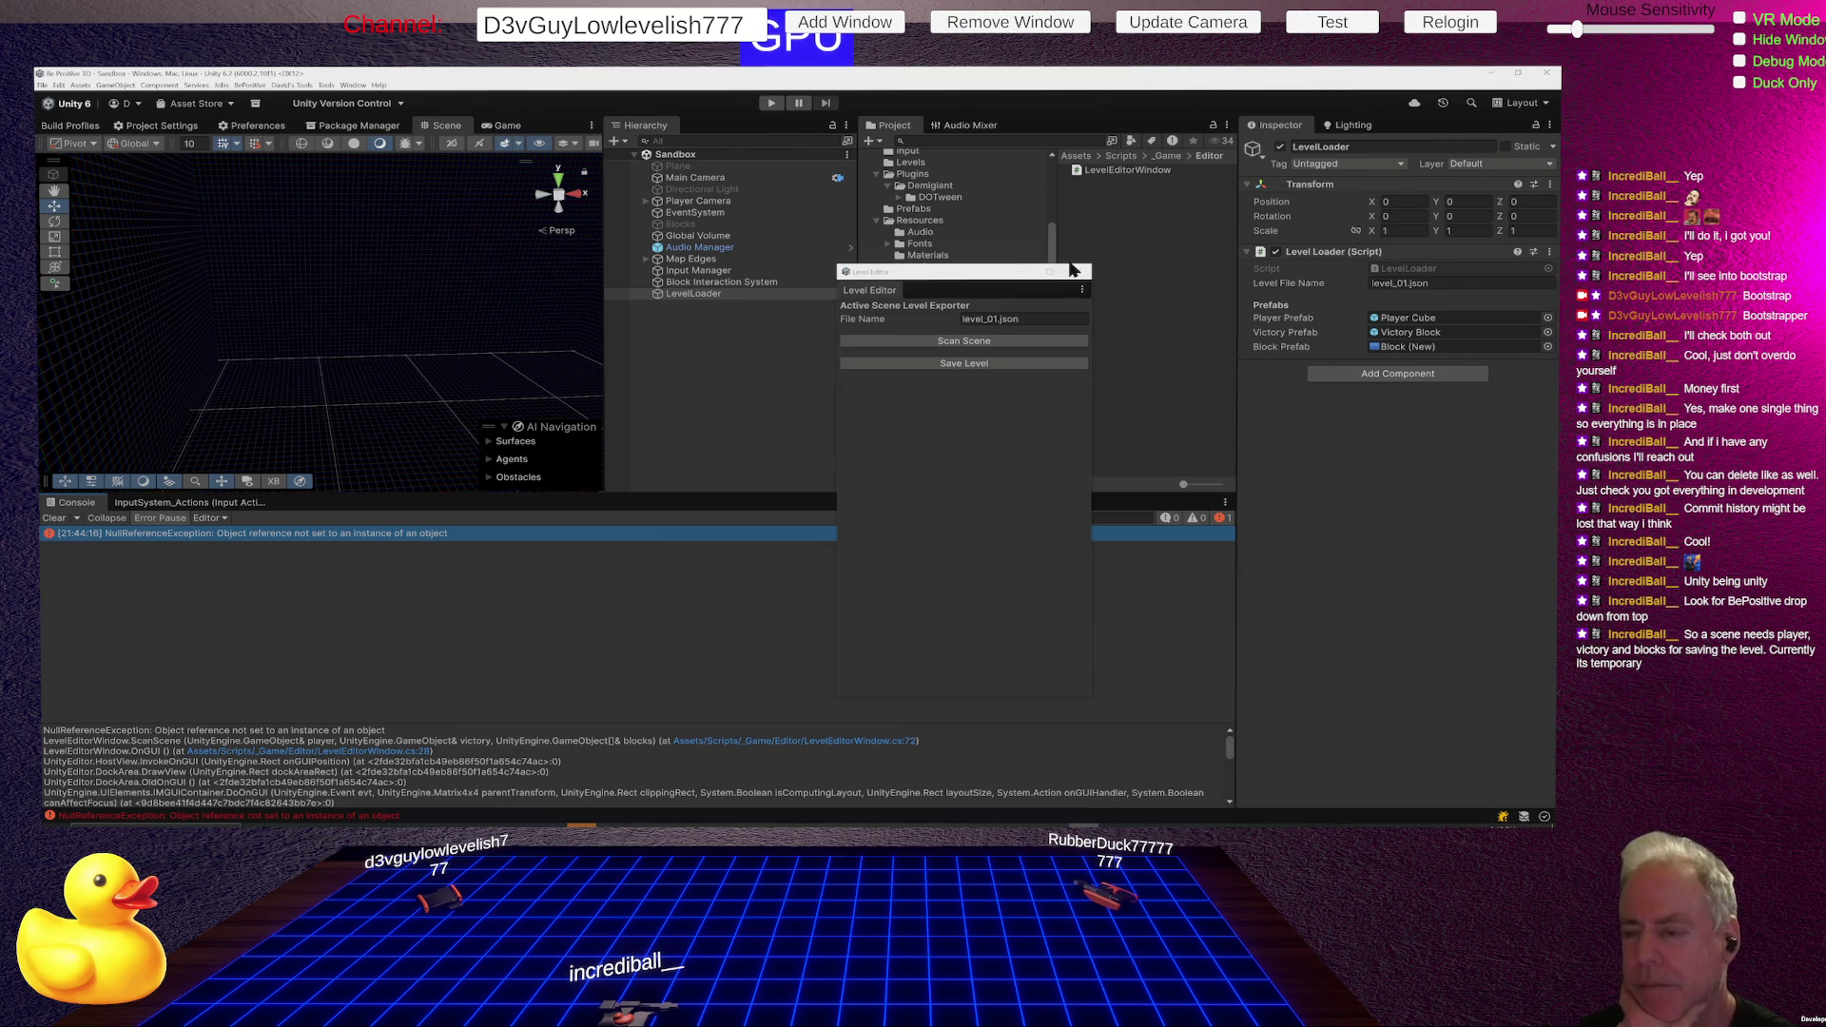
pyautogui.click(1027, 320)
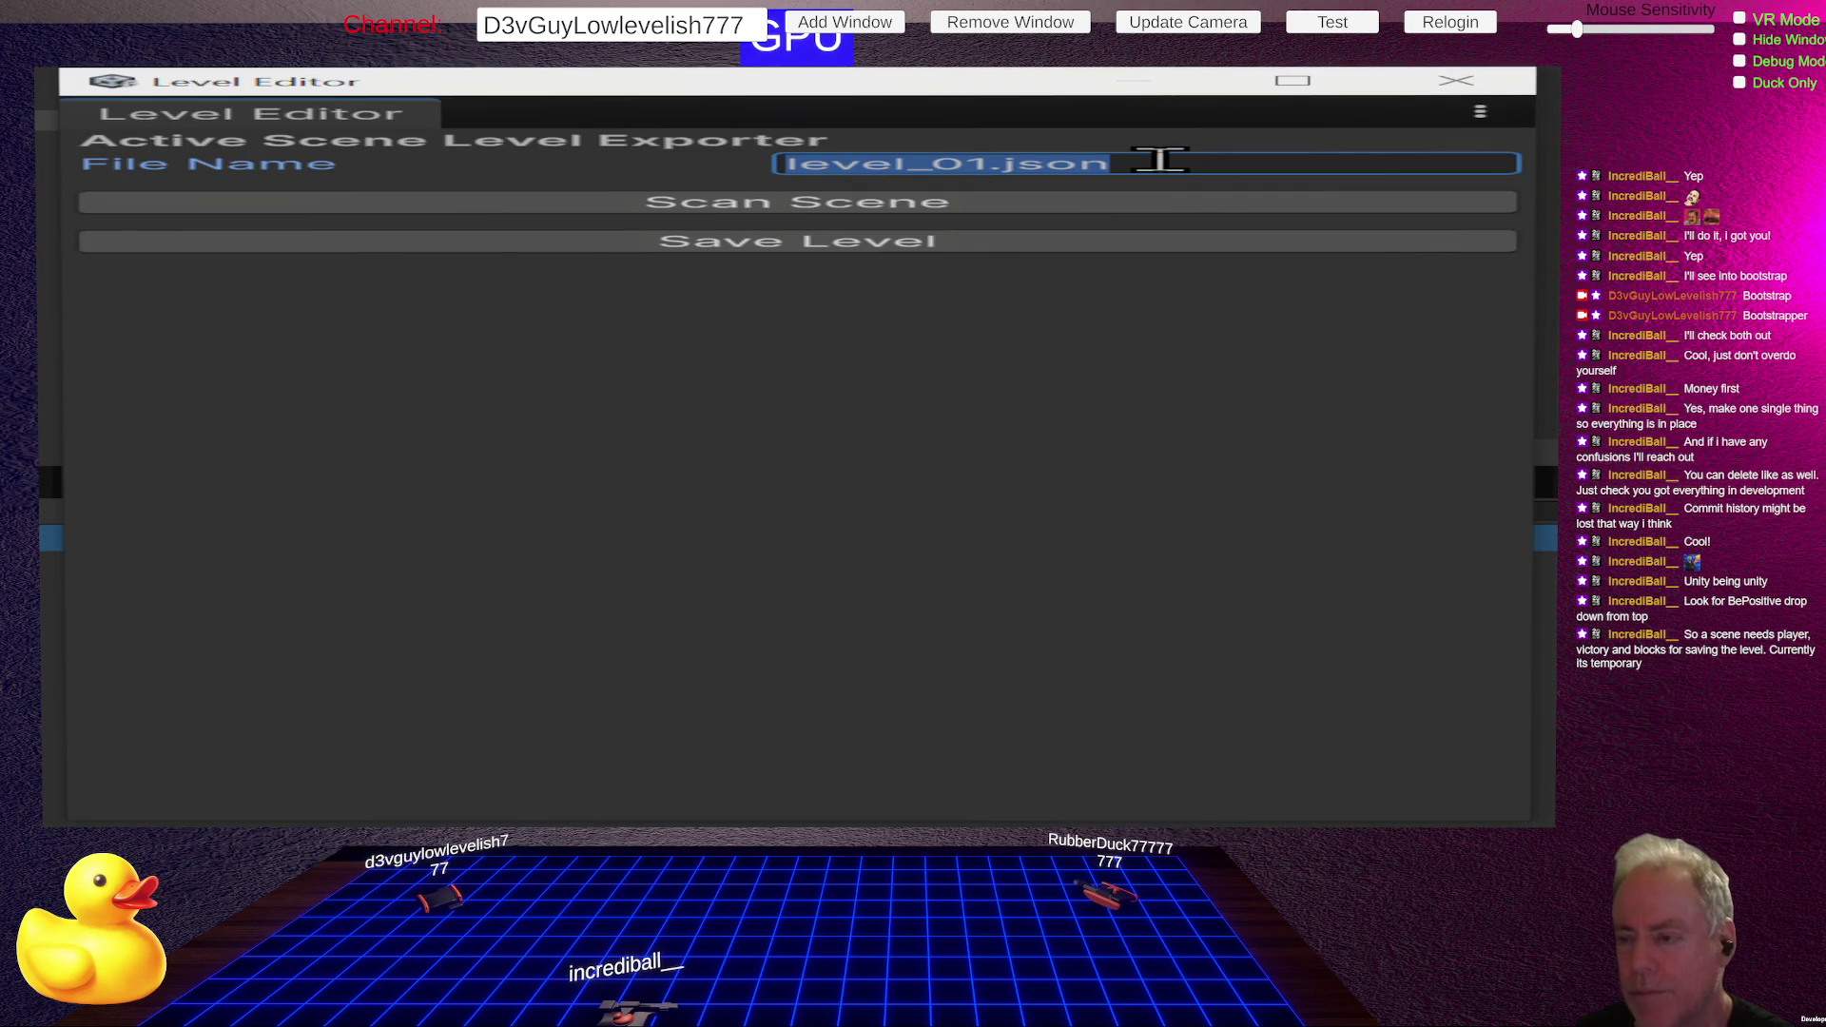
pyautogui.click(1476, 82)
pyautogui.doubleClick(1400, 271)
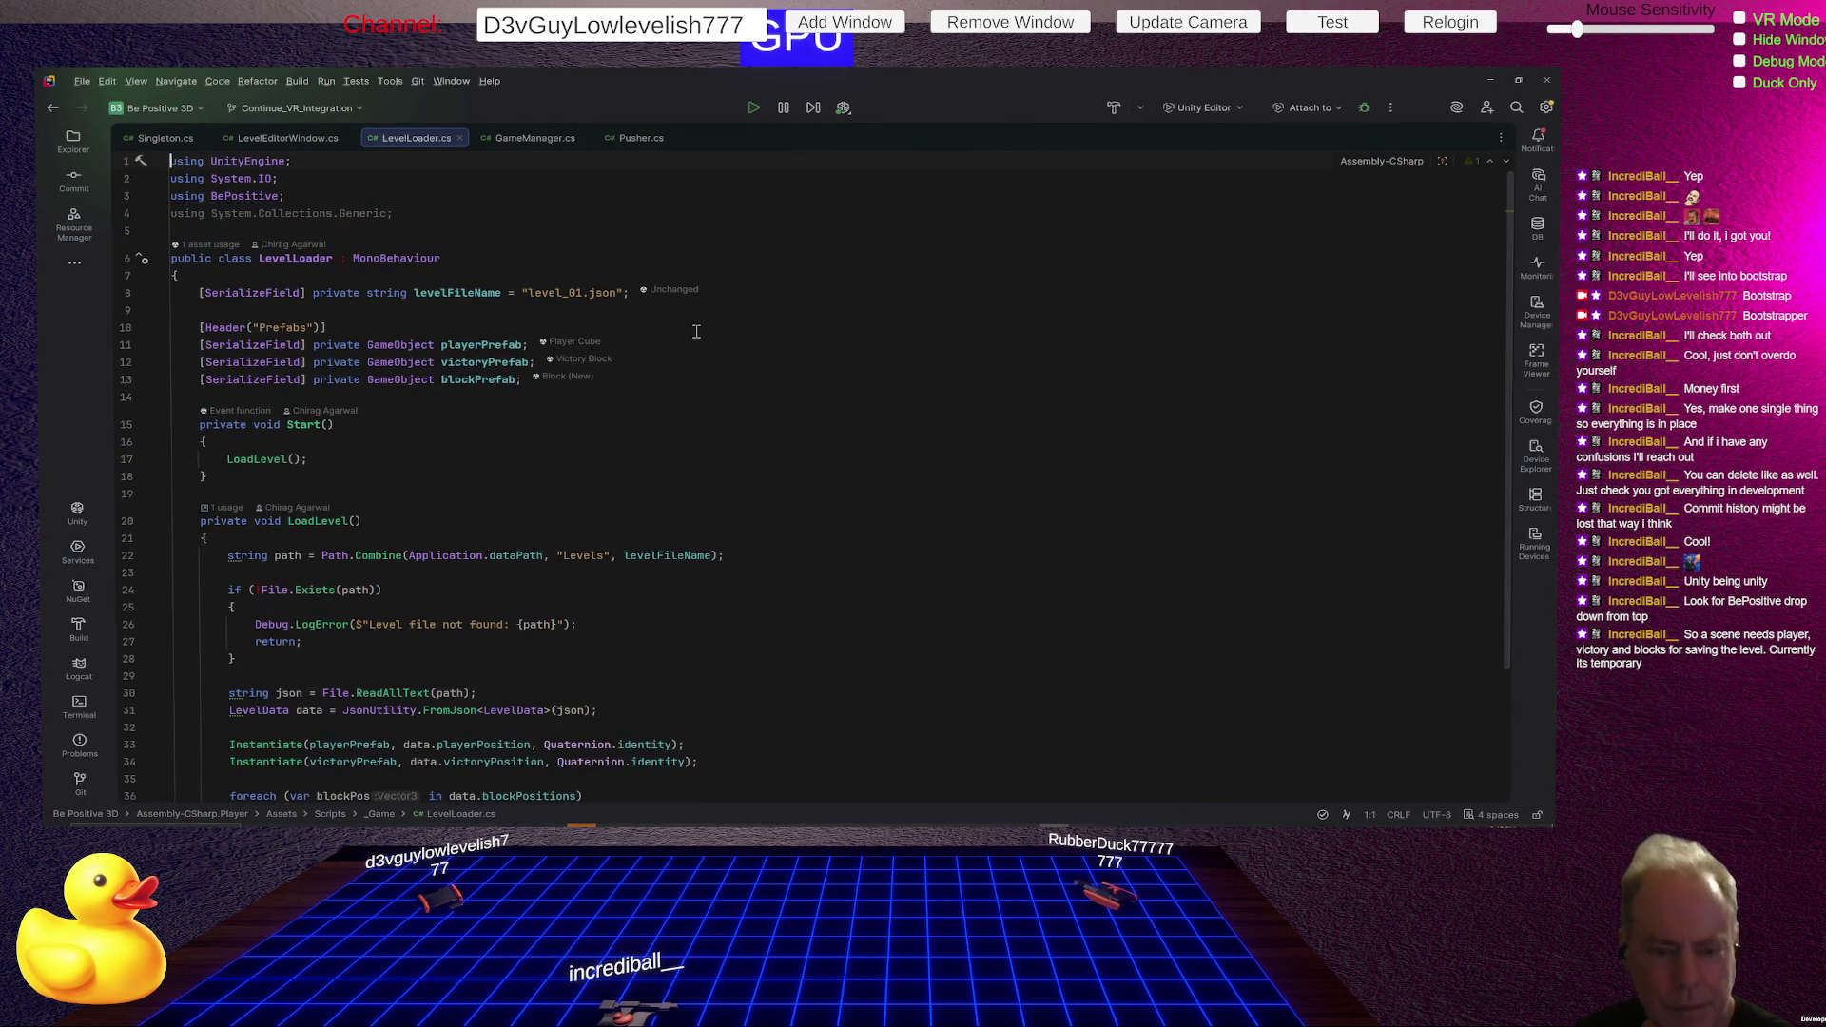
# - Review LevelLoader.cs in Rider, highlighting the Start method, then return to Unity
pyautogui.scroll(-3, 703, 338)
pyautogui.scroll(3, 761, 361)
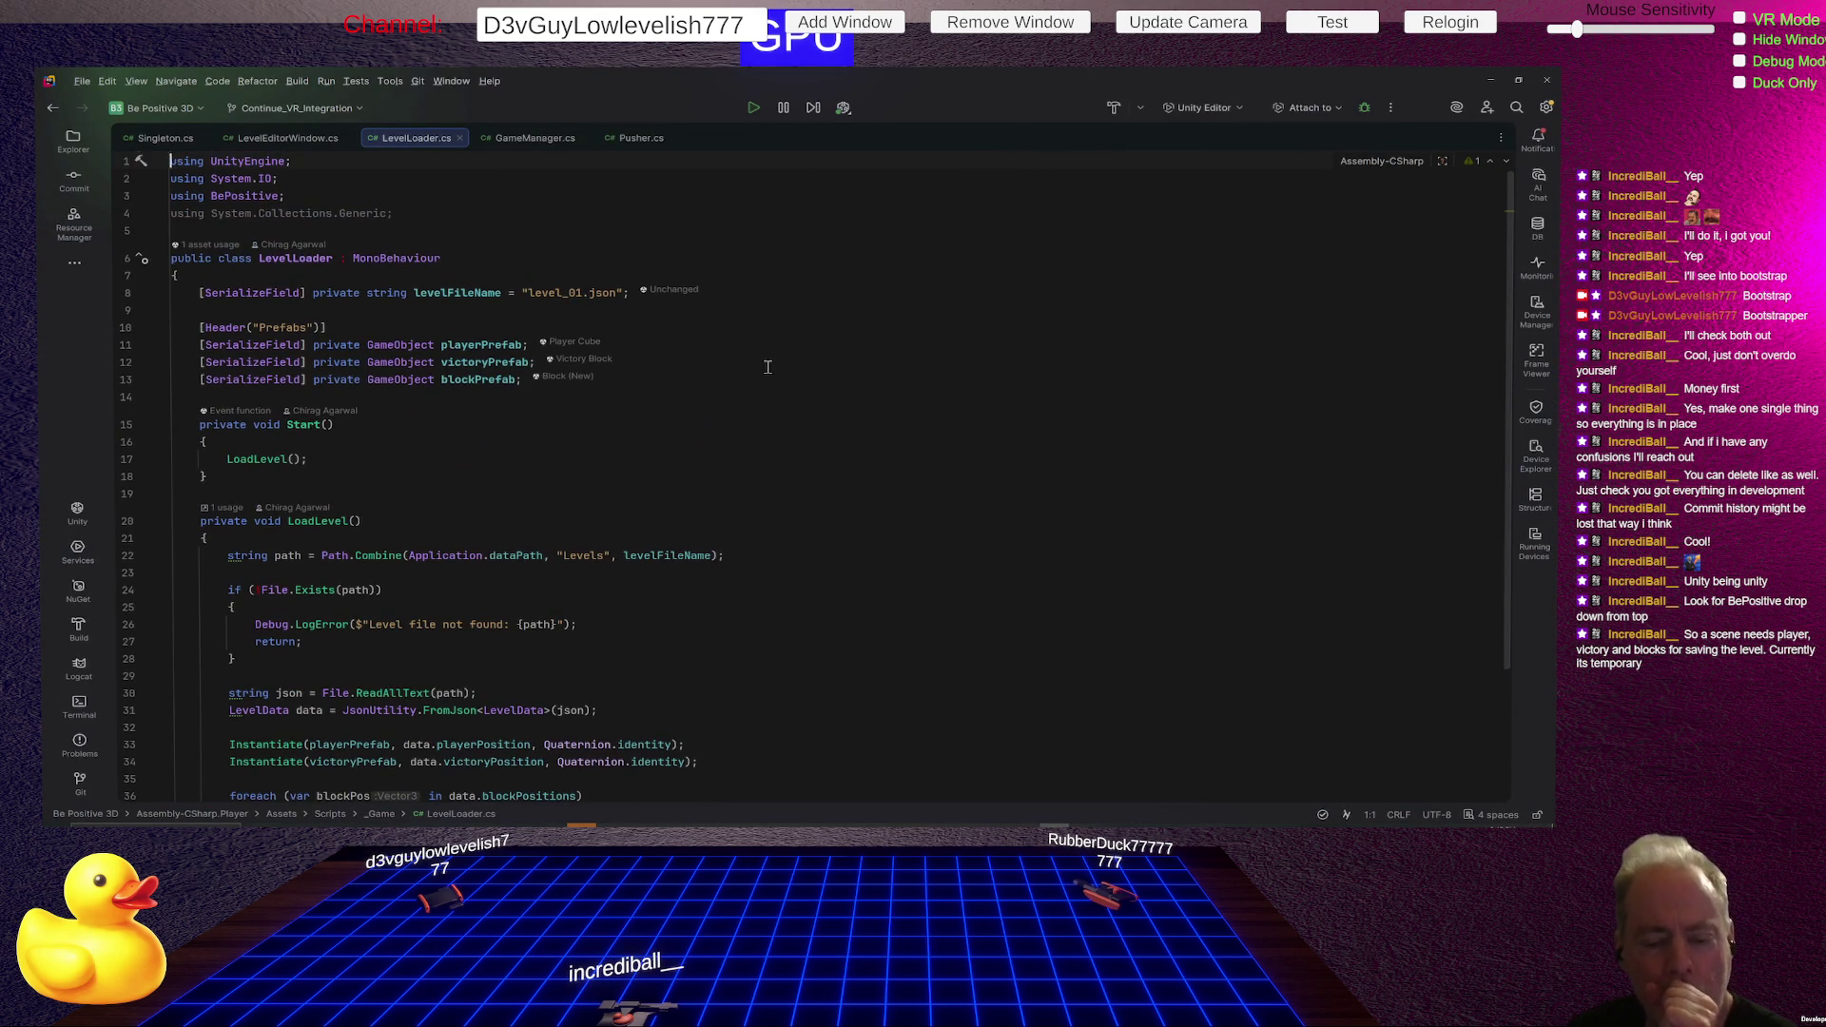
pyautogui.scroll(-2, 768, 367)
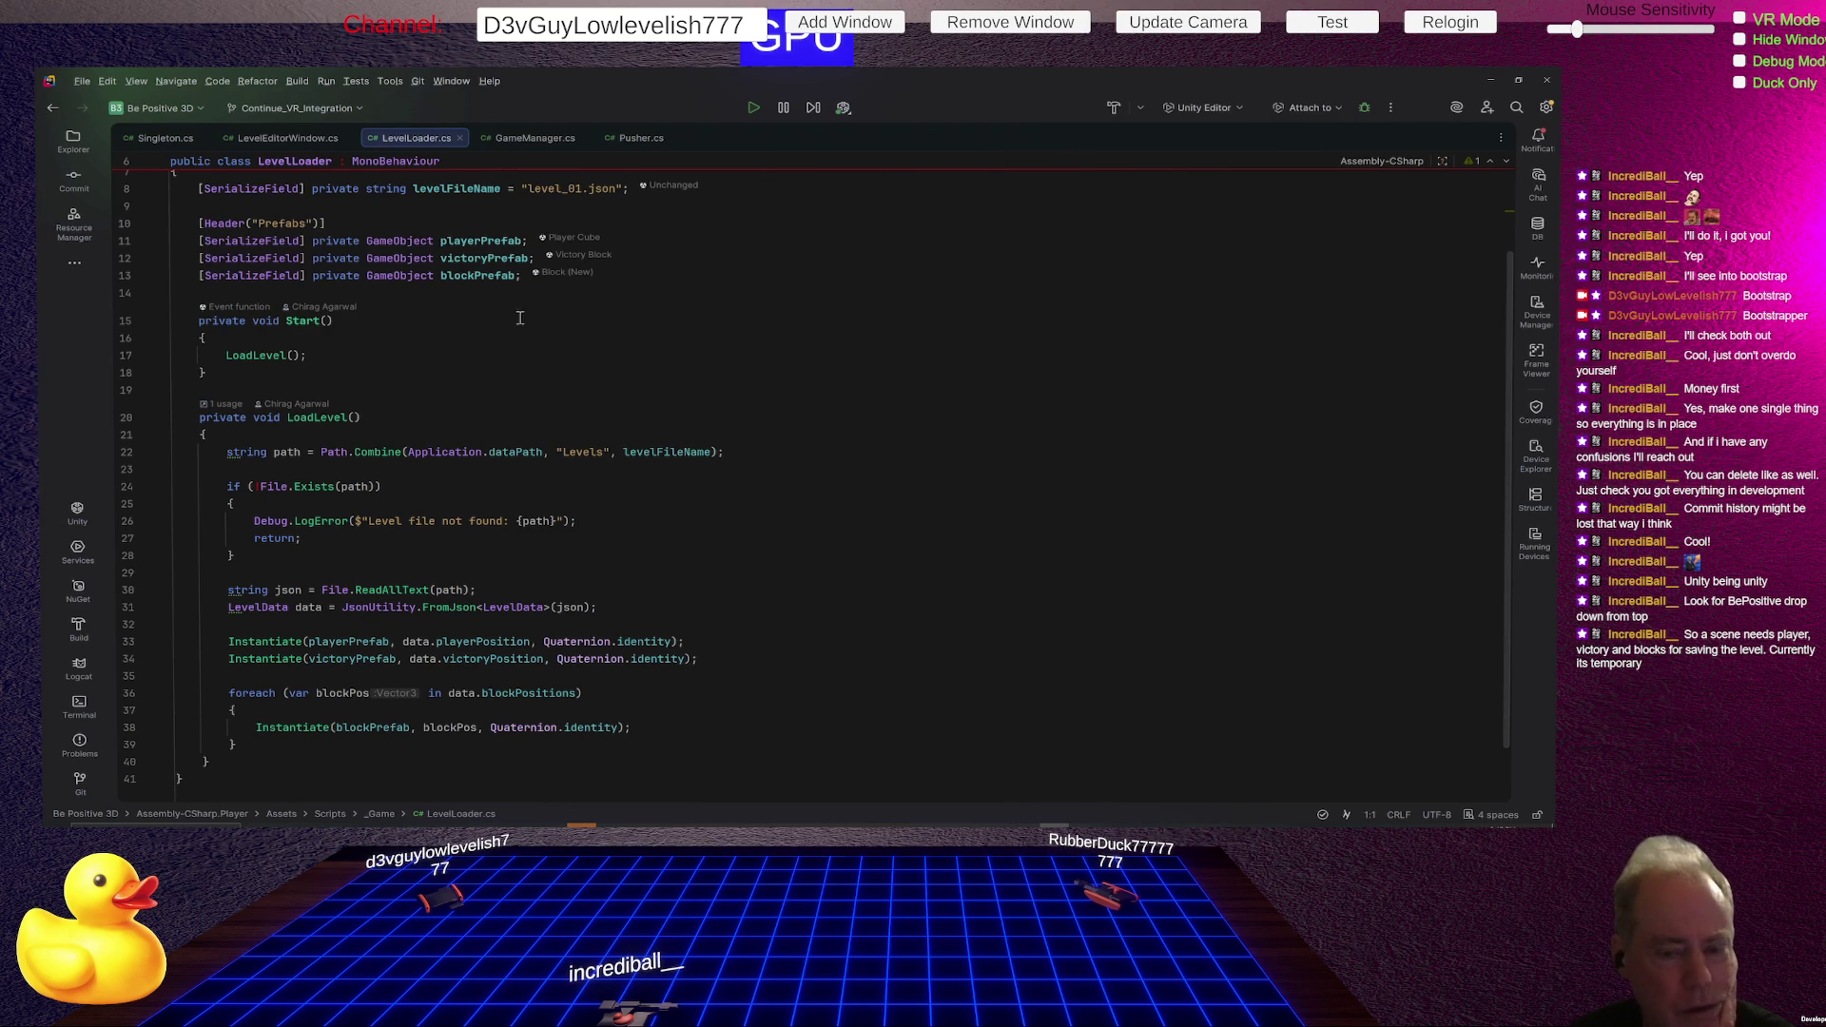
pyautogui.doubleClick(303, 321)
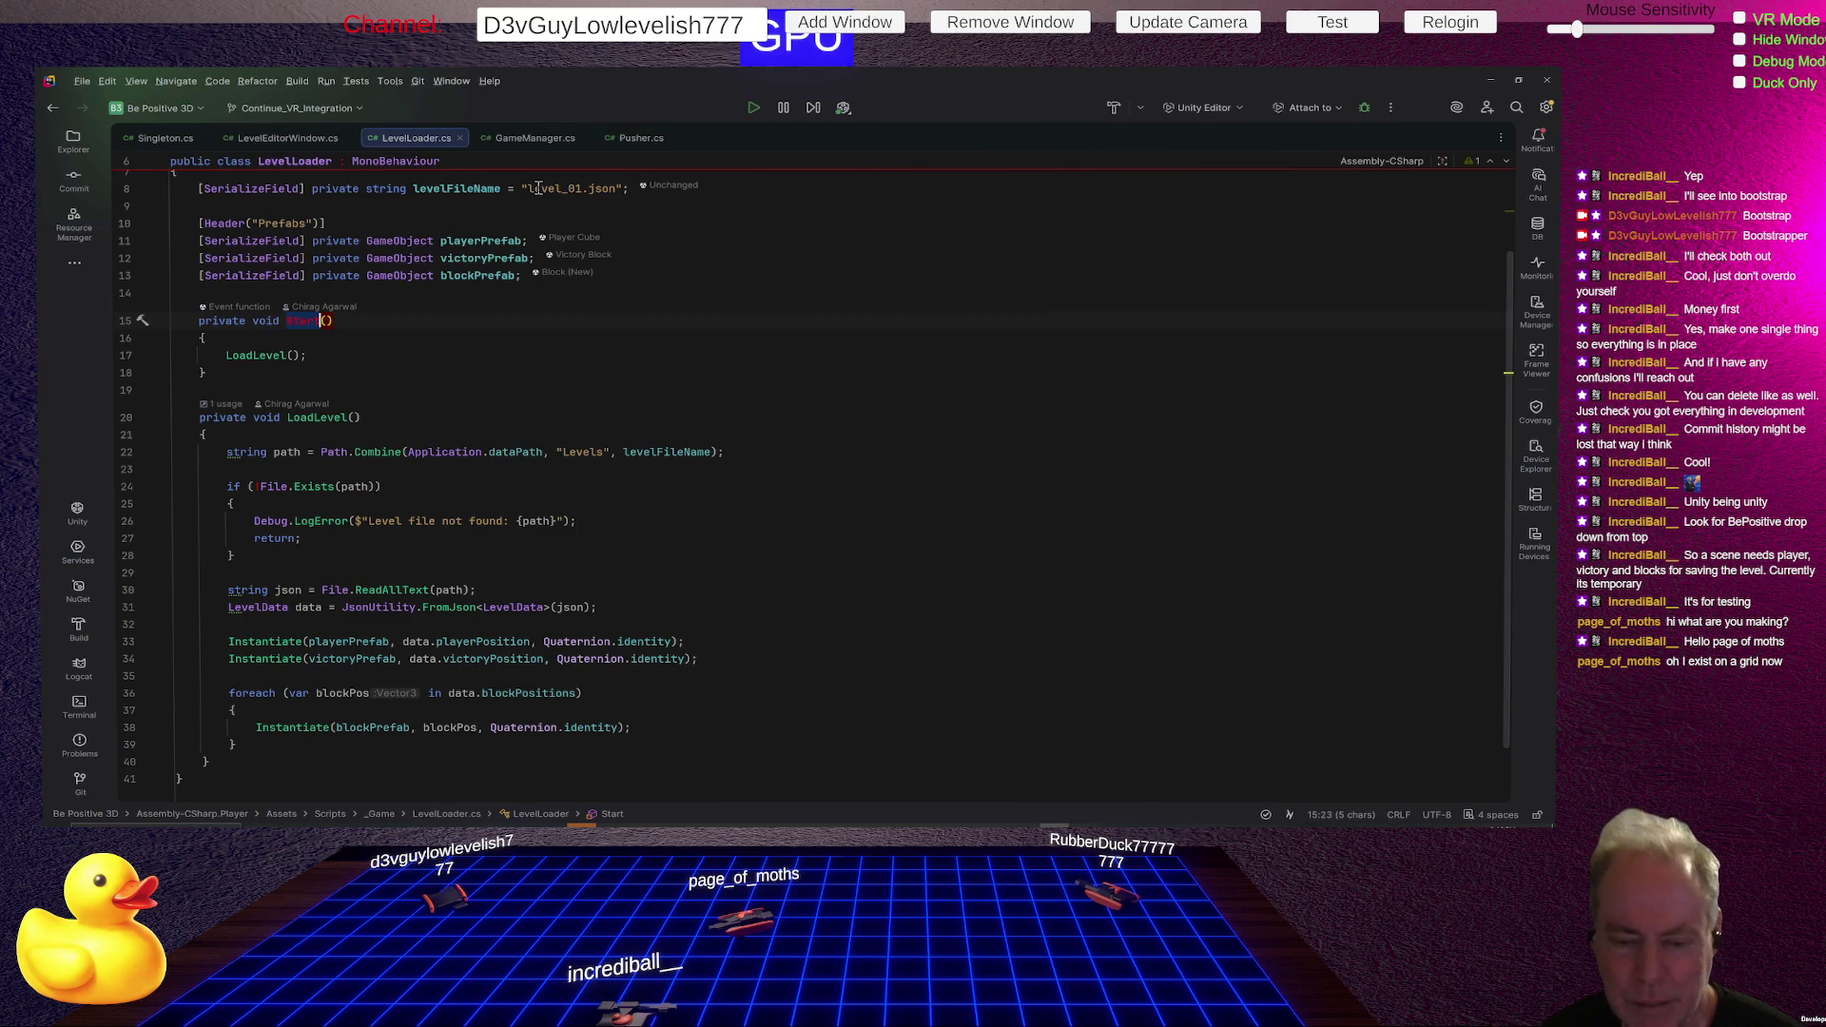
pyautogui.hotkey('alt', 'Tab')
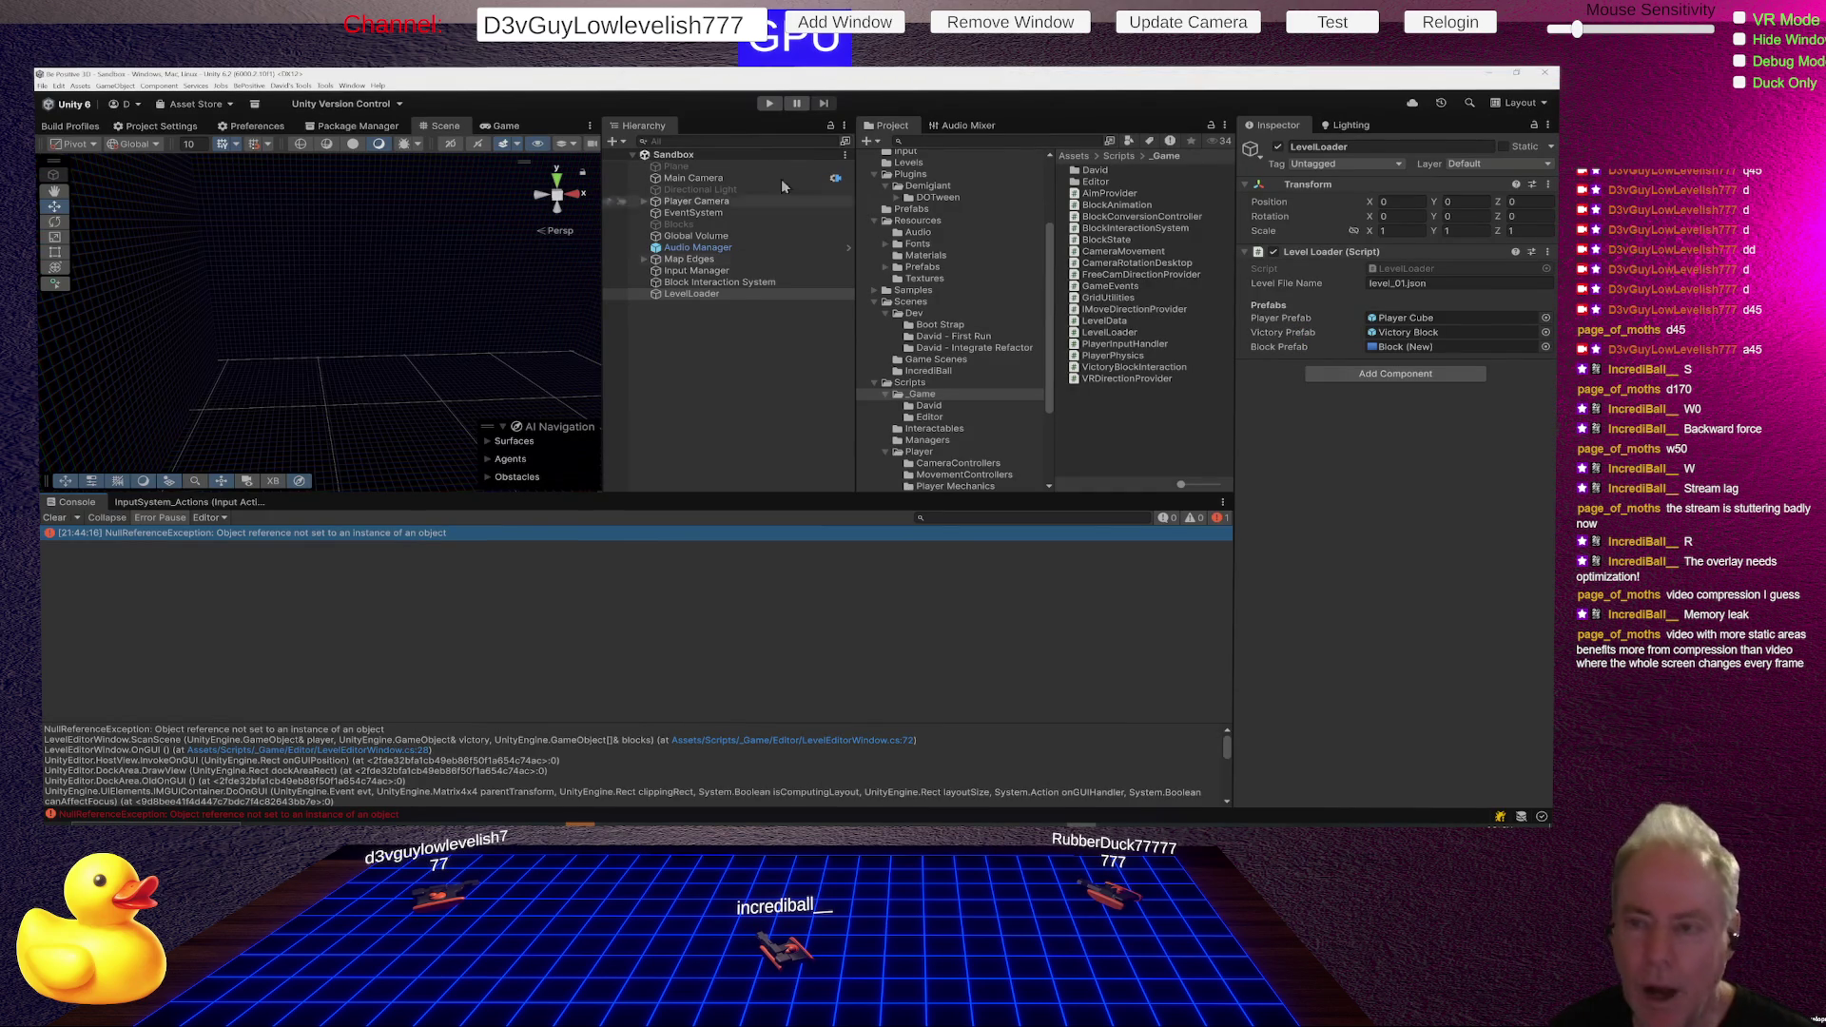
# - Briefly play-test the scene, then select Sandbox (Refactor) in the David - Integrate Refactor folder
pyautogui.click(770, 103)
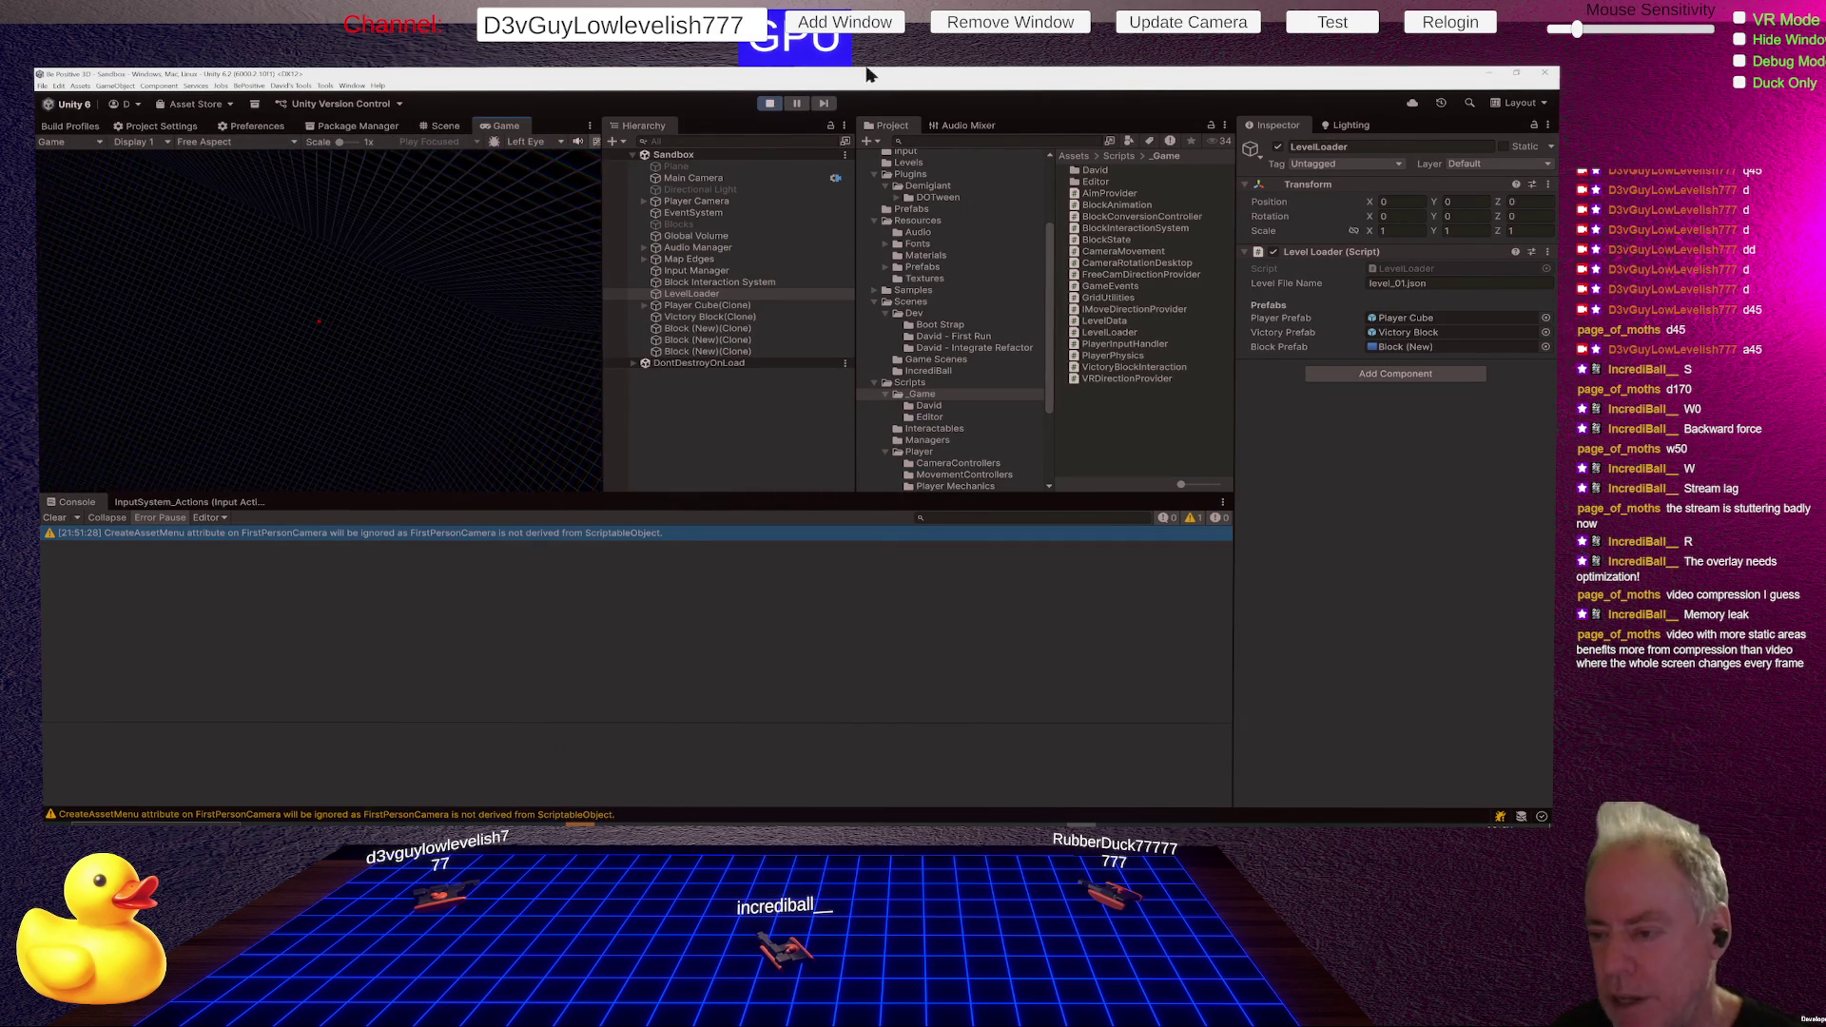
pyautogui.click(764, 104)
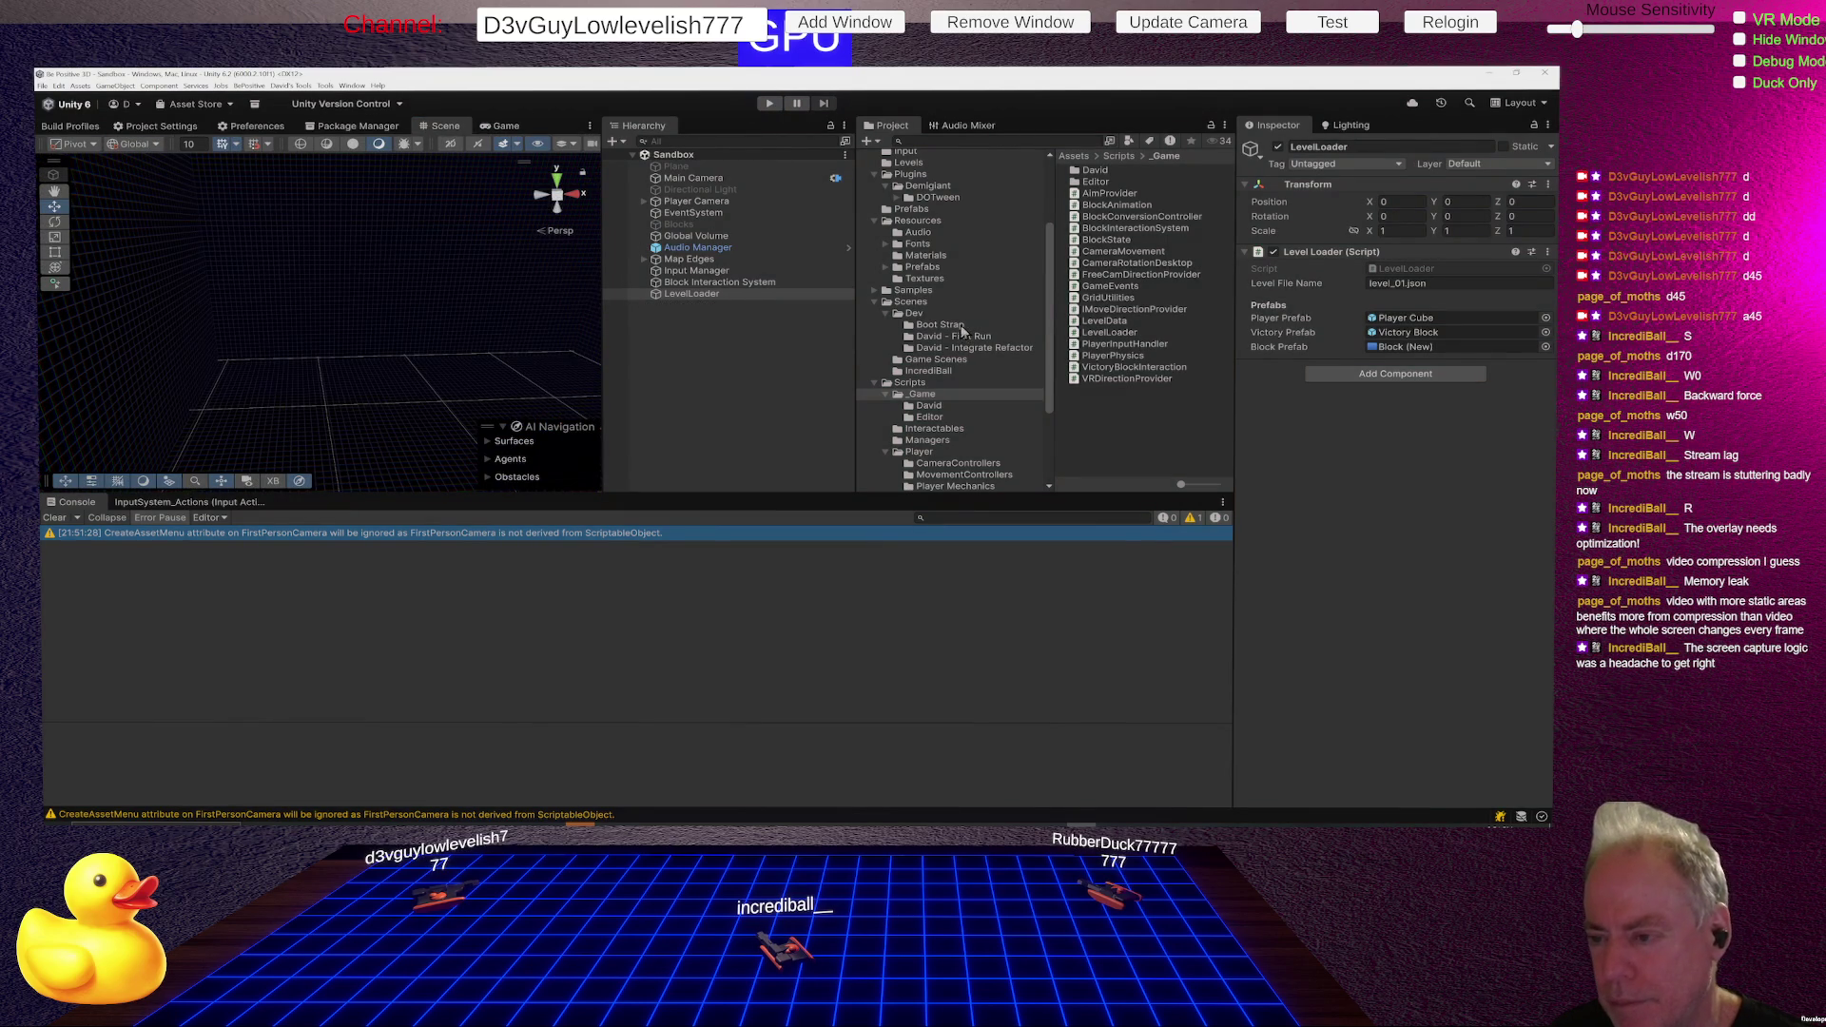
pyautogui.click(1016, 349)
pyautogui.click(1128, 183)
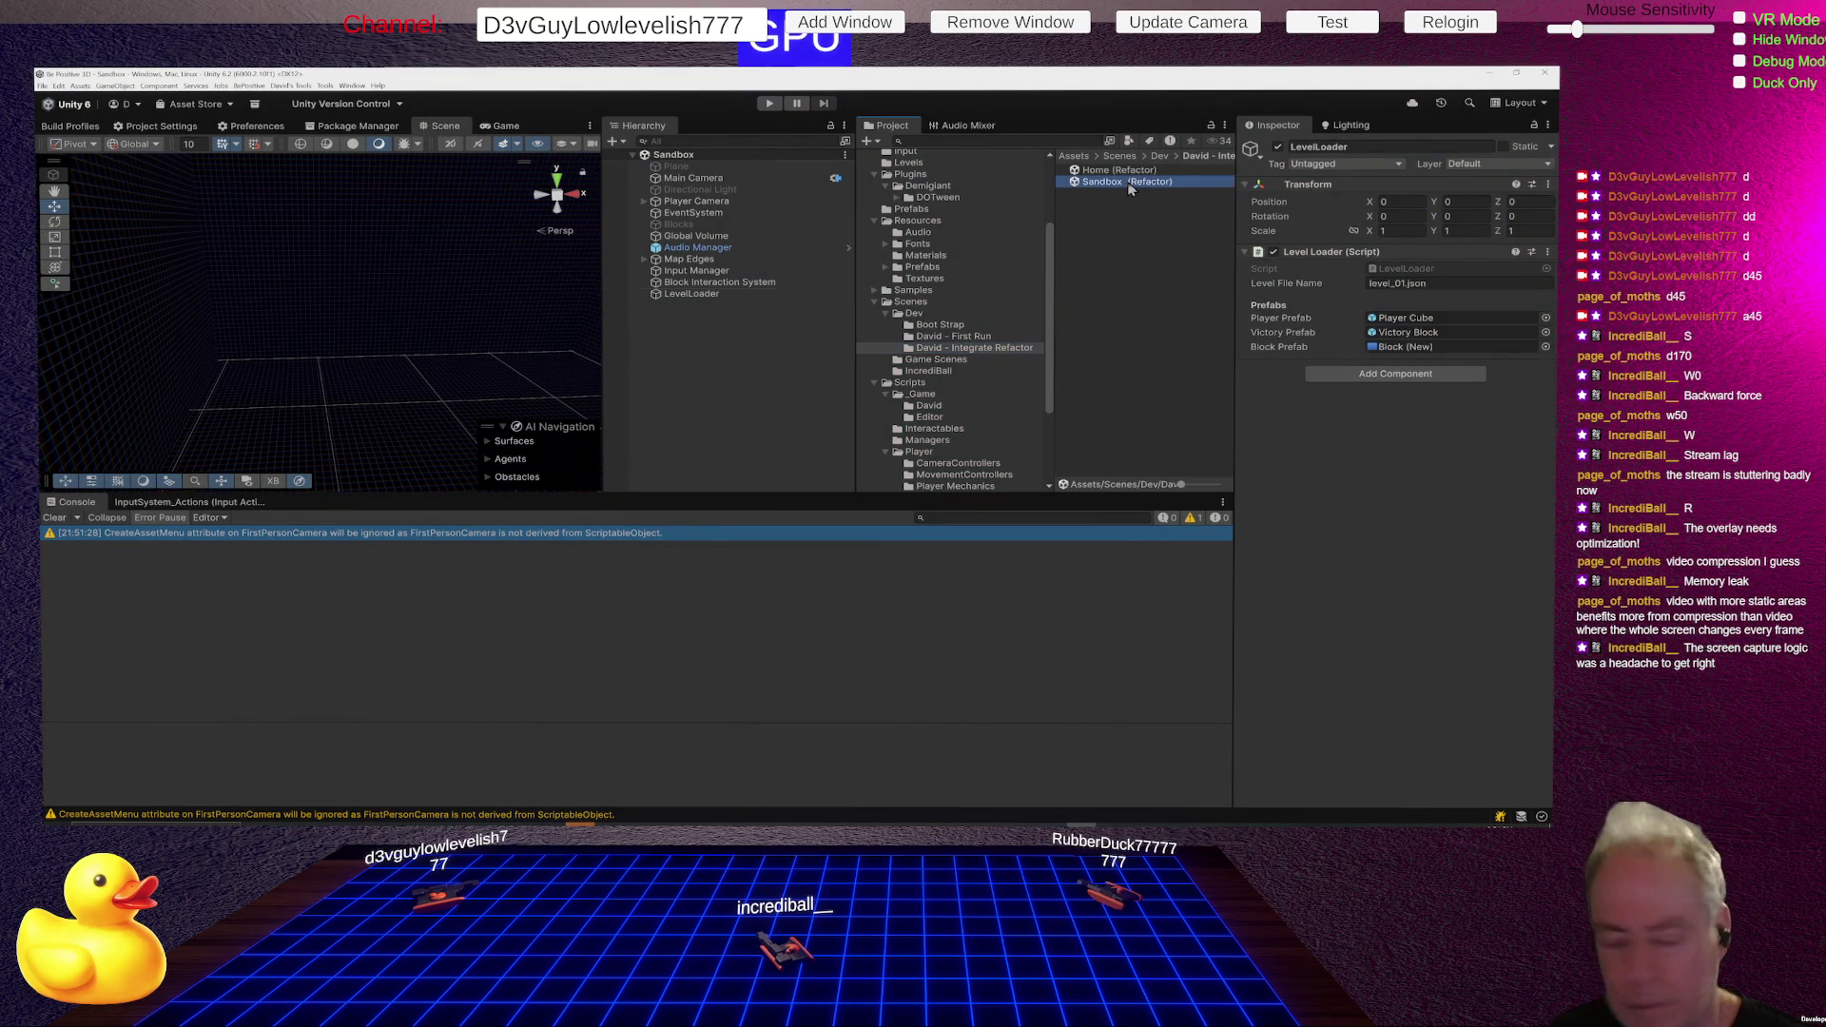
# - Open the Sandbox (Refactor) scene, play it from the Be Positive home menu's PLAY, then stop
pyautogui.doubleClick(1128, 183)
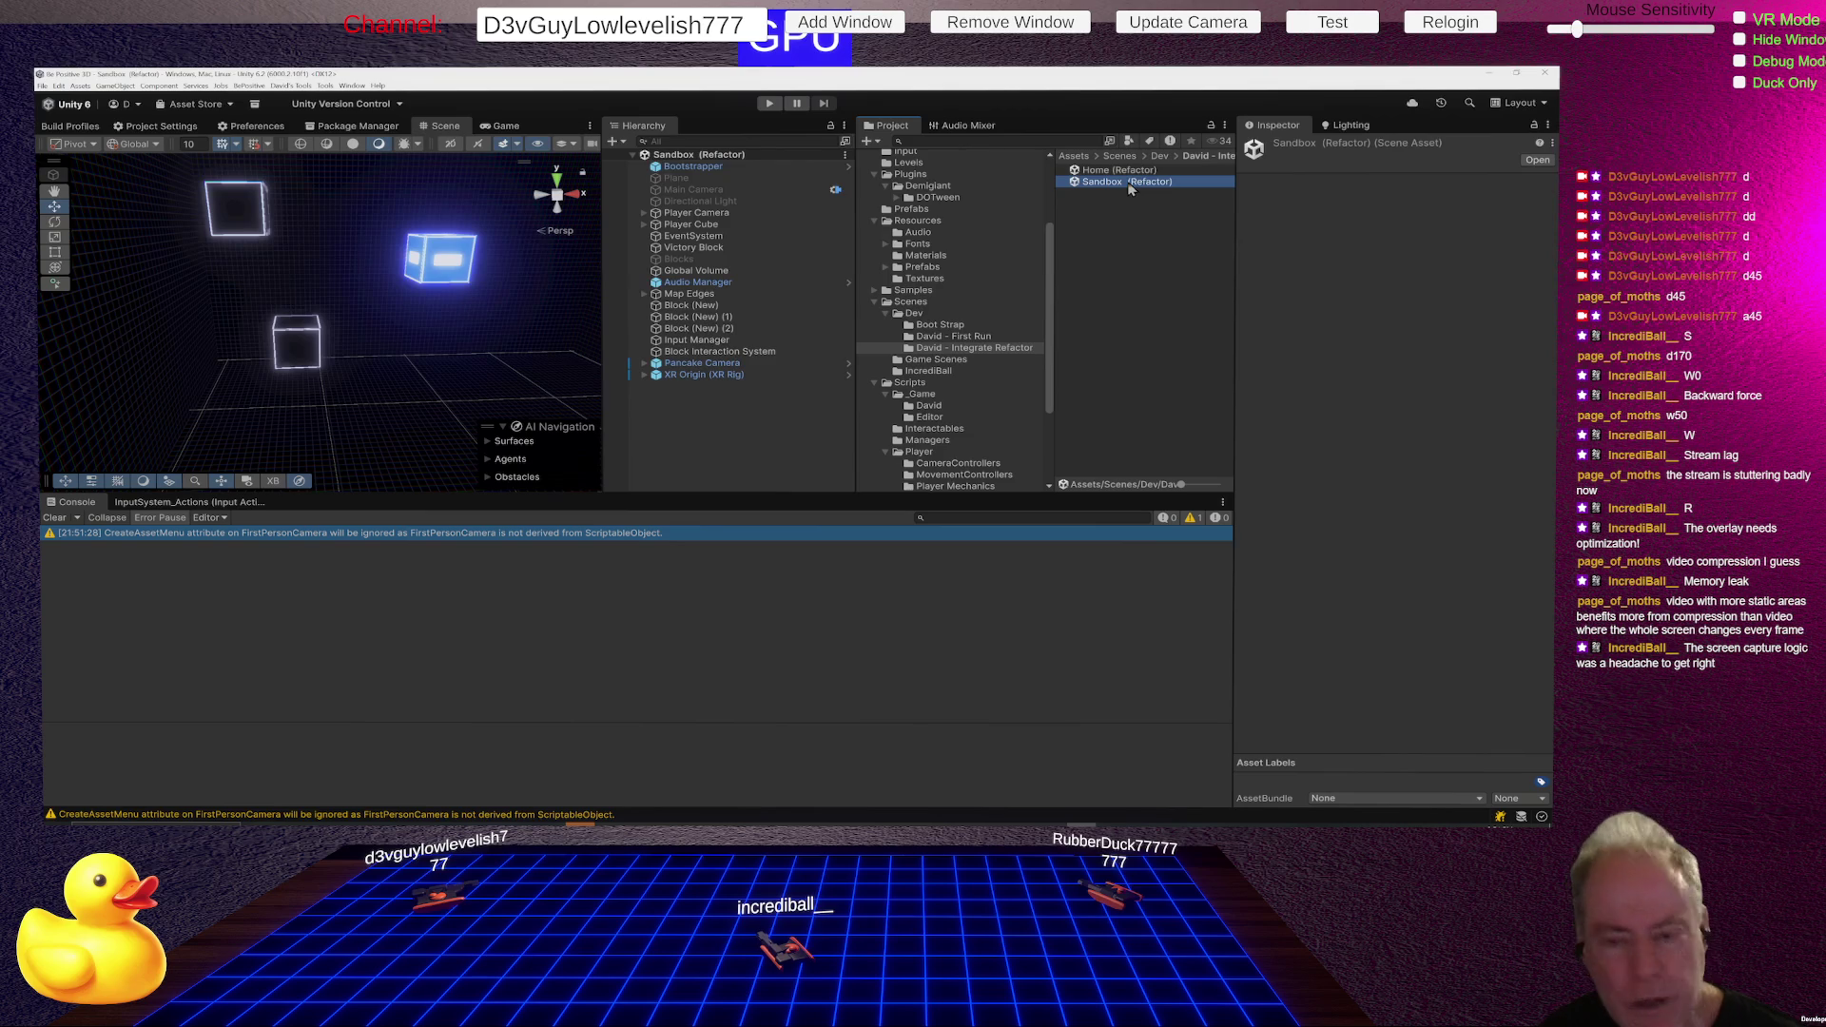
pyautogui.click(770, 104)
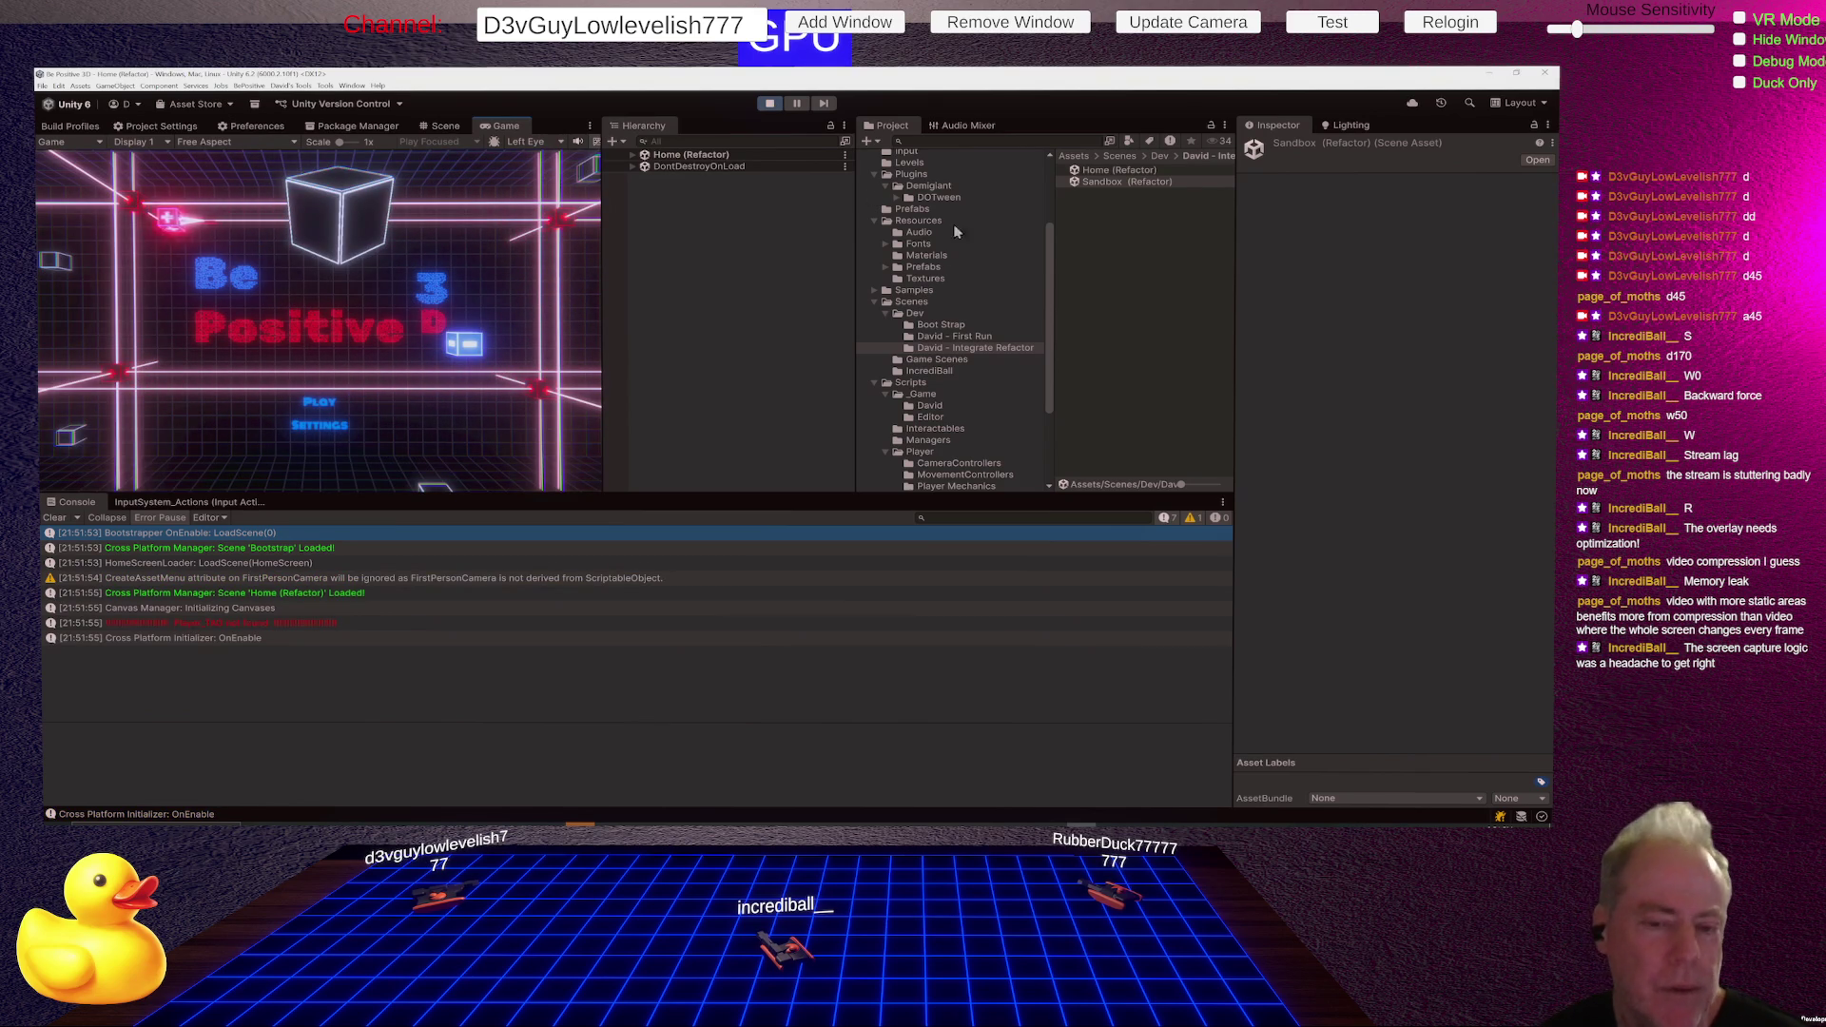
pyautogui.click(320, 405)
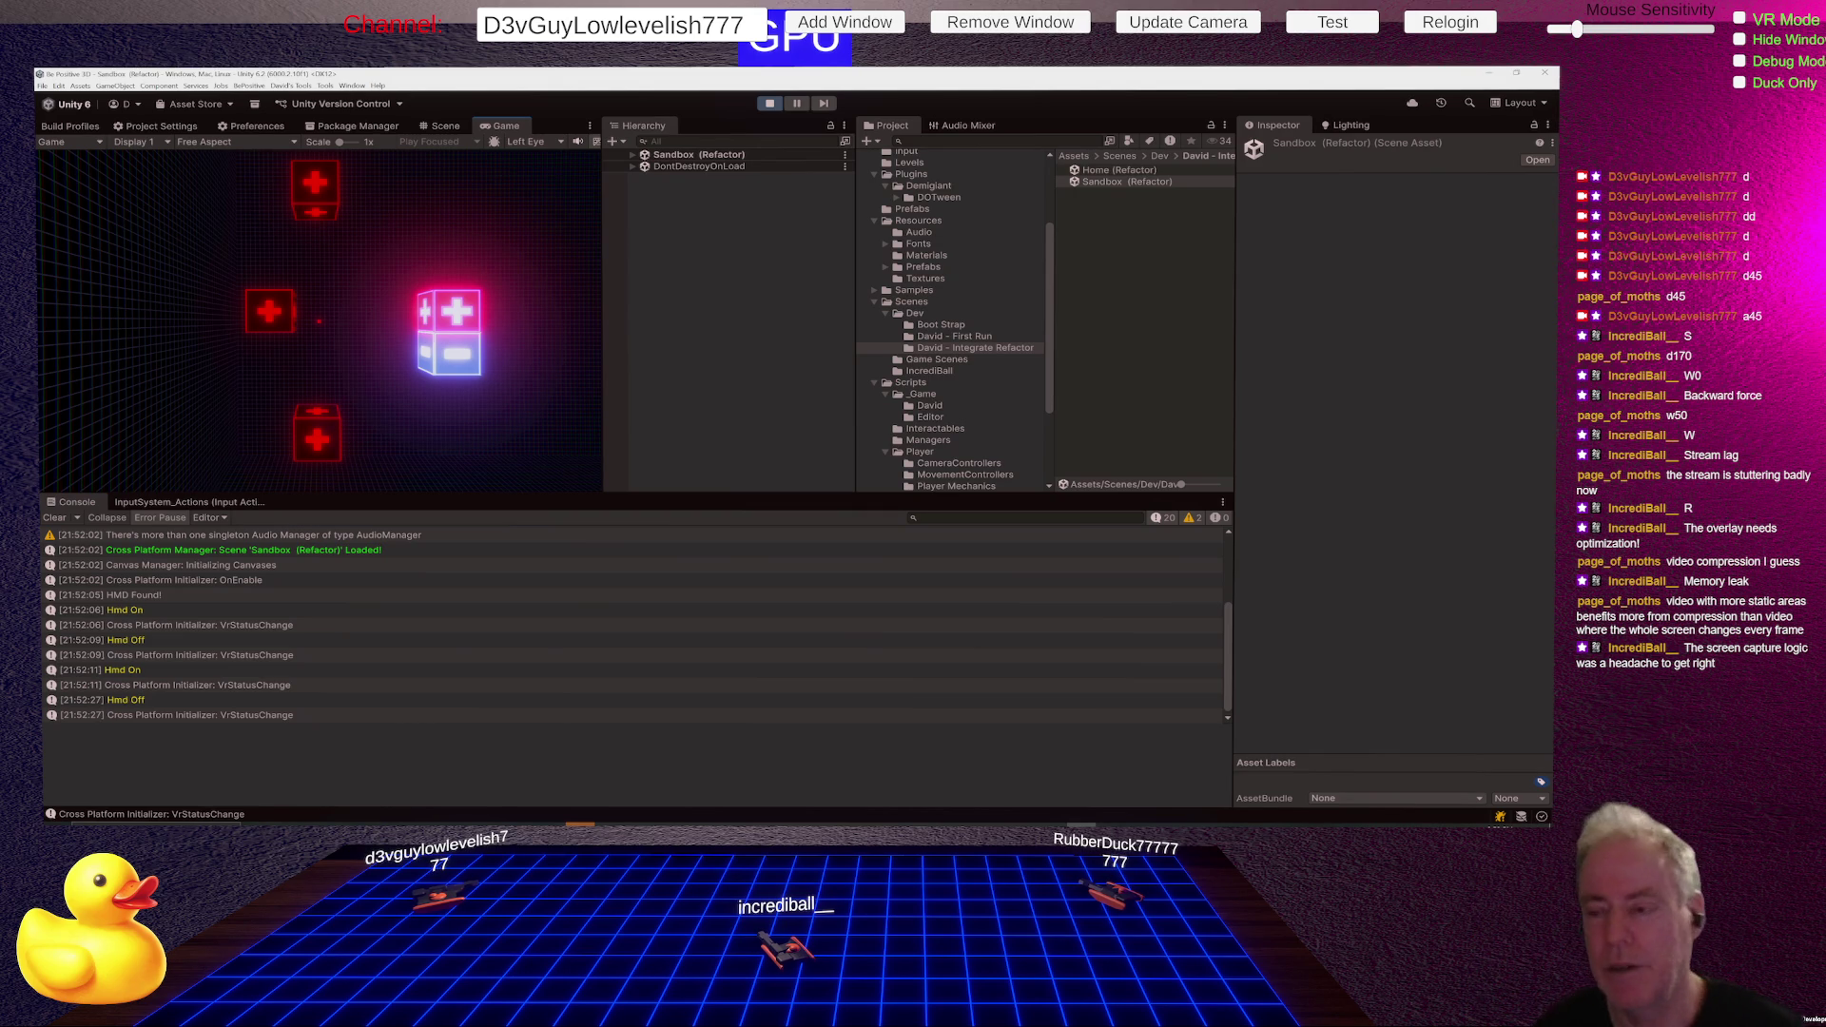
pyautogui.hotkey('ctrl', 'p')
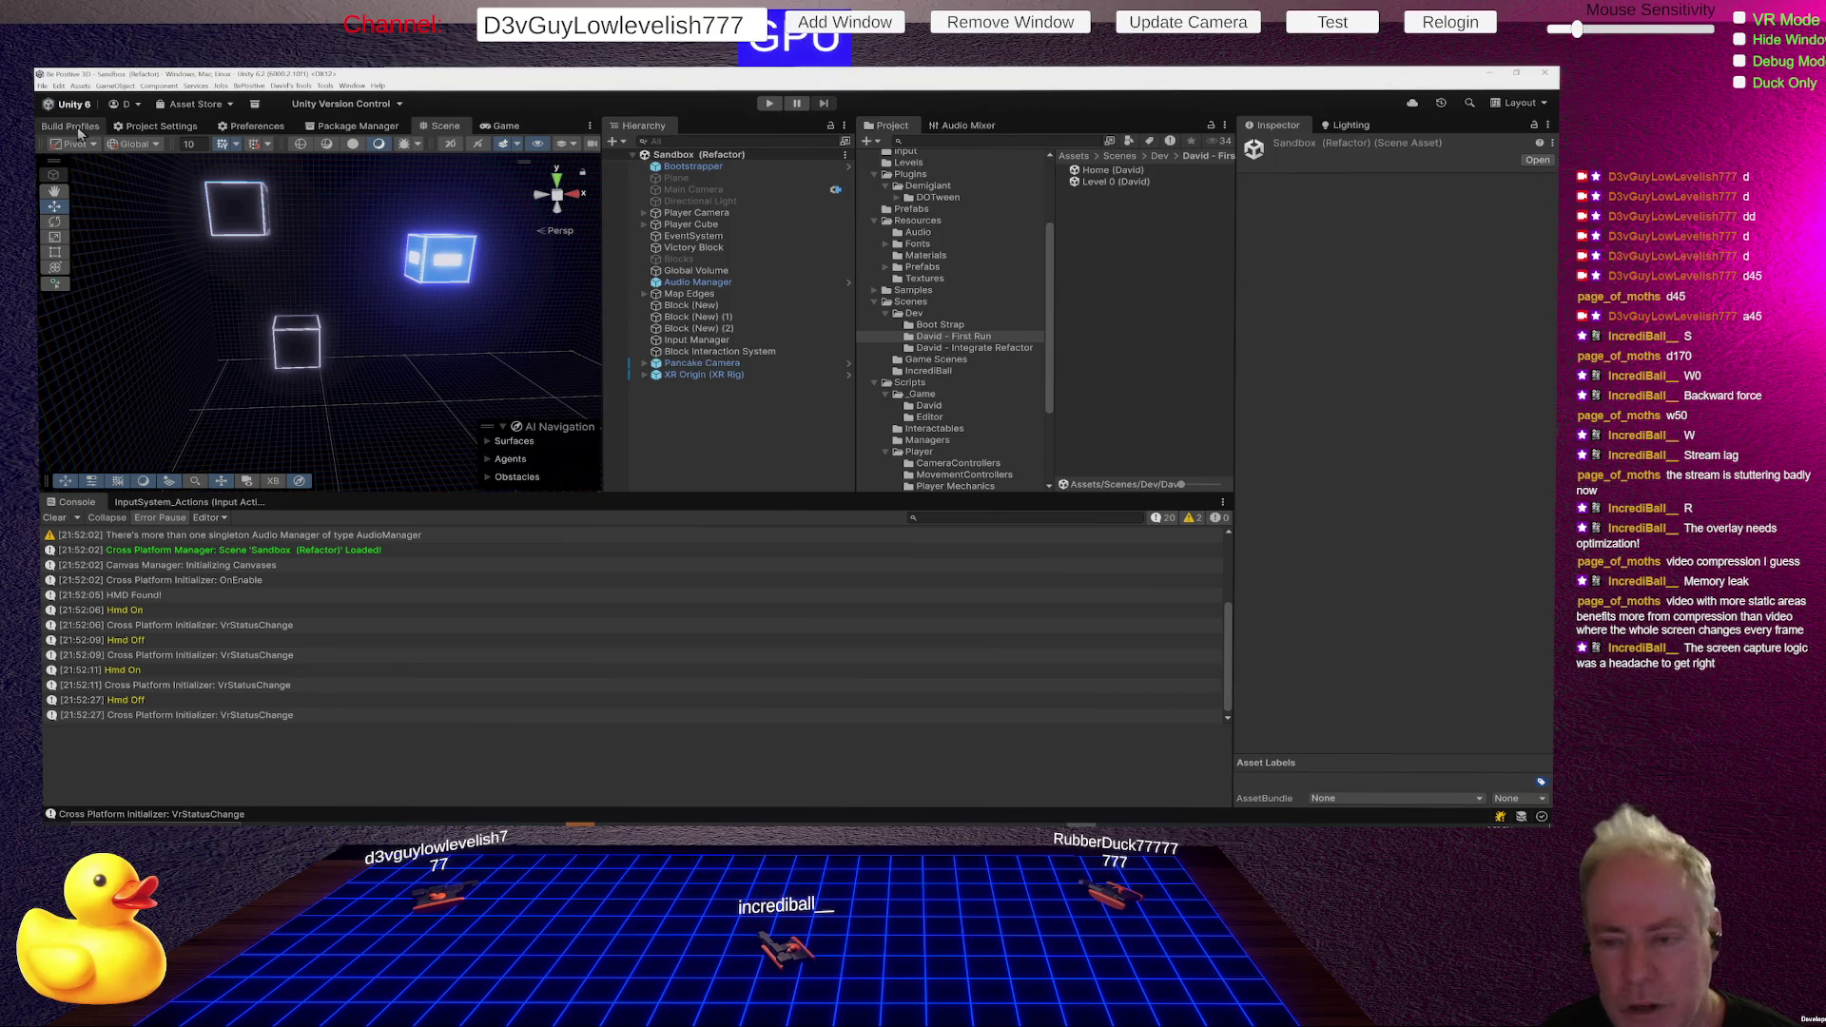
# - Open the Bootstrap scene from the Boot Strap folder and select its Home Screen Loader
pyautogui.click(940, 324)
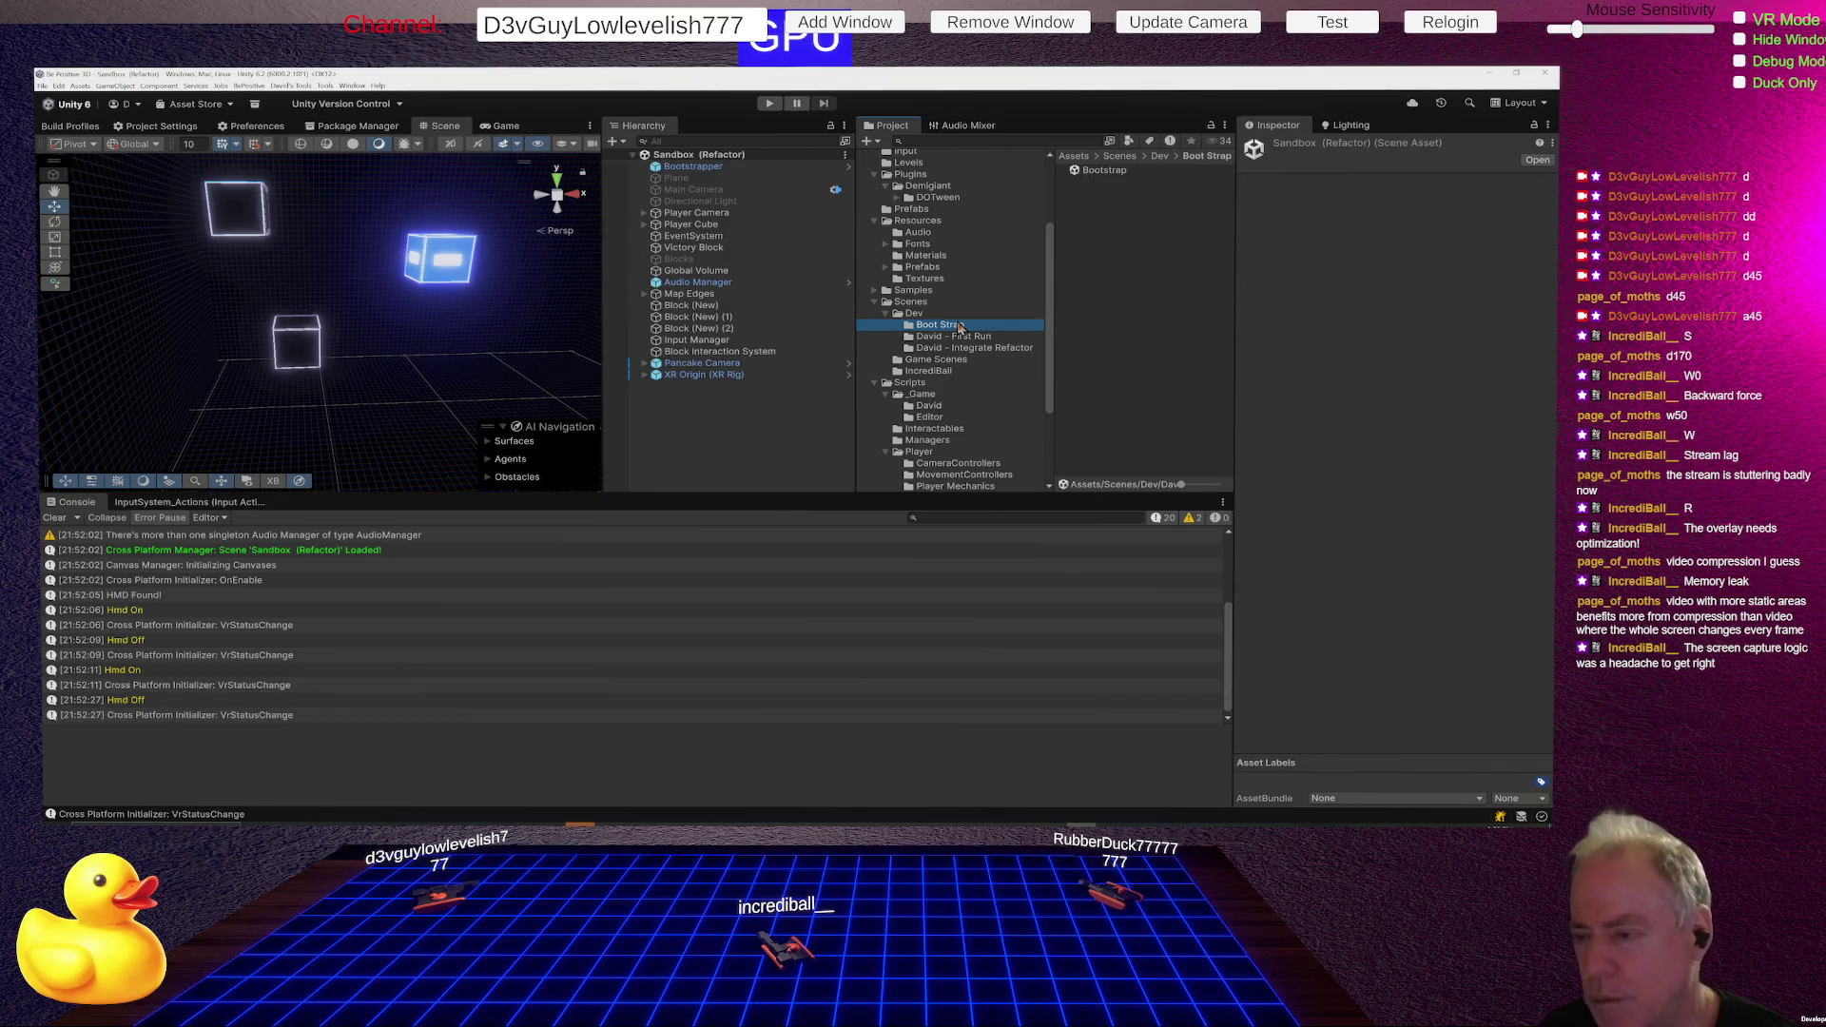
pyautogui.doubleClick(1106, 173)
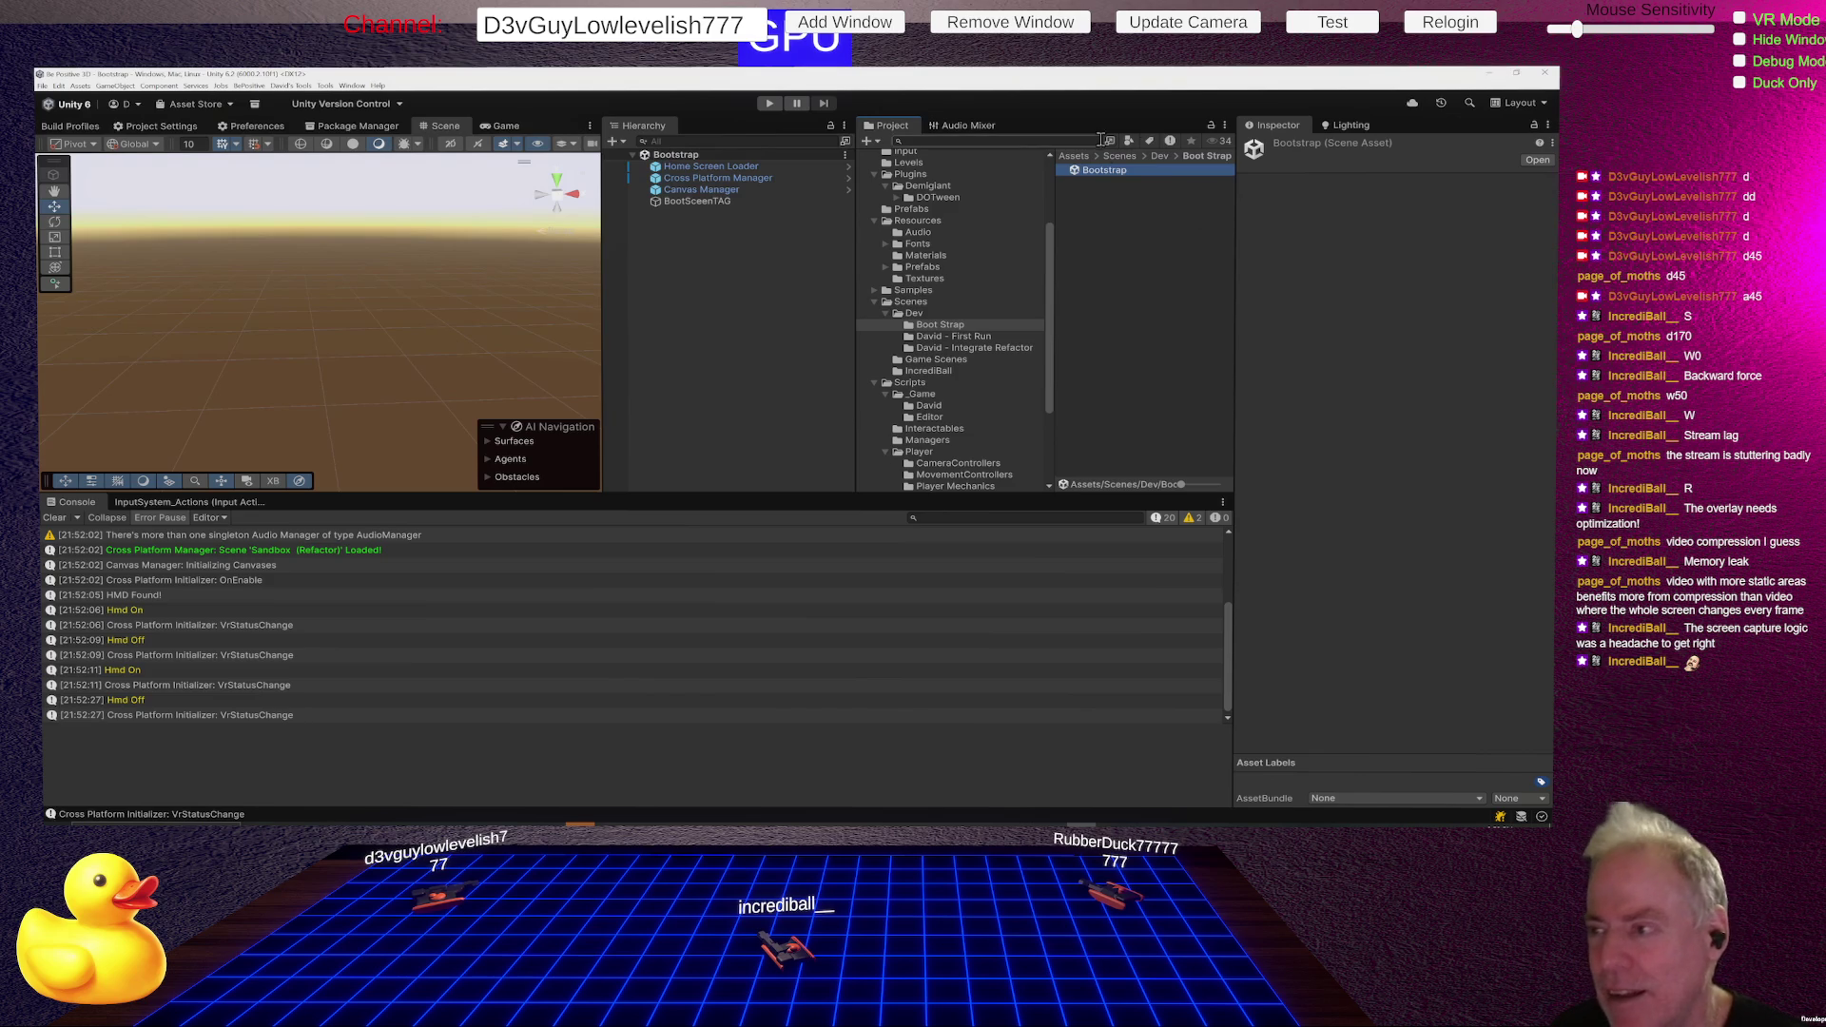
pyautogui.click(715, 170)
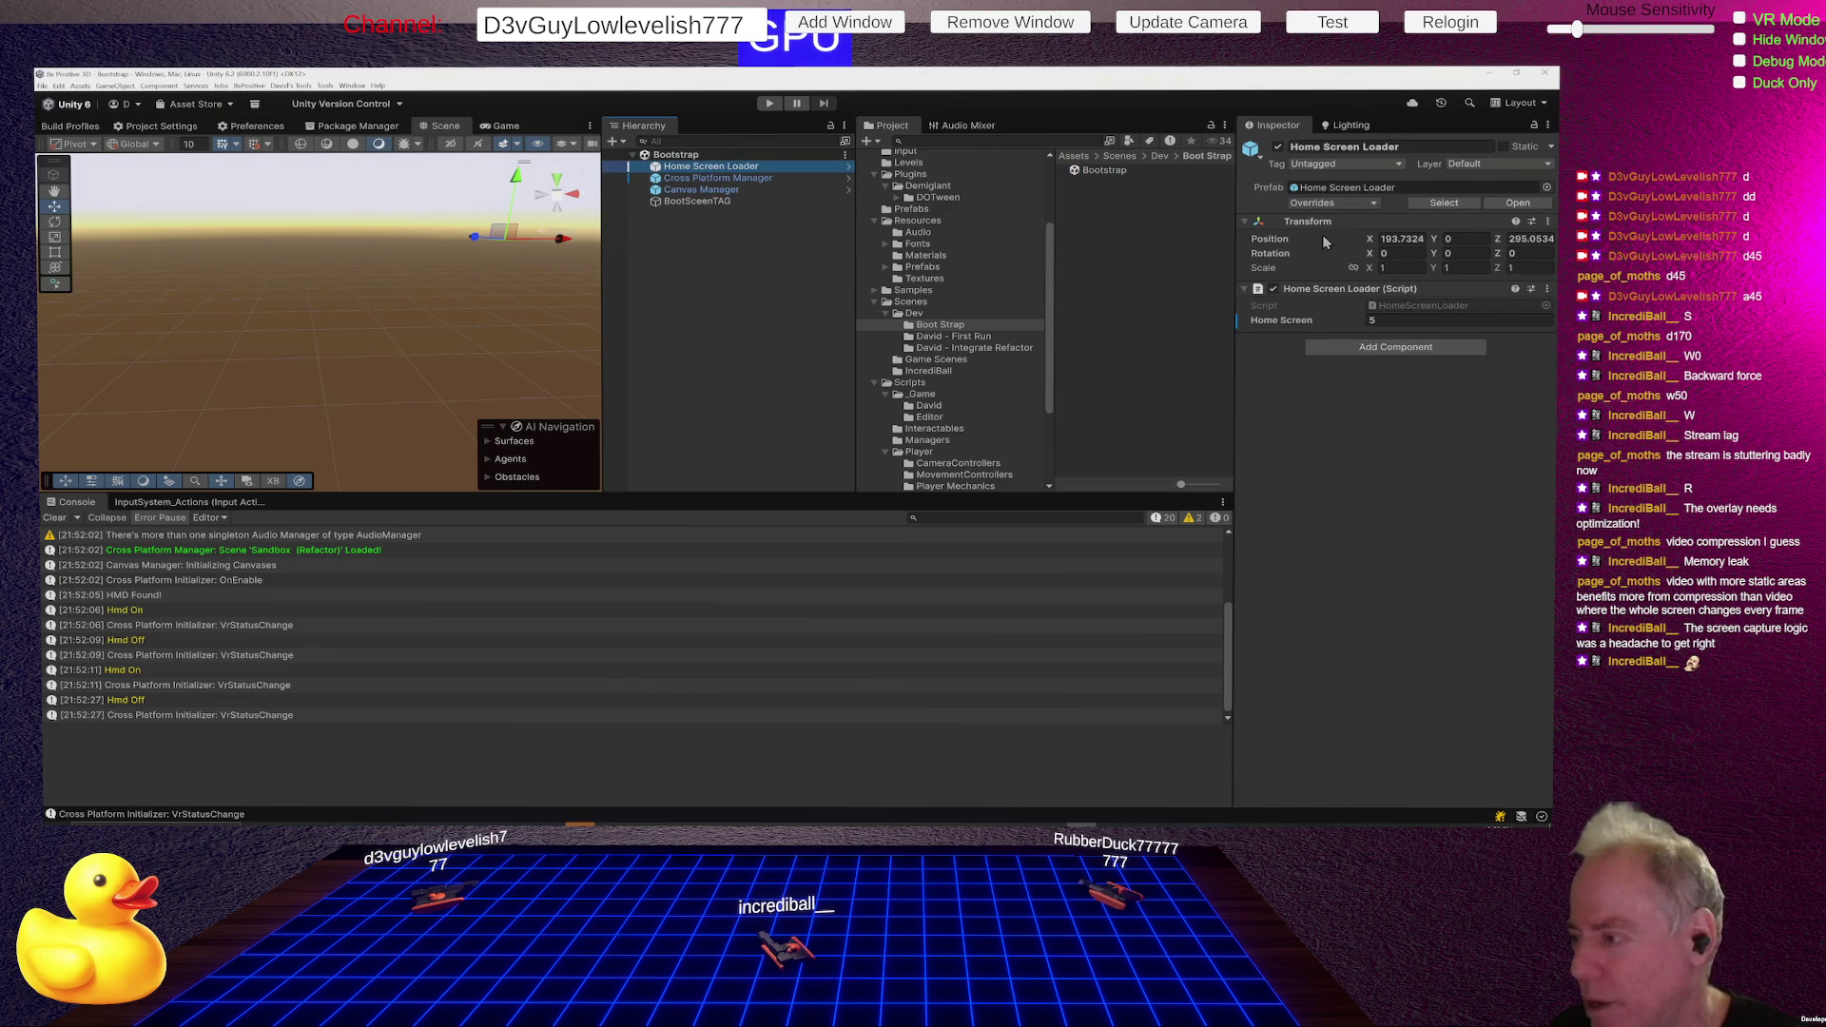
# - Check the Build Profiles Scene List indices, set Home Screen to 3, and enter Play mode
pyautogui.click(73, 126)
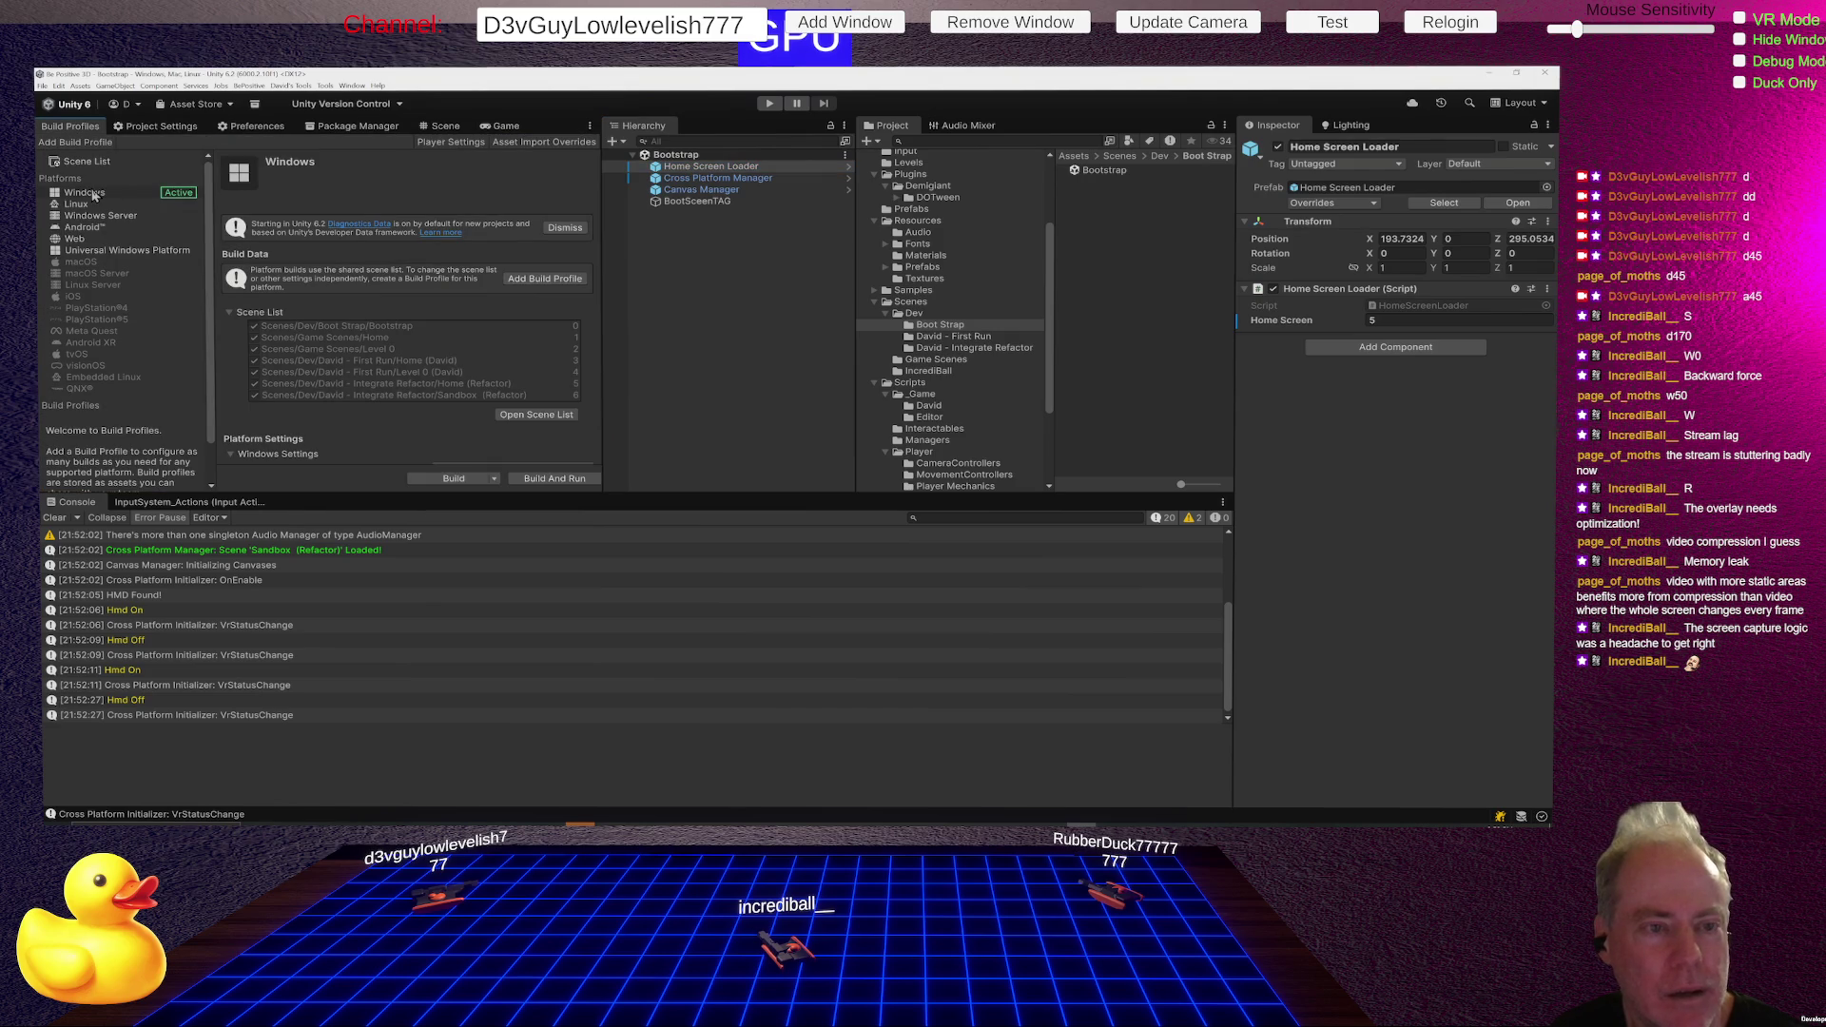
pyautogui.click(69, 166)
pyautogui.write('3')
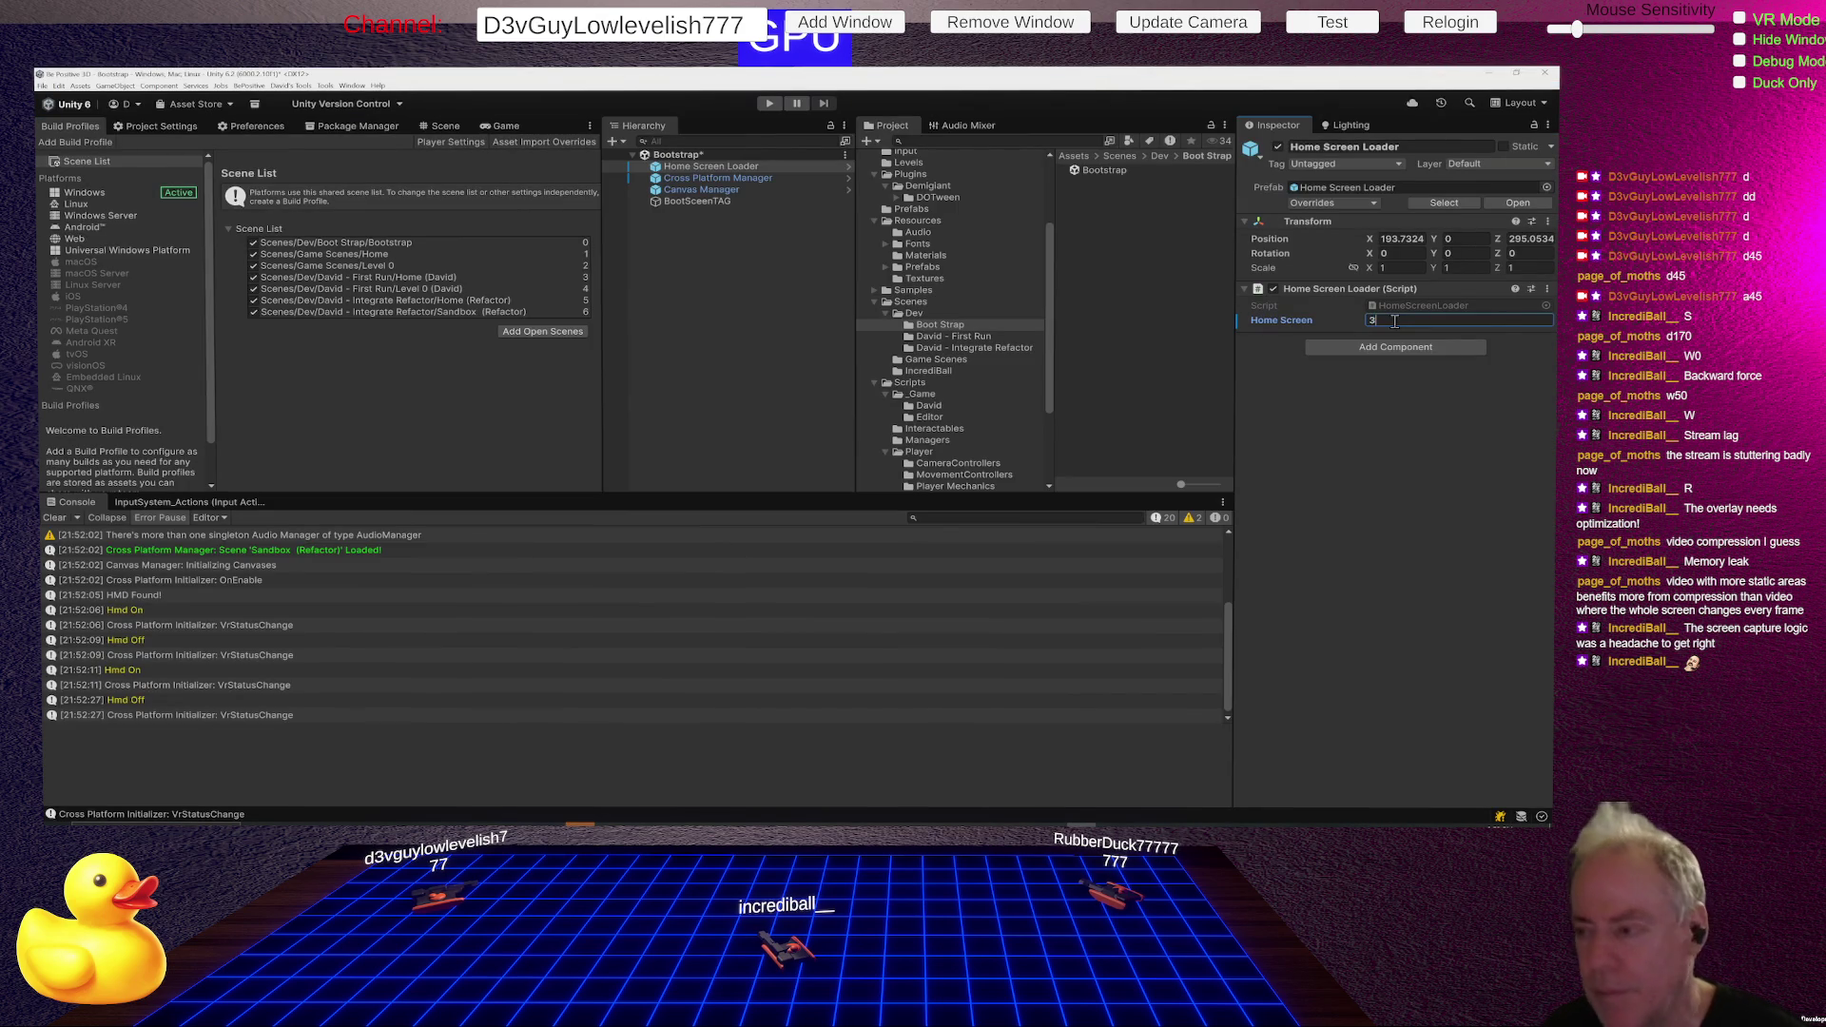
pyautogui.click(769, 103)
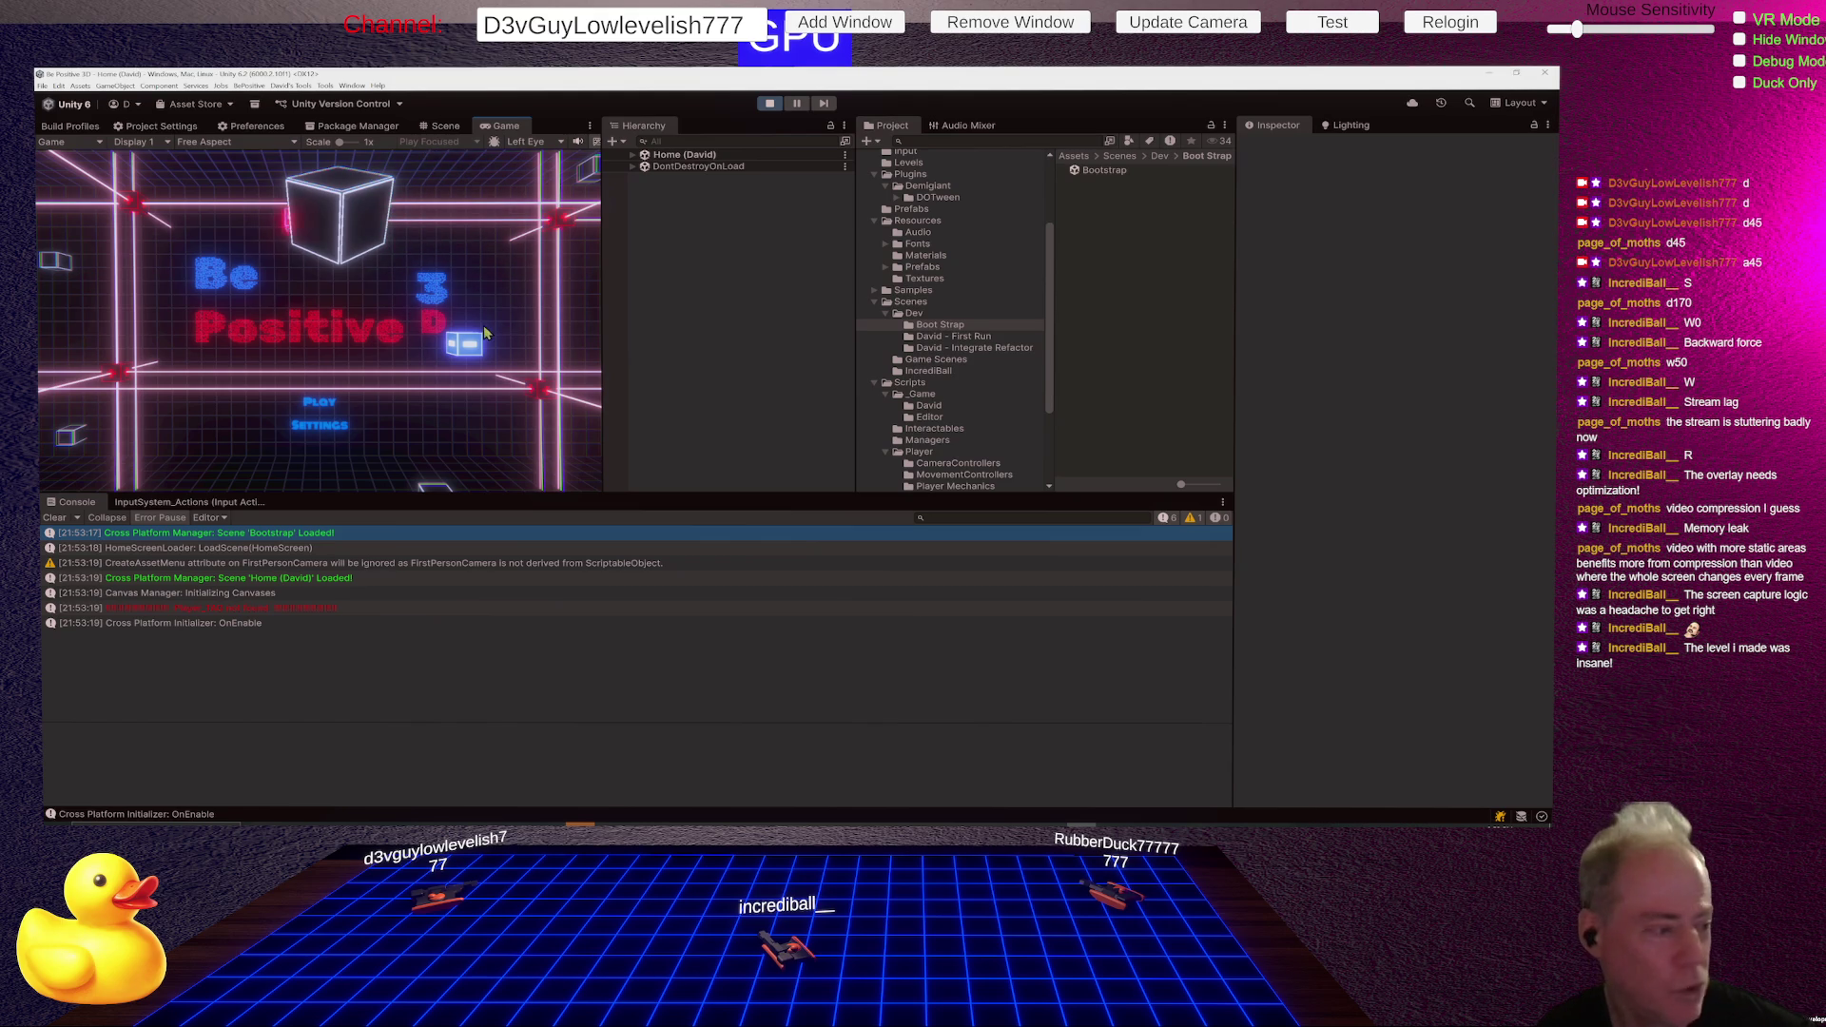
# - Start Level 0 (David) from the home menu's PLAY button, test it, then exit Play mode
pyautogui.click(320, 401)
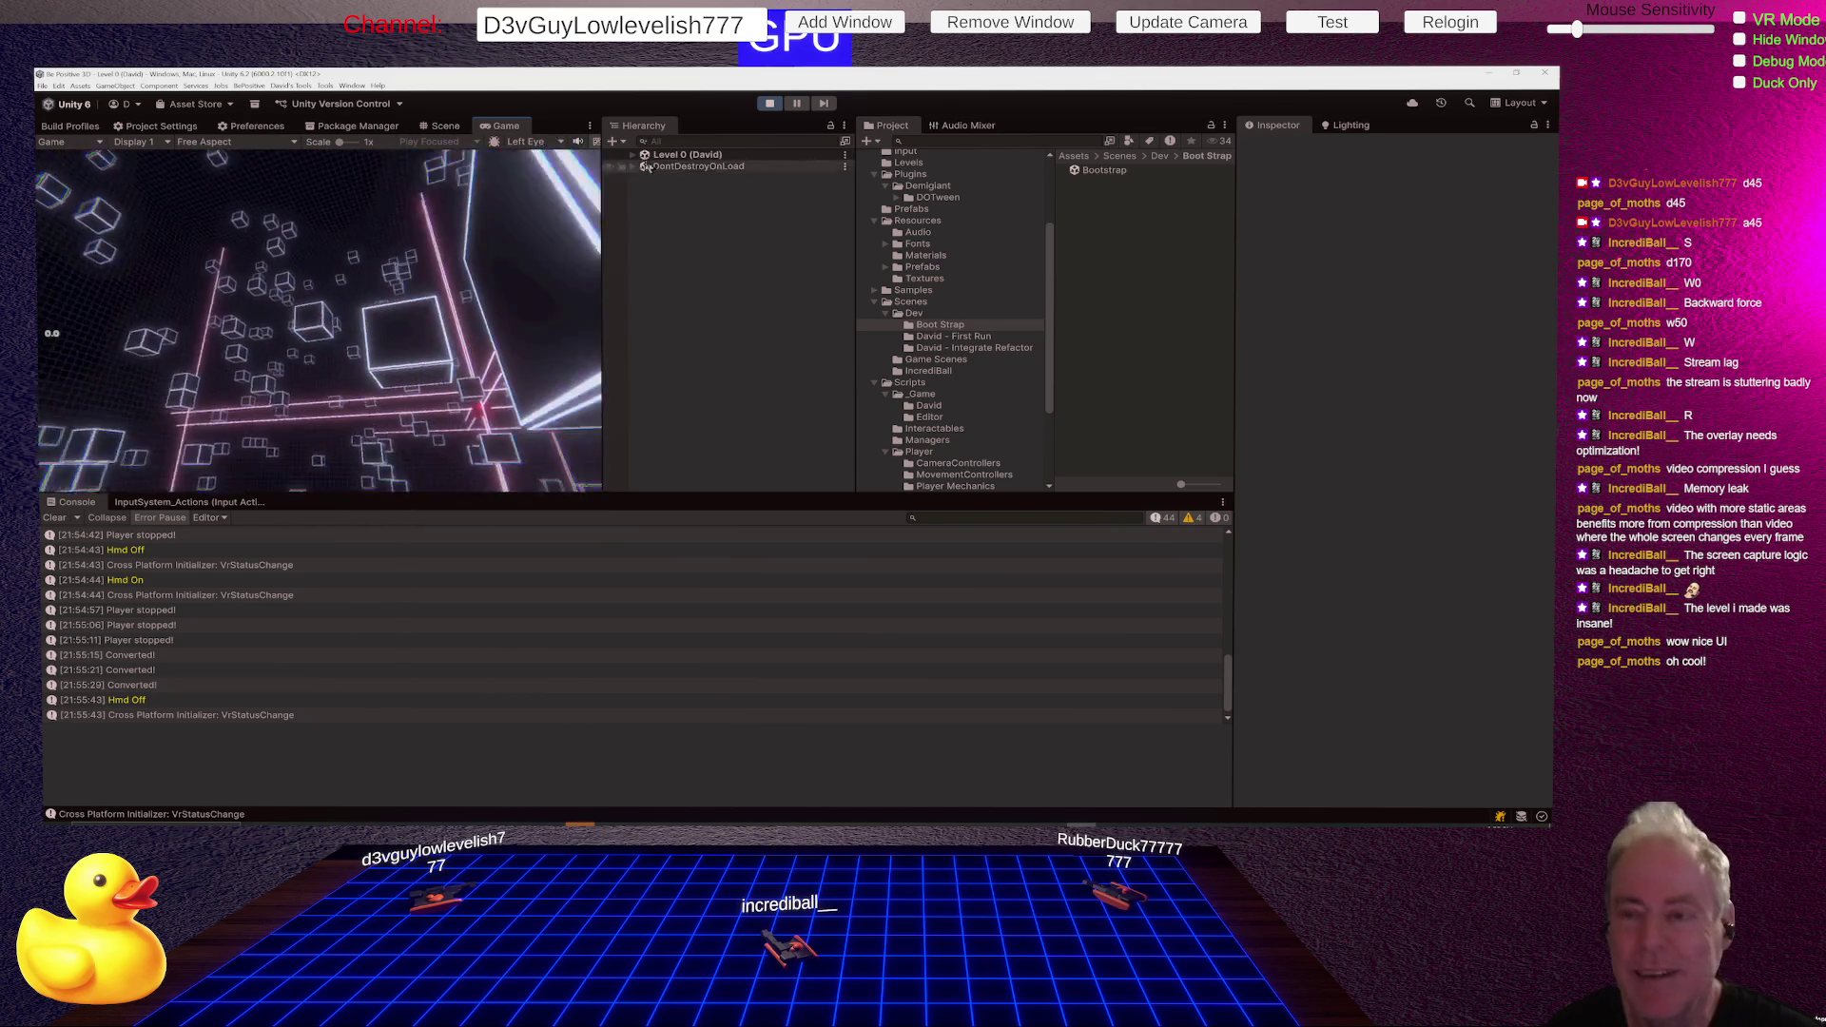
pyautogui.click(769, 104)
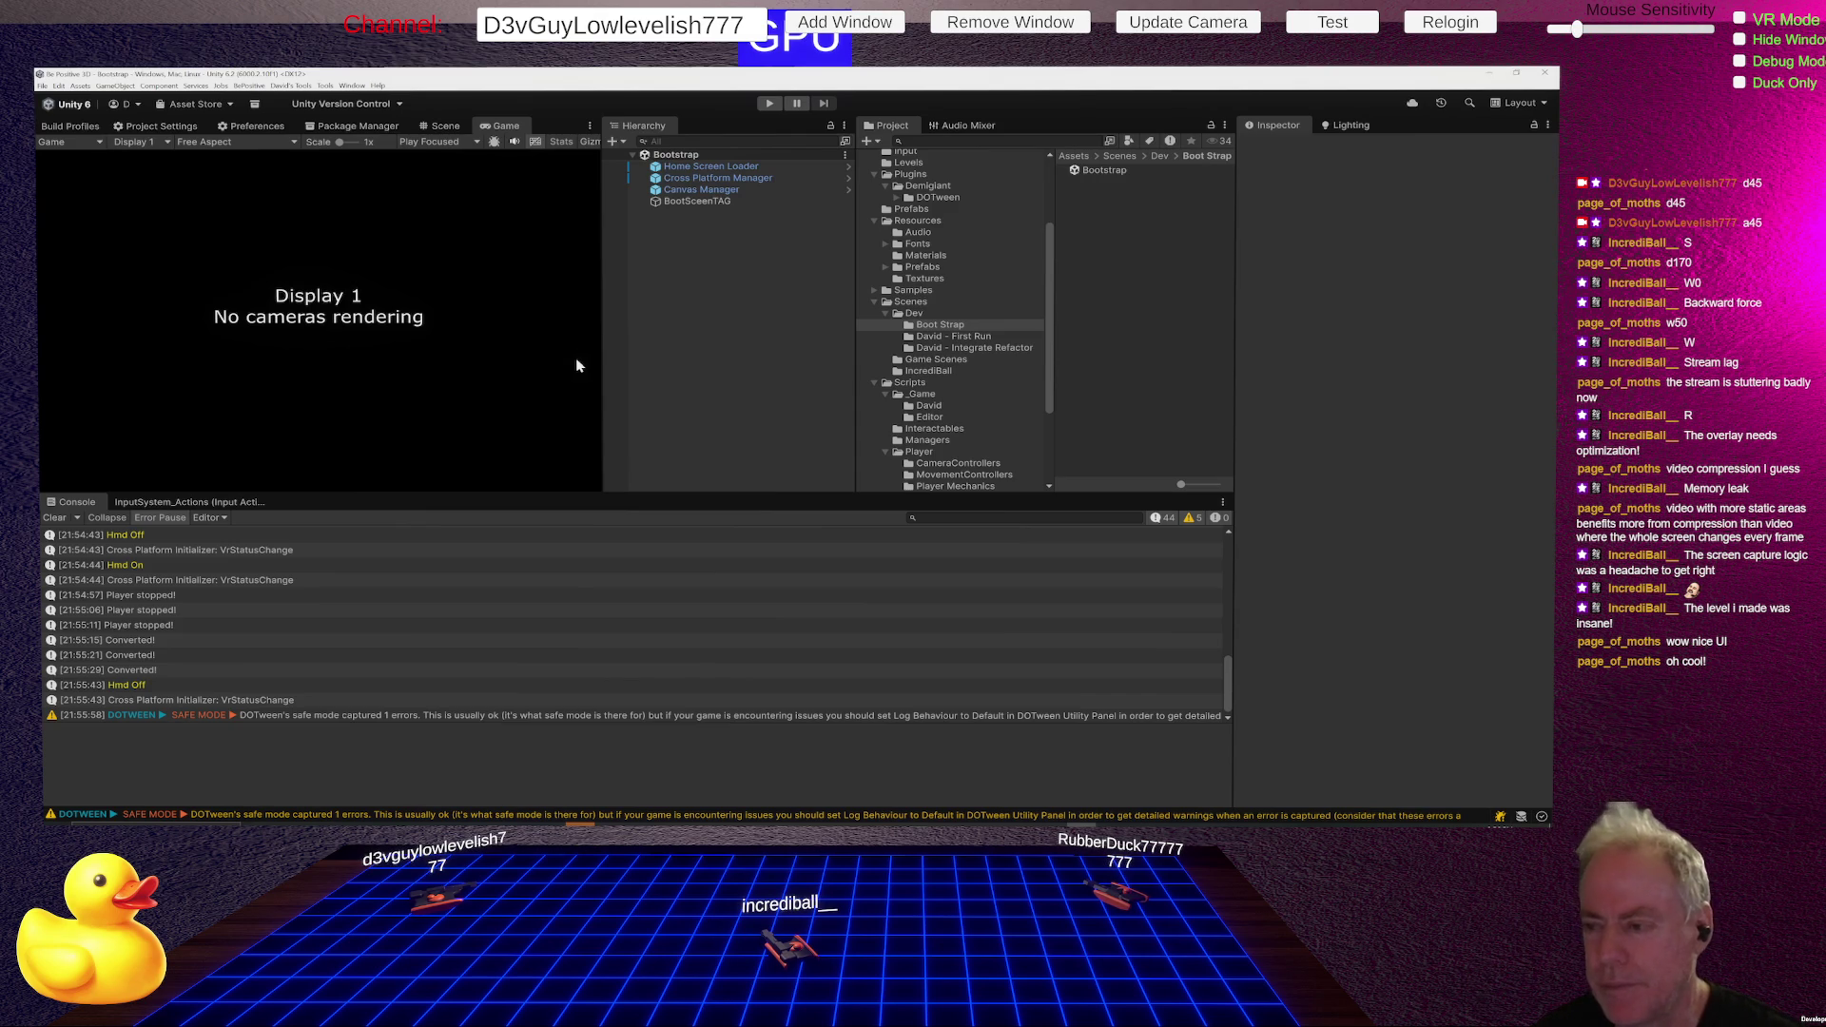
# - Alt+Tab away from the Unity editor toward the LevelLoader.cs script
pyautogui.hotkey('alt', 'Tab')
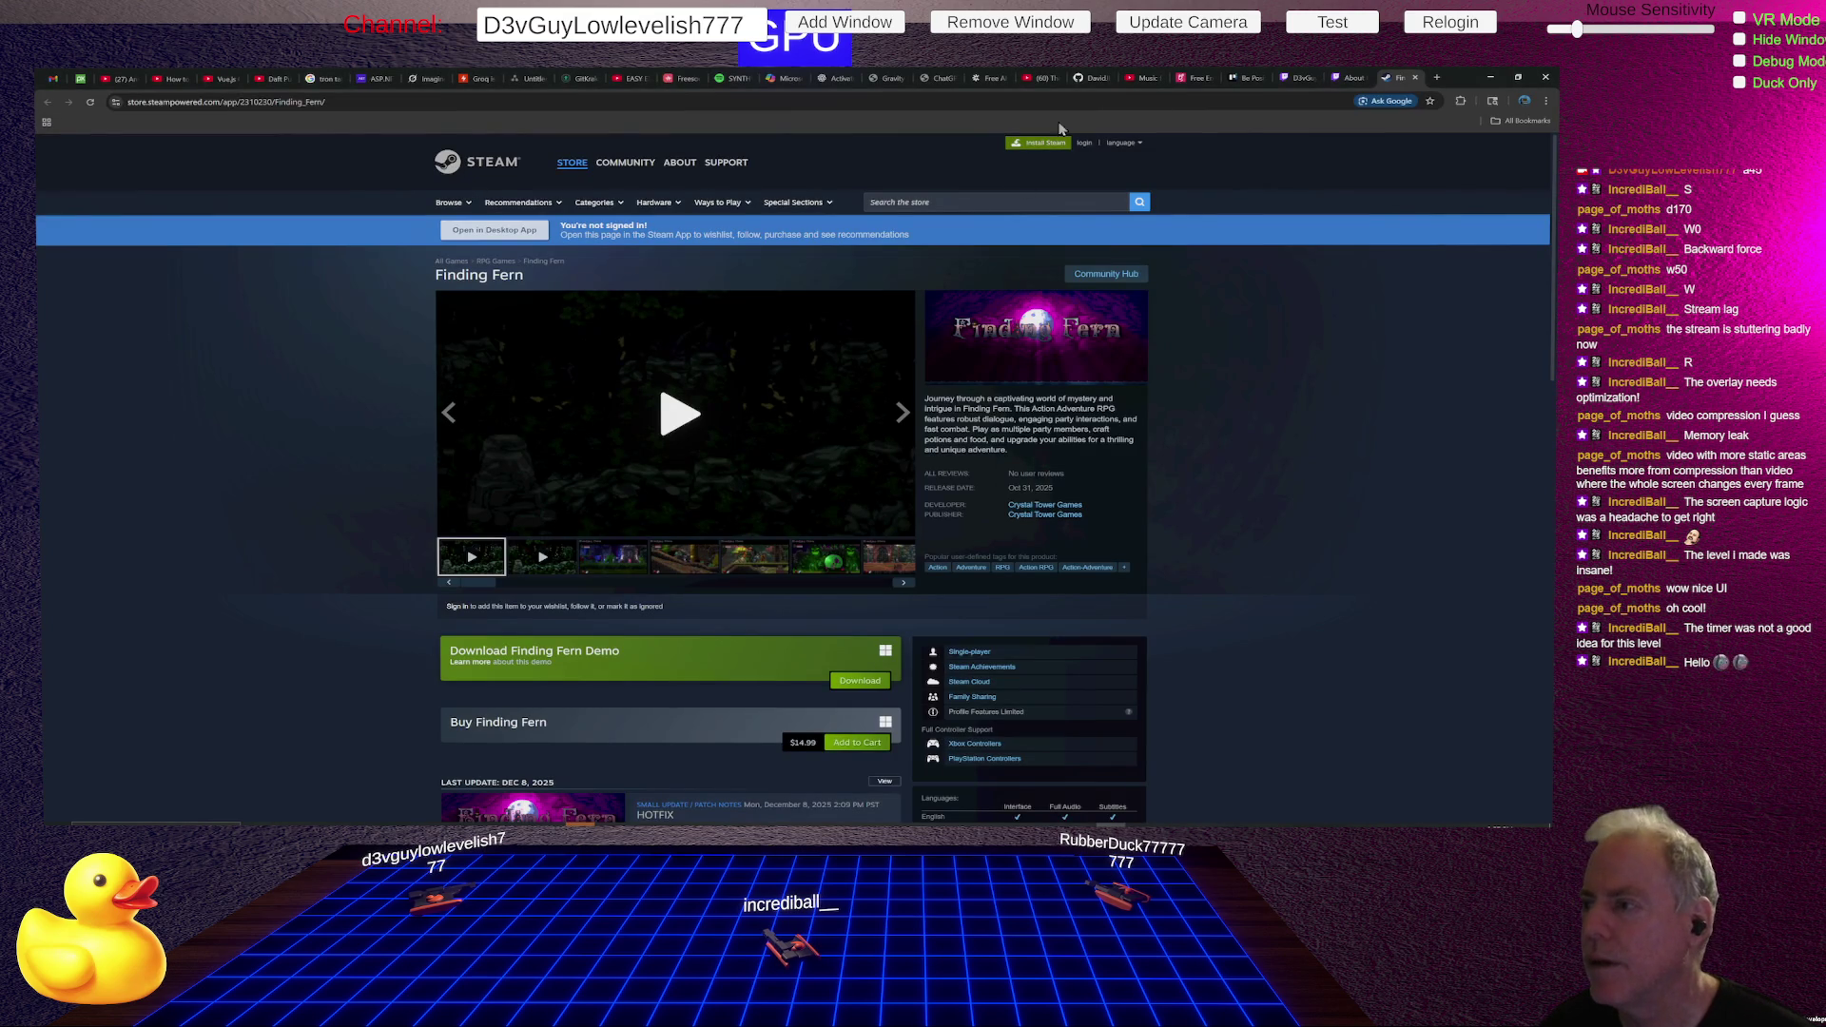
# - Switch from the Finding Fern Steam page to the Be Positive Trello board tab
pyautogui.click(1247, 83)
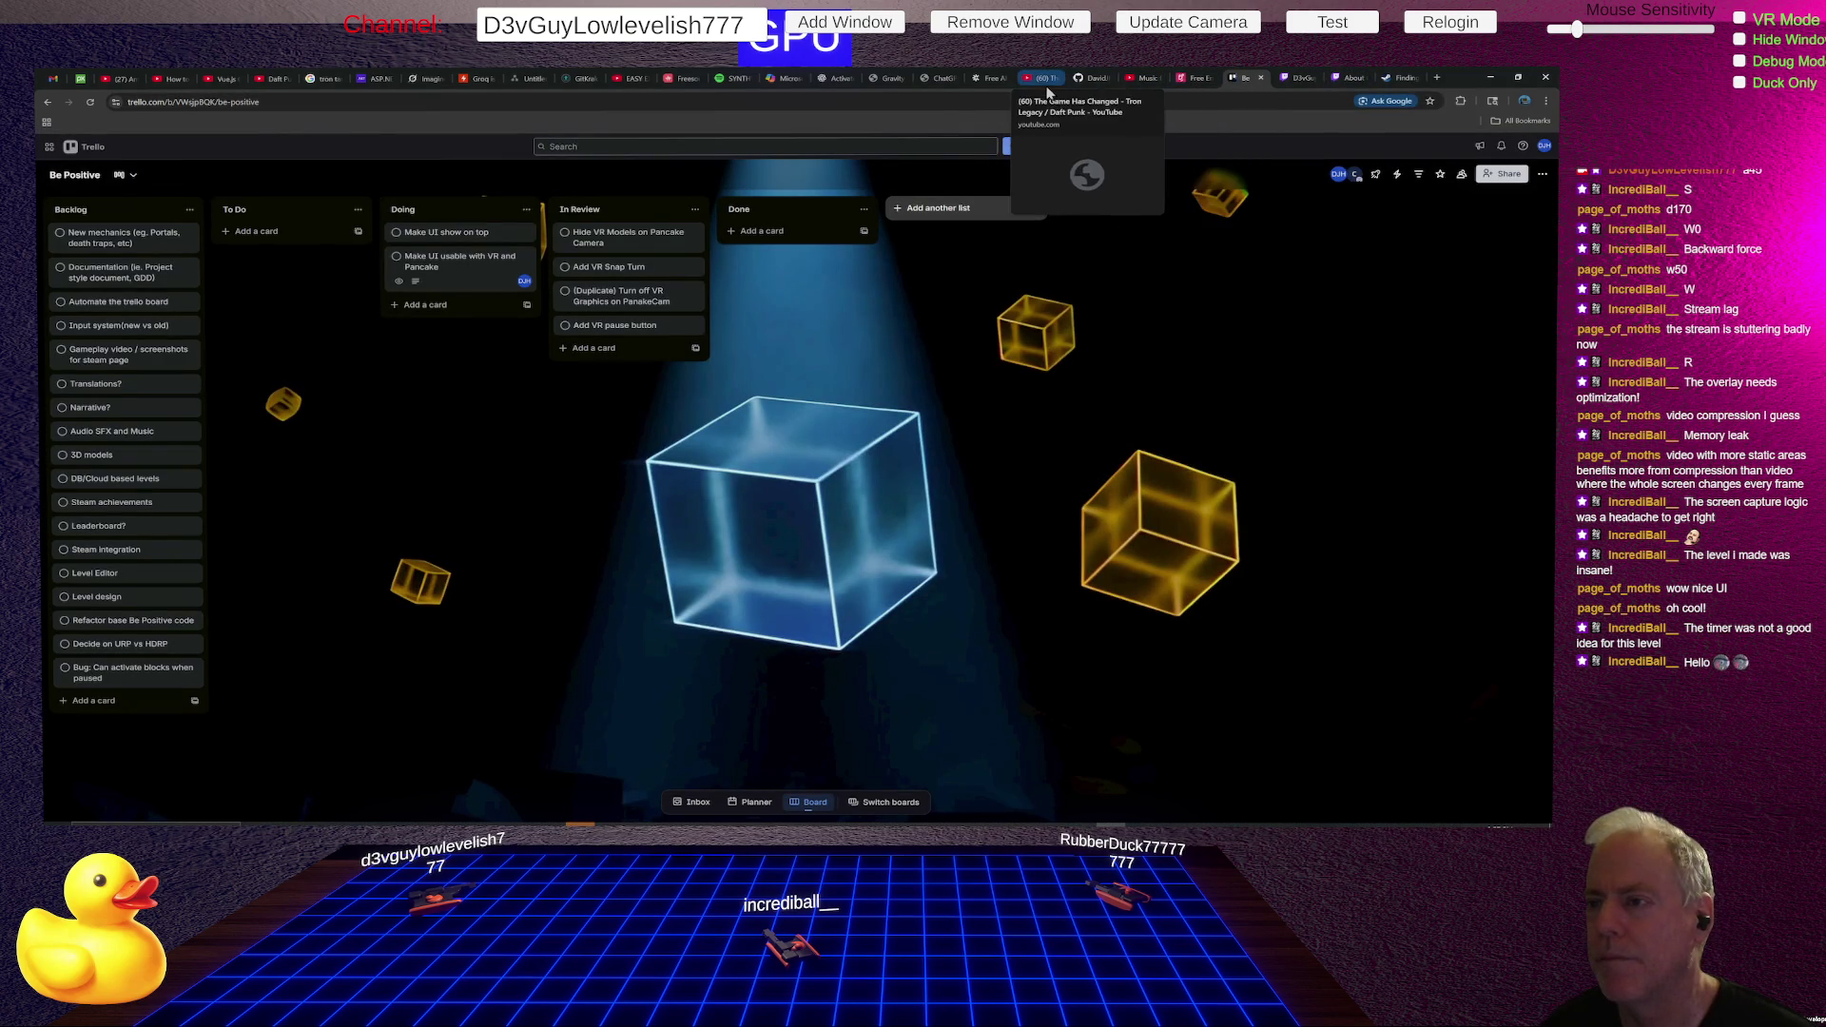
# - Search Google for 'be positive' in a new tab
pyautogui.click(1437, 79)
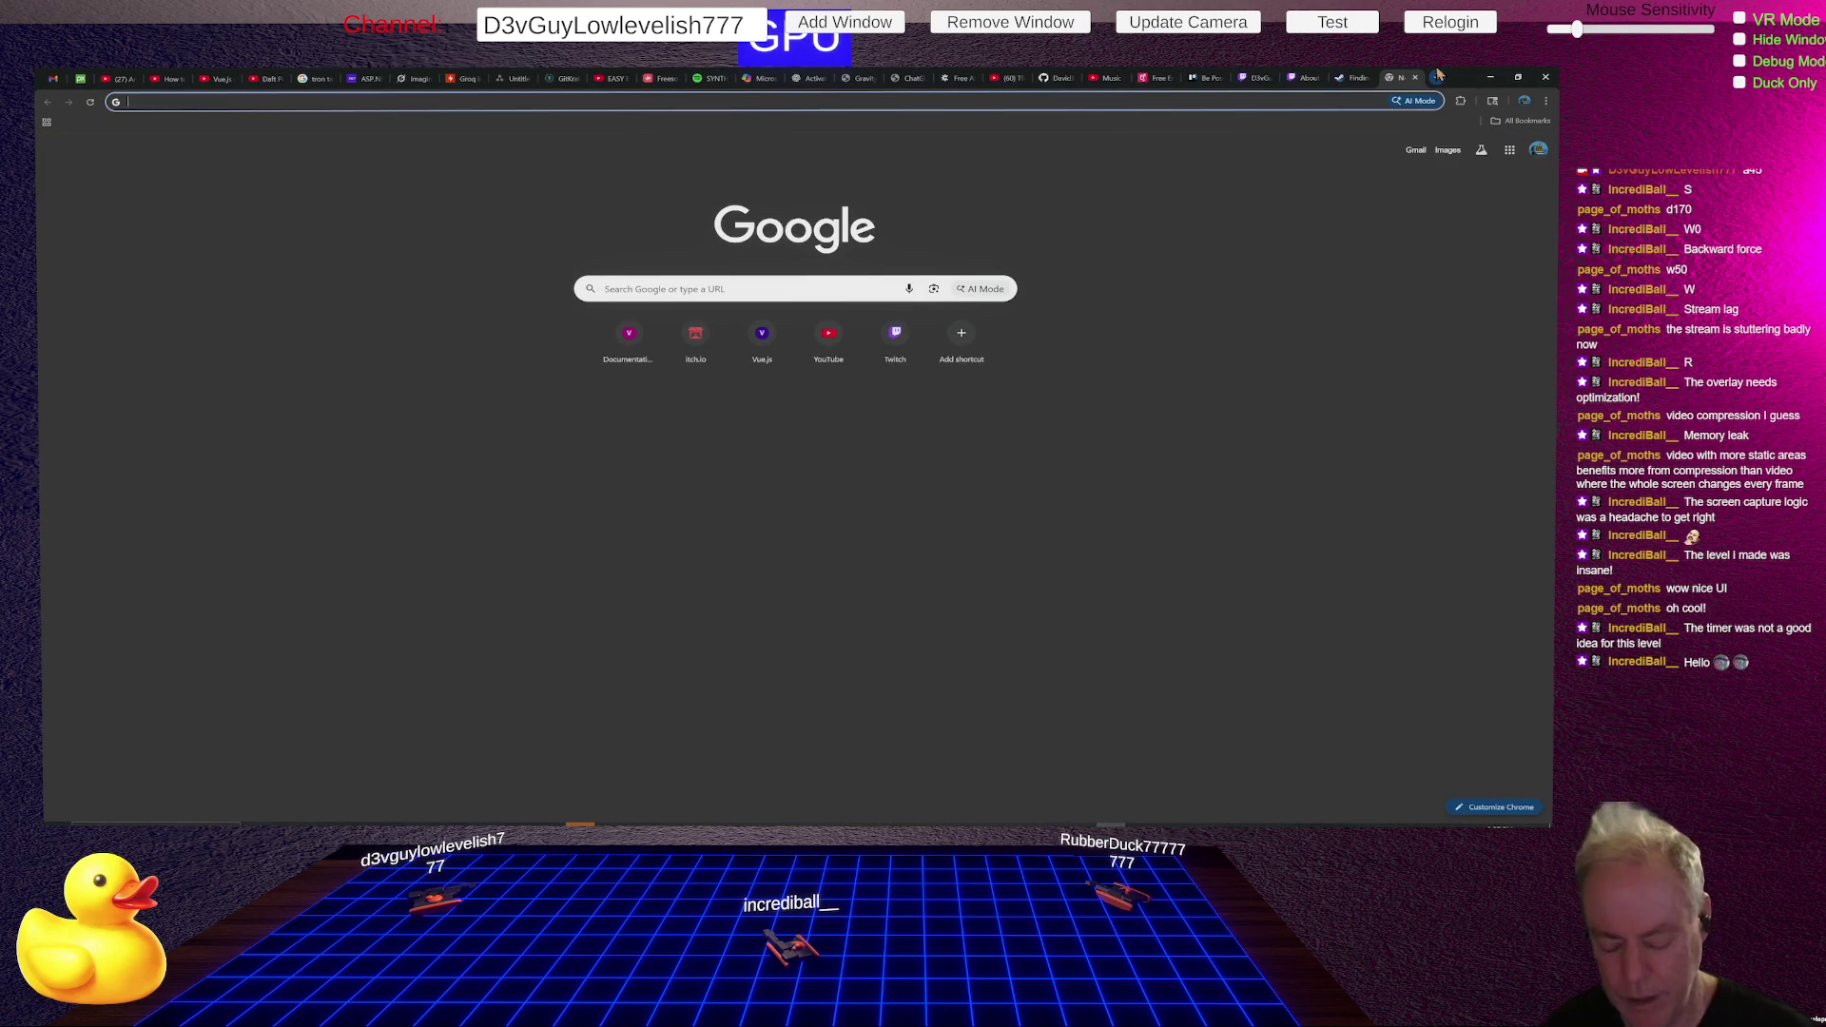
pyautogui.write('be positive')
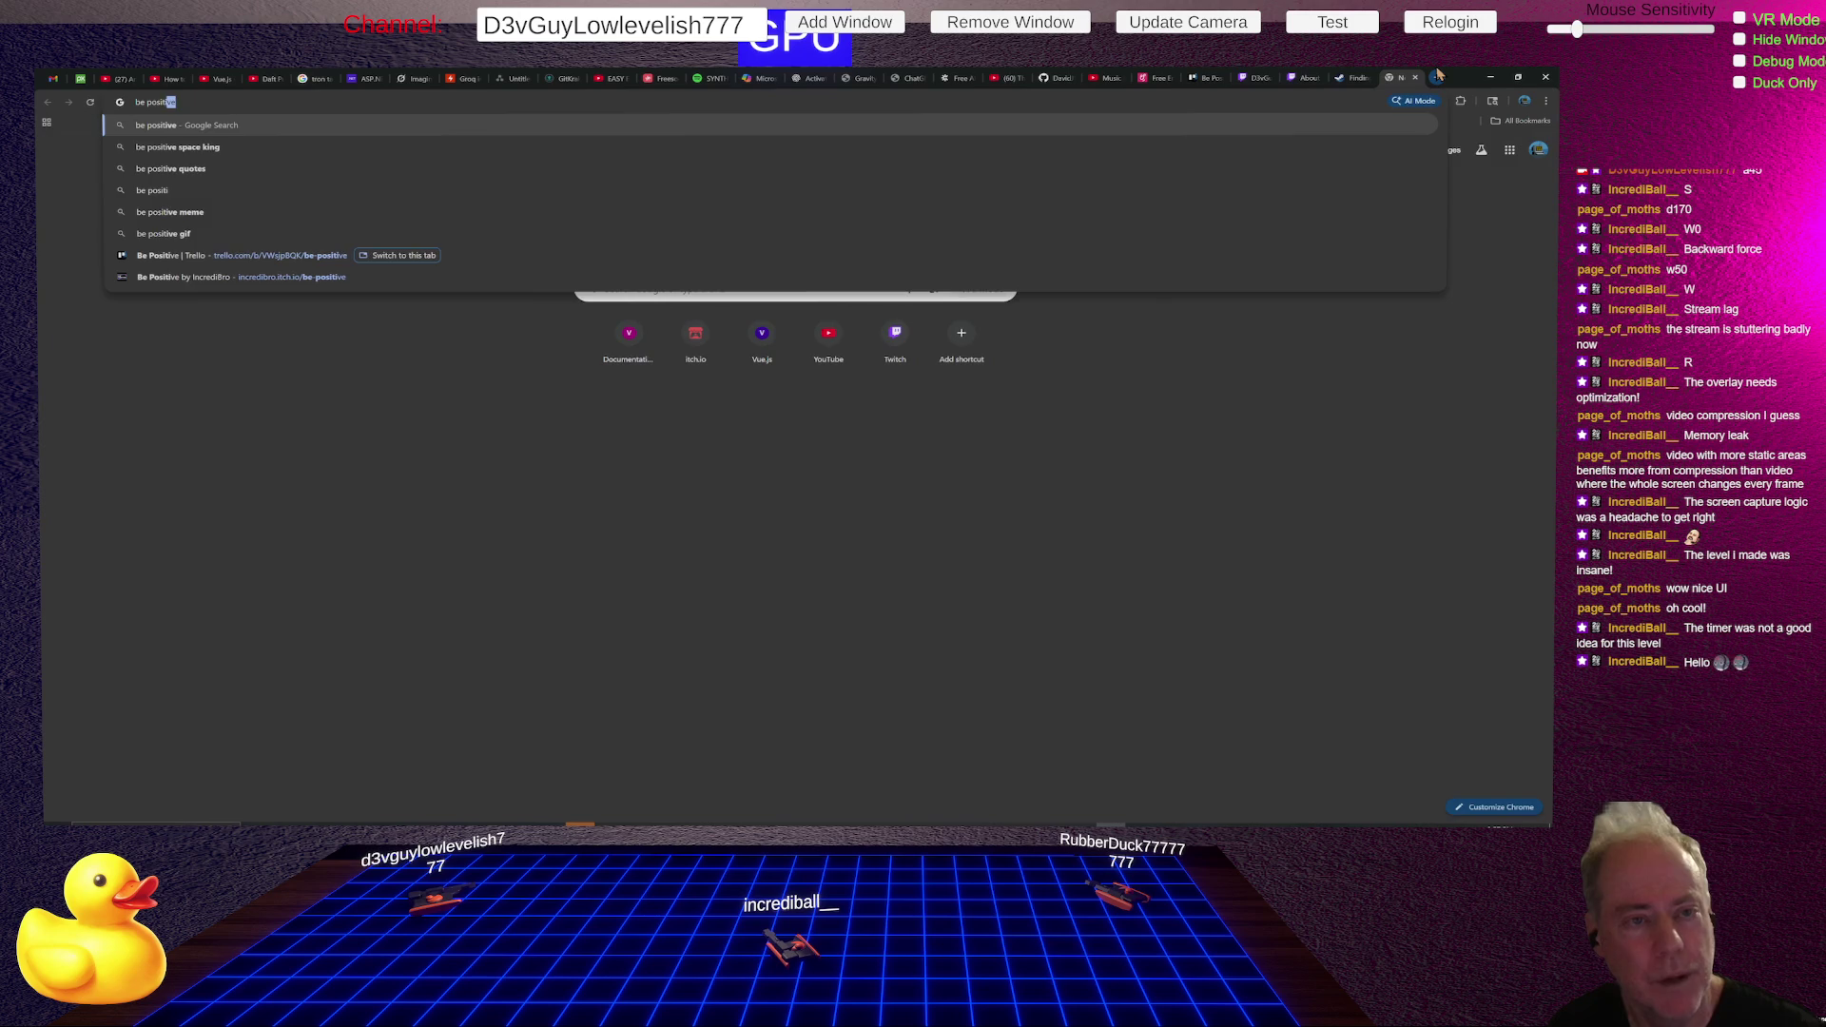
pyautogui.press('Return')
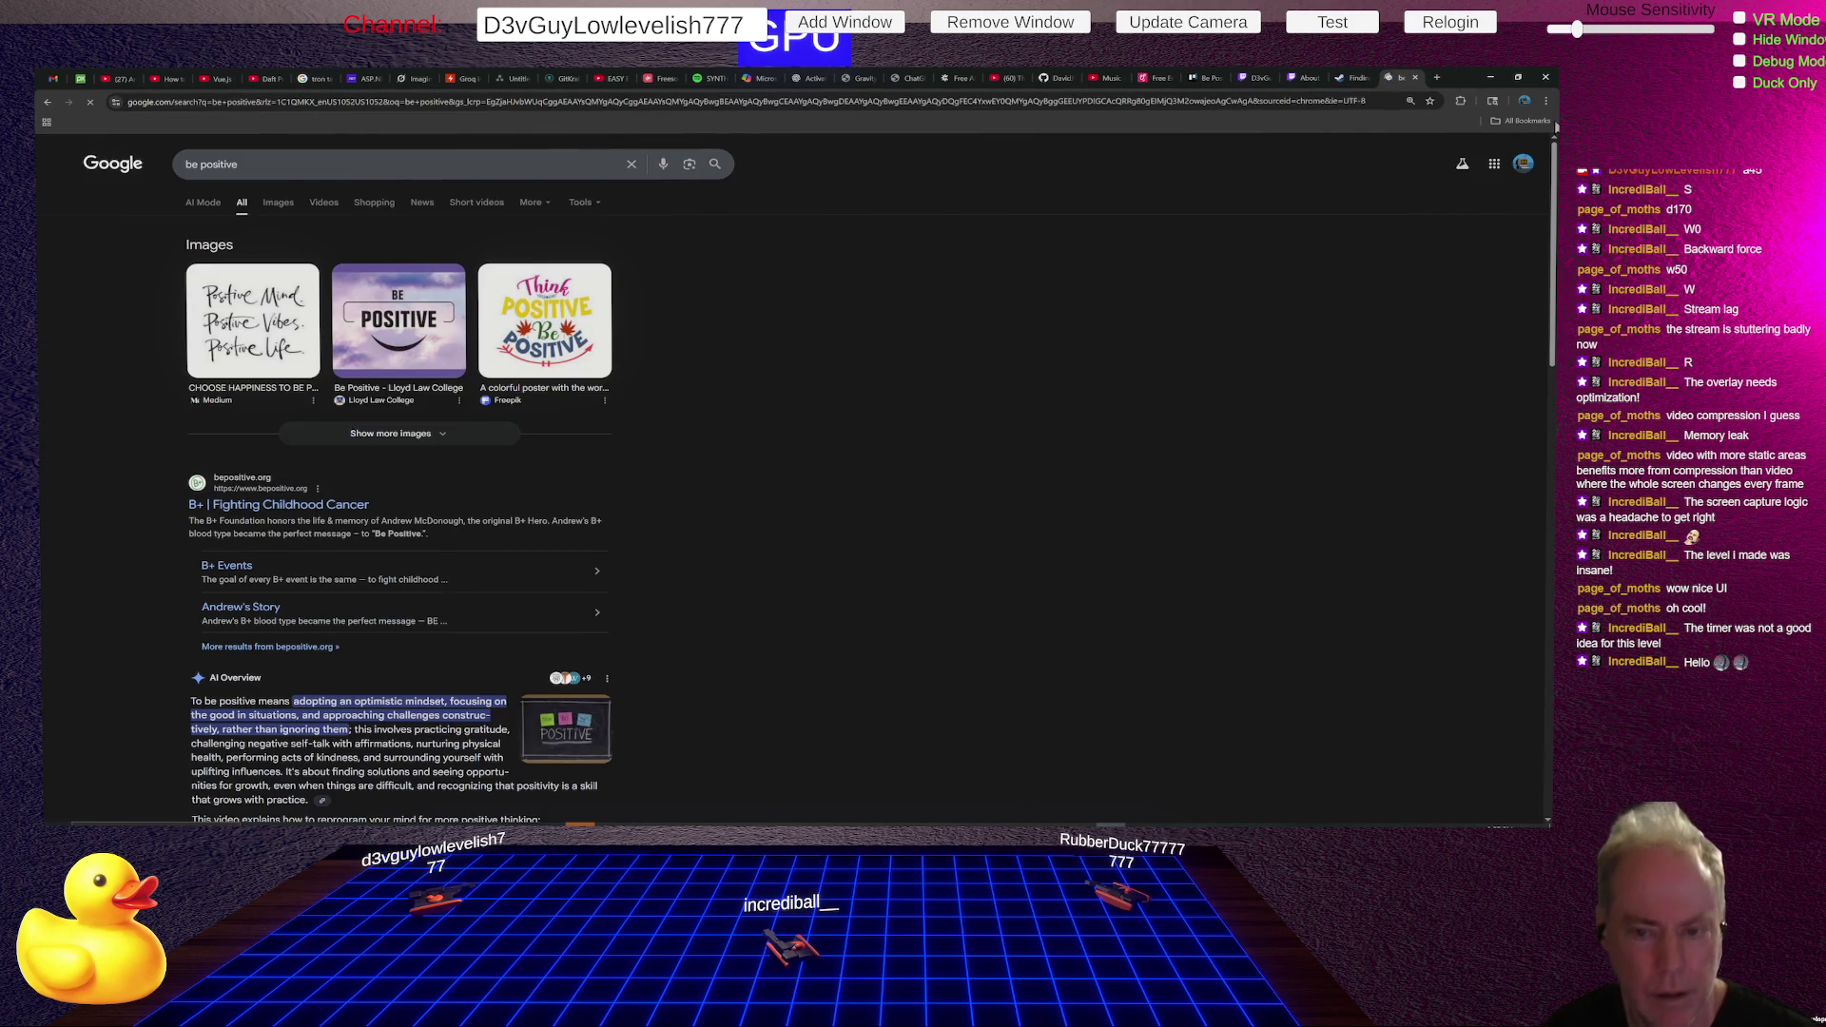
# - Replace the query with 'itch.io' and go to the itch.io site from the results
pyautogui.moveTo(371, 164); pyautogui.dragTo(181, 163)
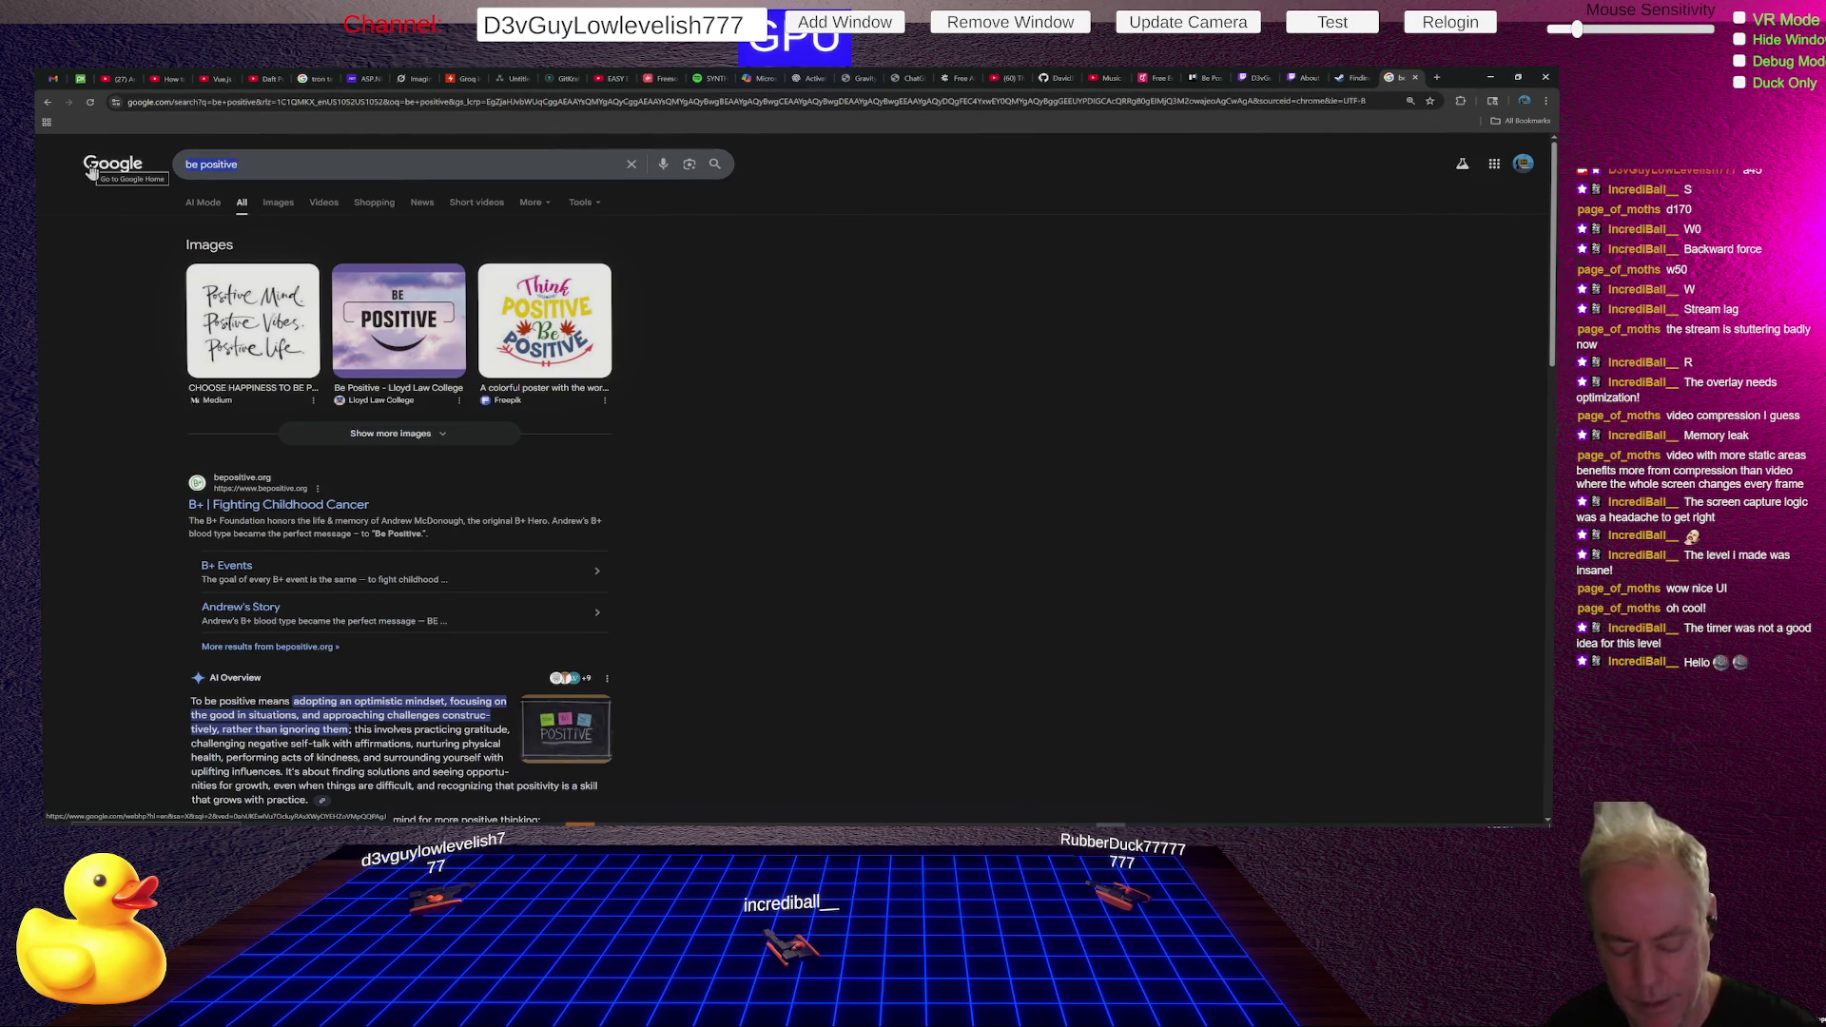
pyautogui.write('itch.io')
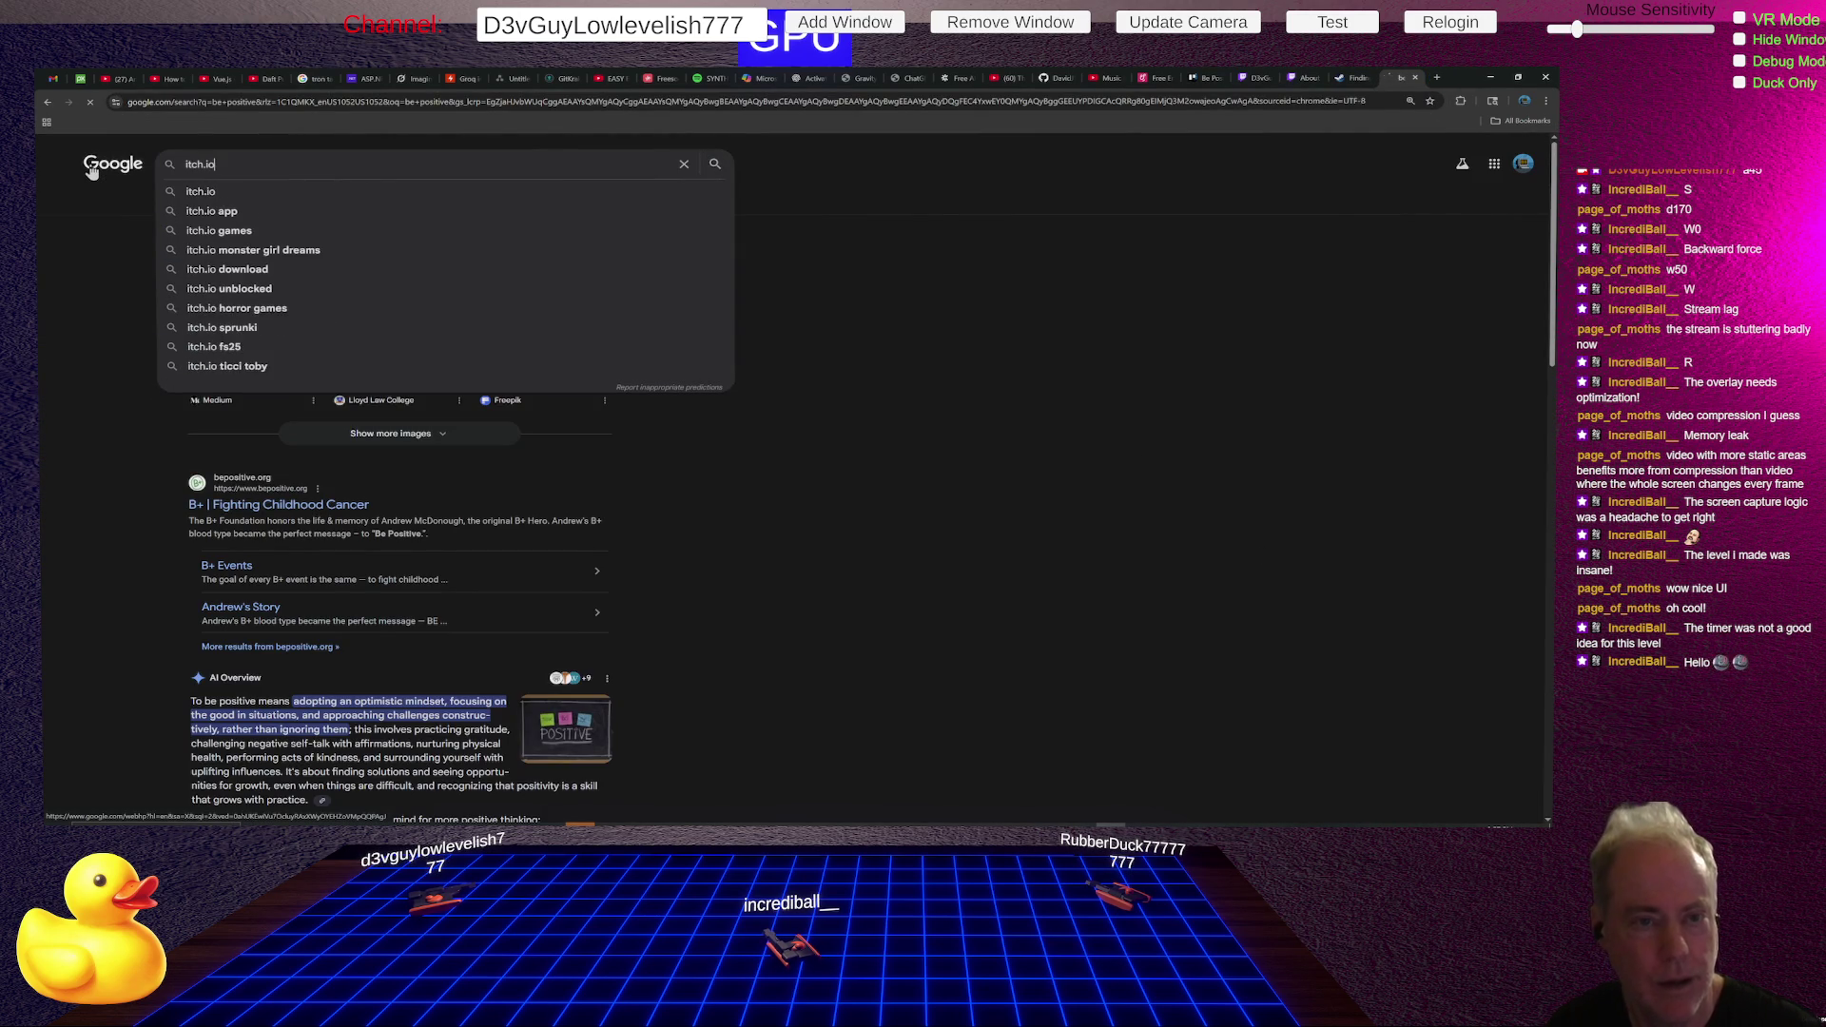
pyautogui.press('Return')
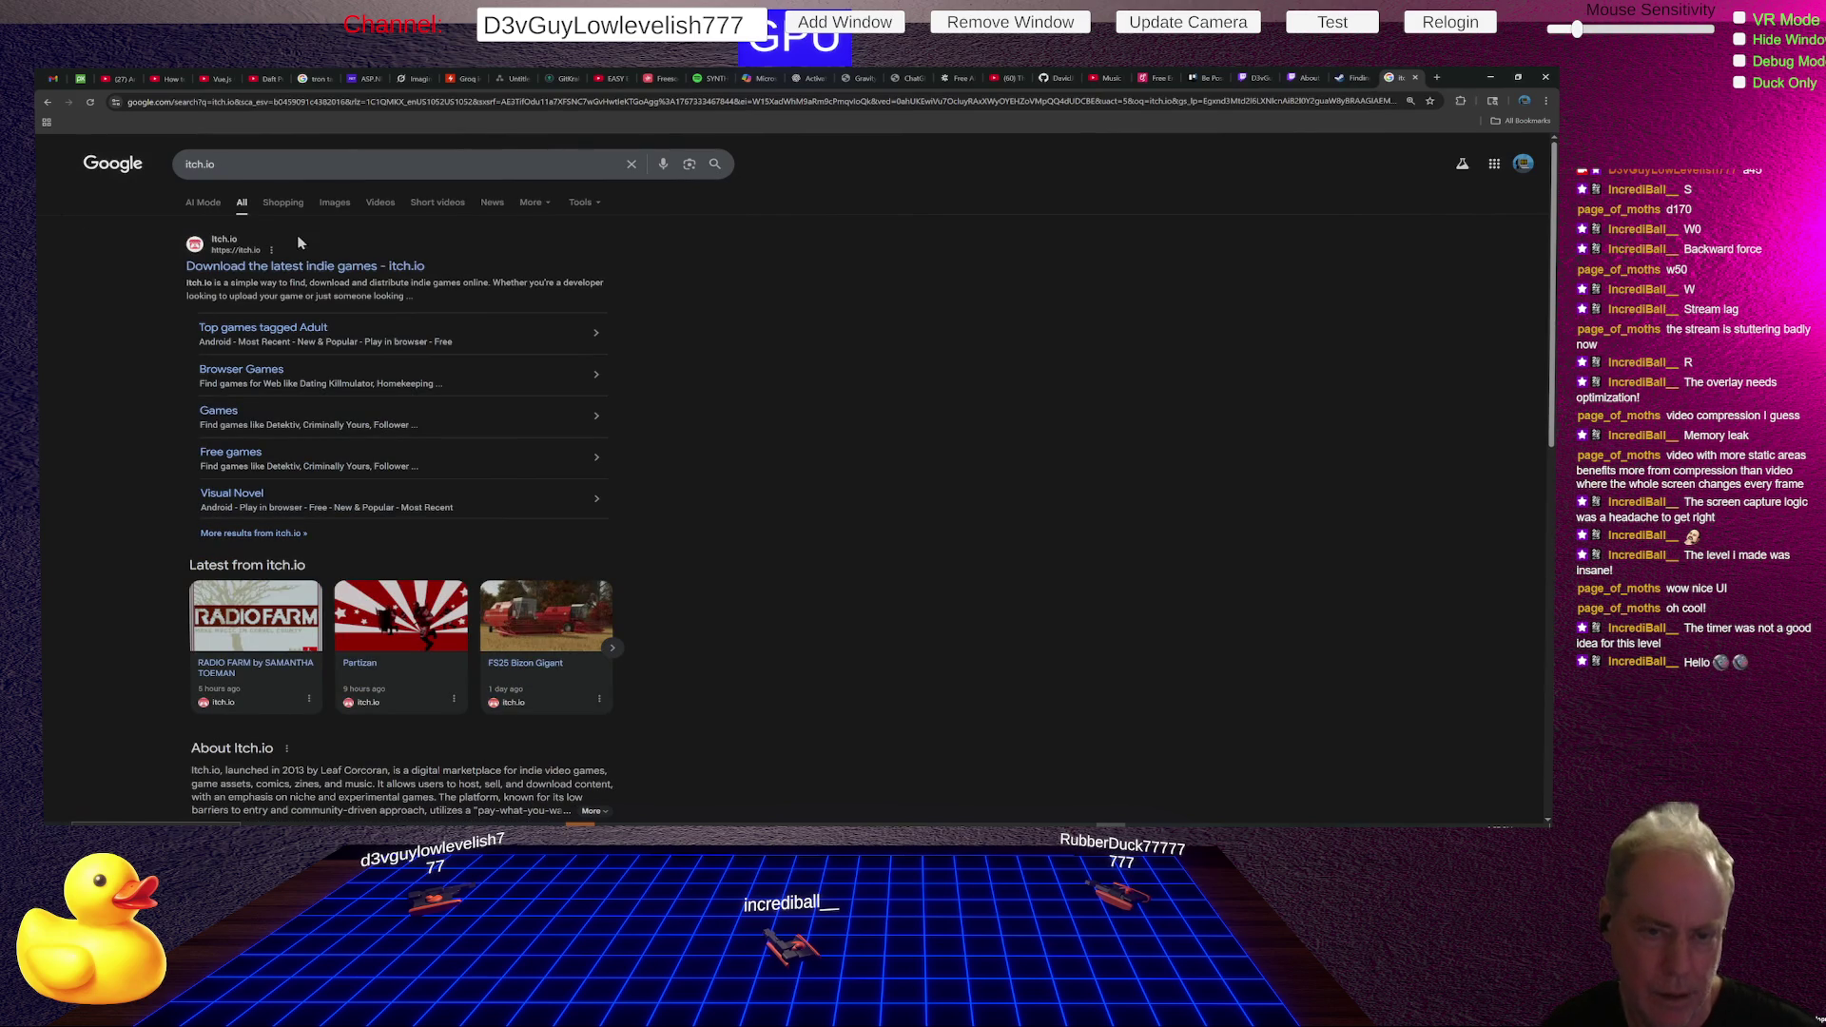
pyautogui.click(341, 272)
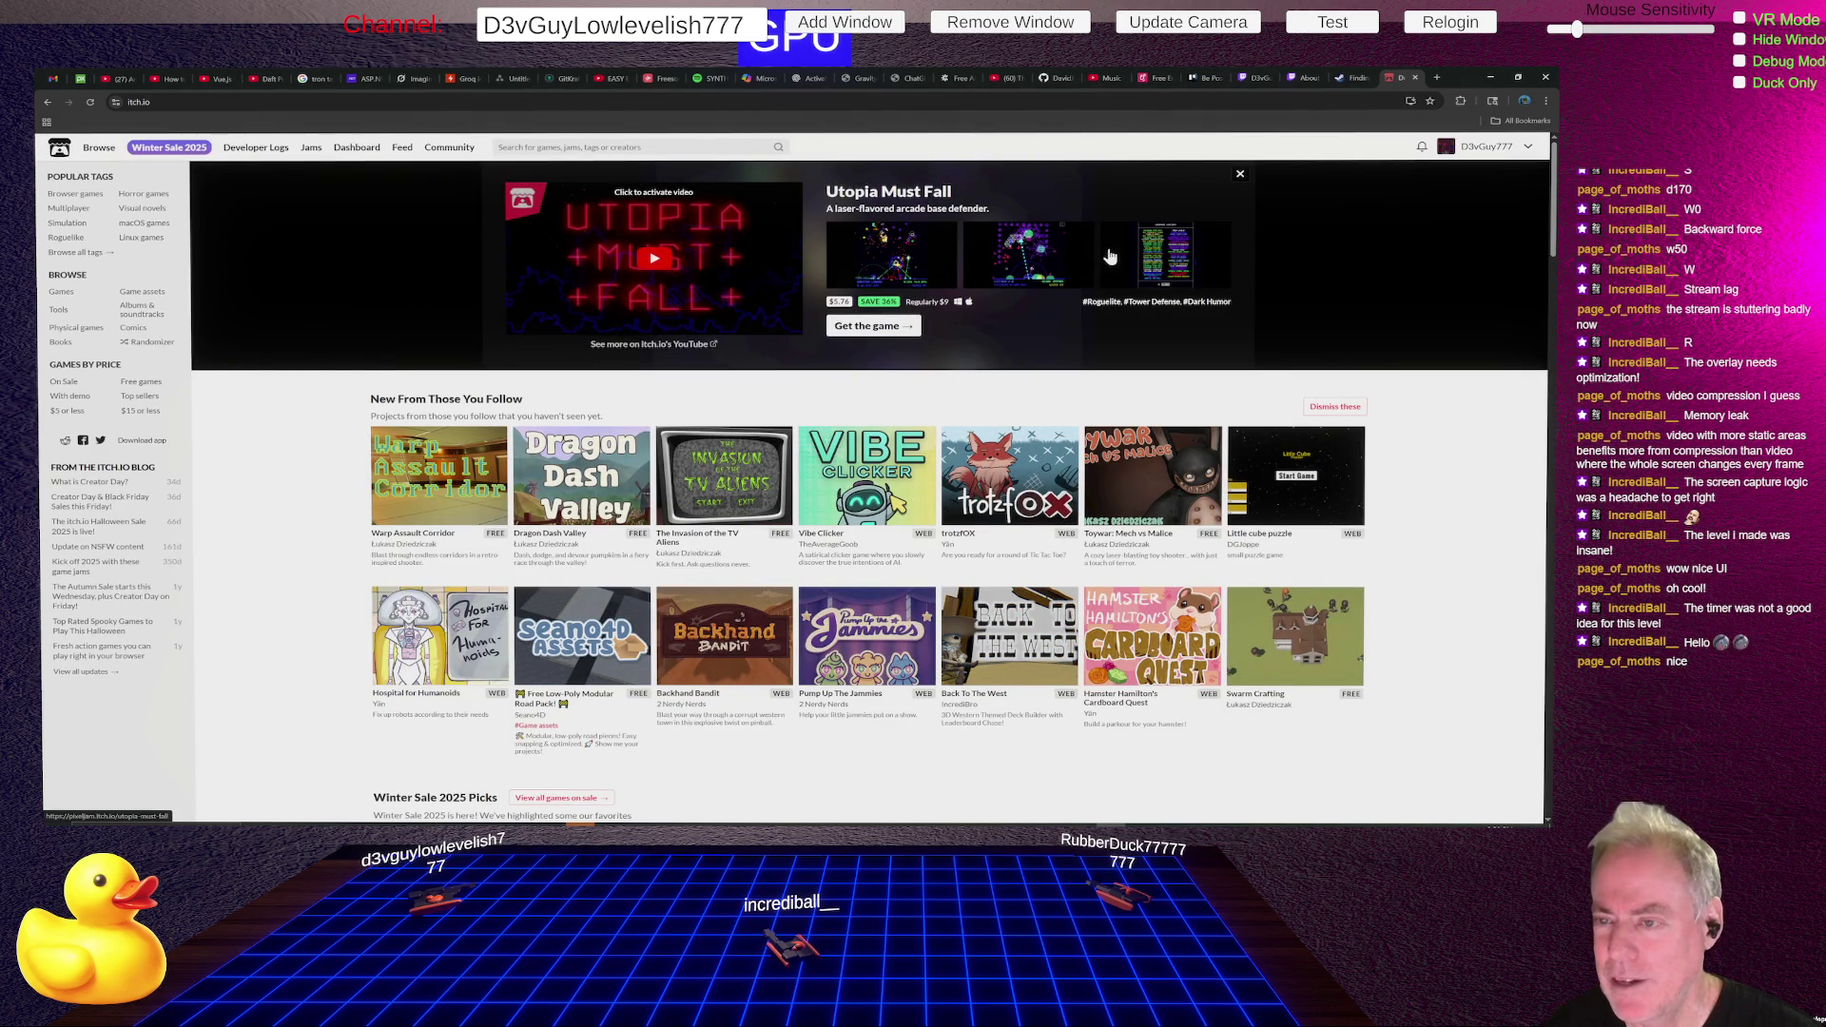
# - Open the featured Utopia Must Fall game page and look through it
pyautogui.click(909, 255)
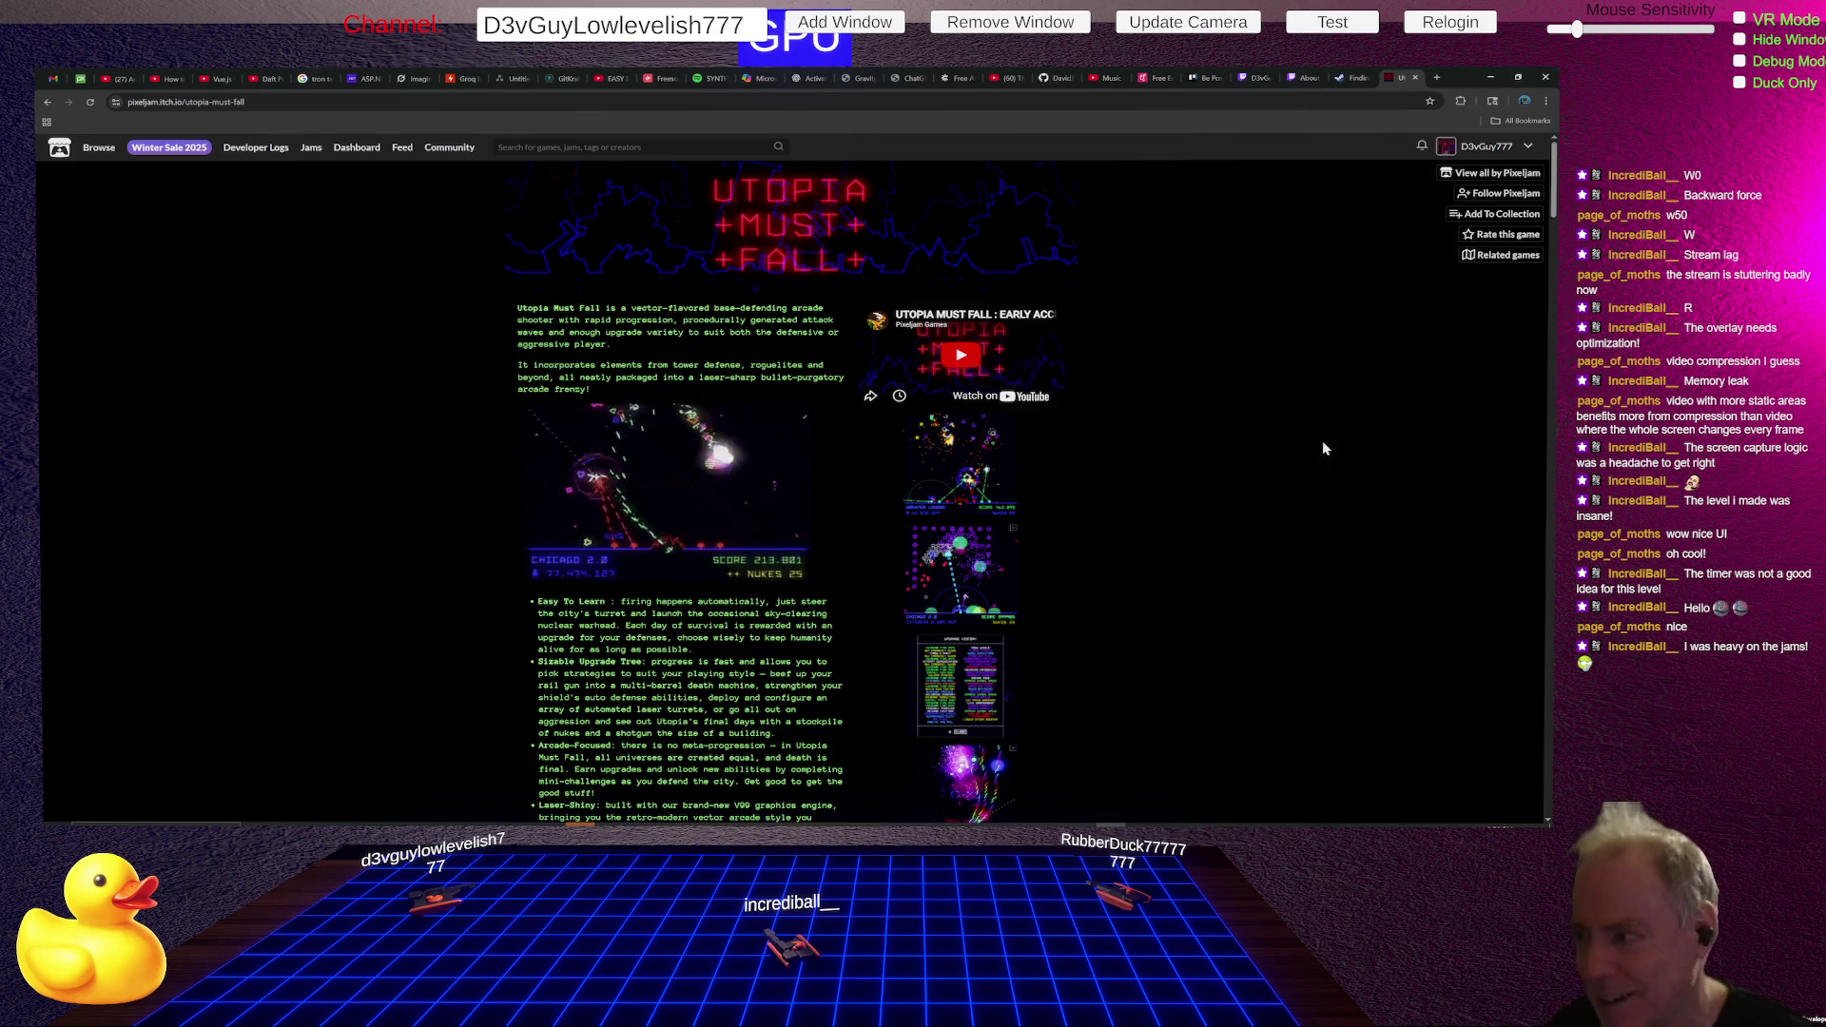
pyautogui.scroll(-4, 1277, 495)
pyautogui.scroll(-5, 1265, 493)
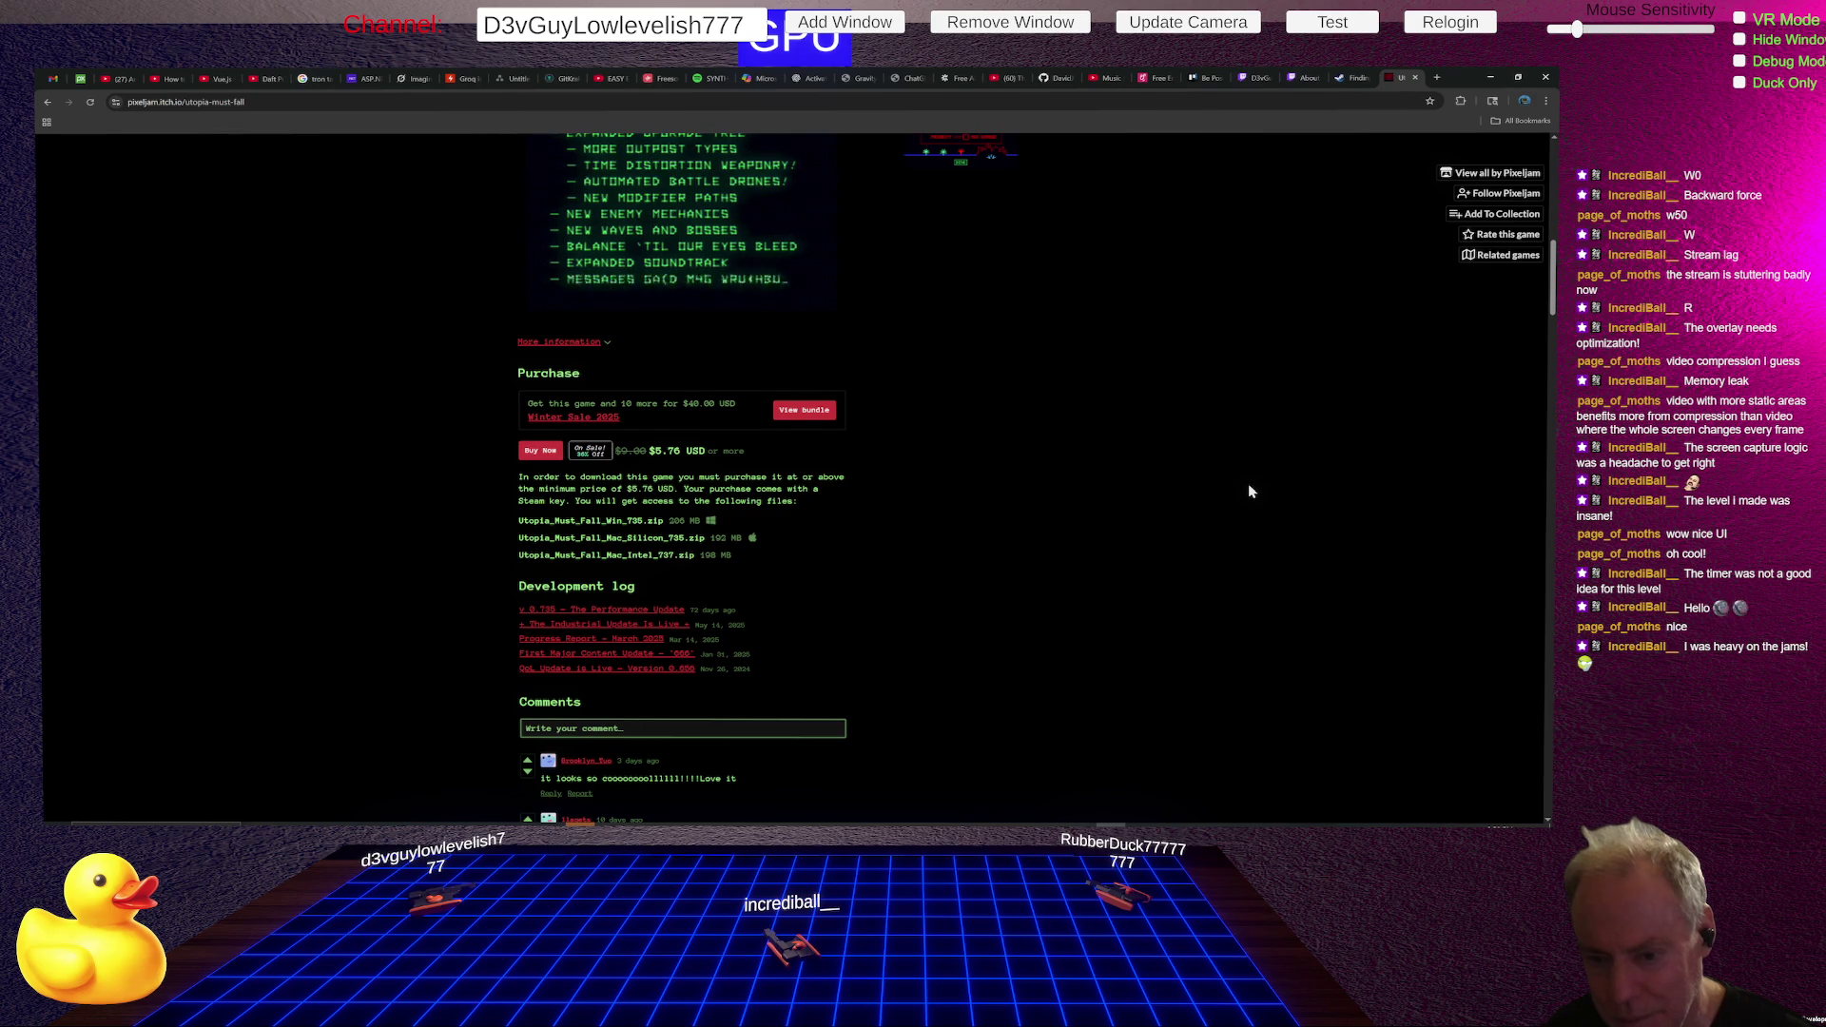
pyautogui.scroll(3, 1250, 490)
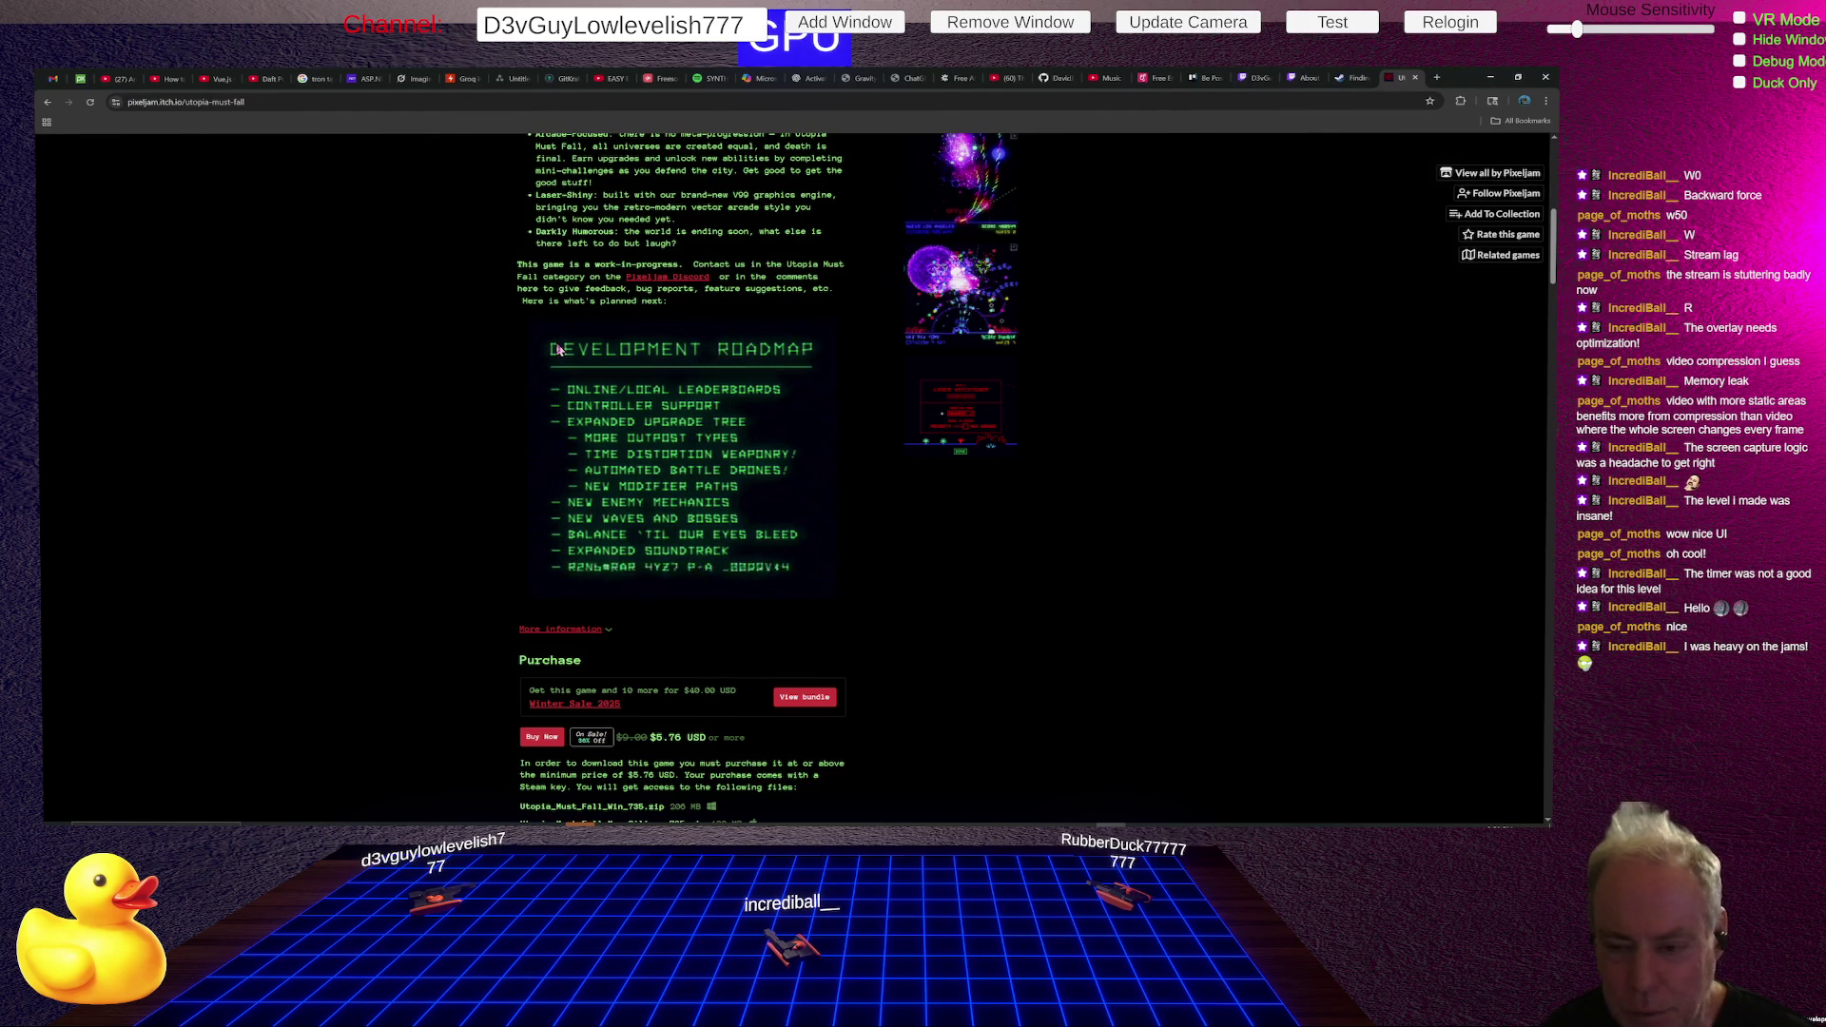
pyautogui.scroll(5, 719, 437)
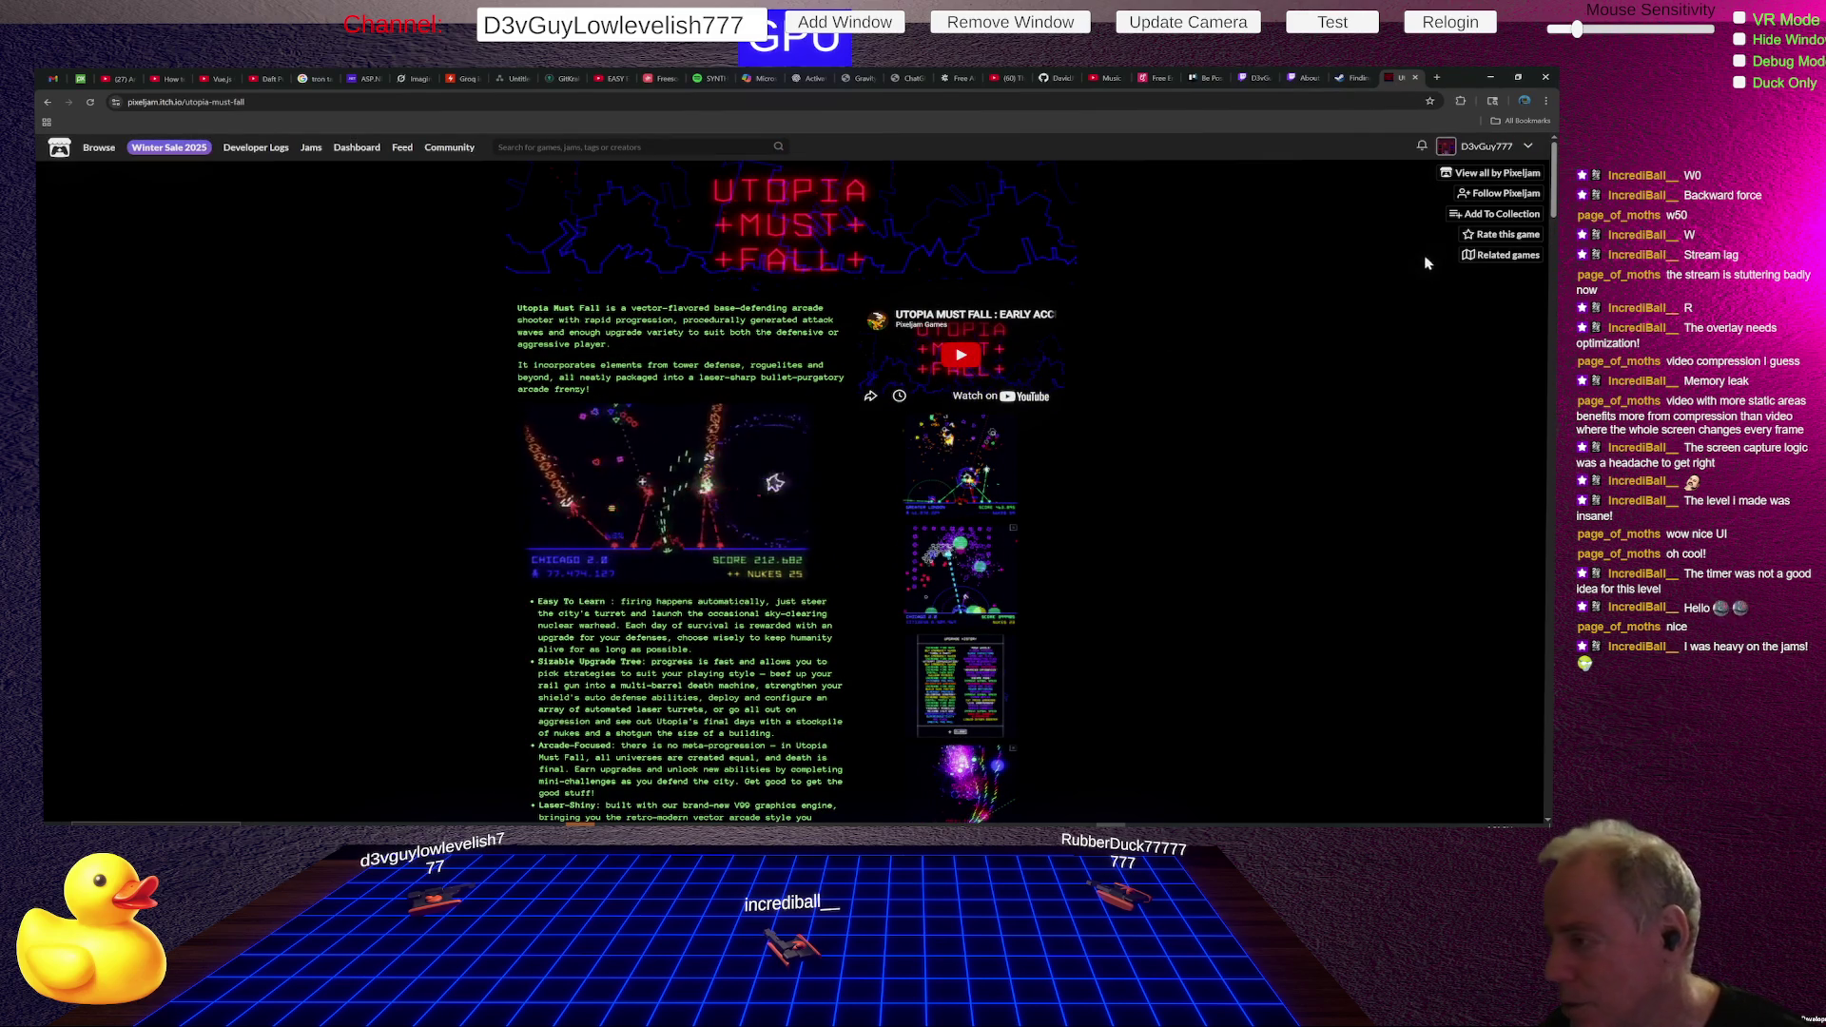
# - Follow the developer Pixeljam, and dismiss the Add To Collection dialog without saving
pyautogui.click(1531, 195)
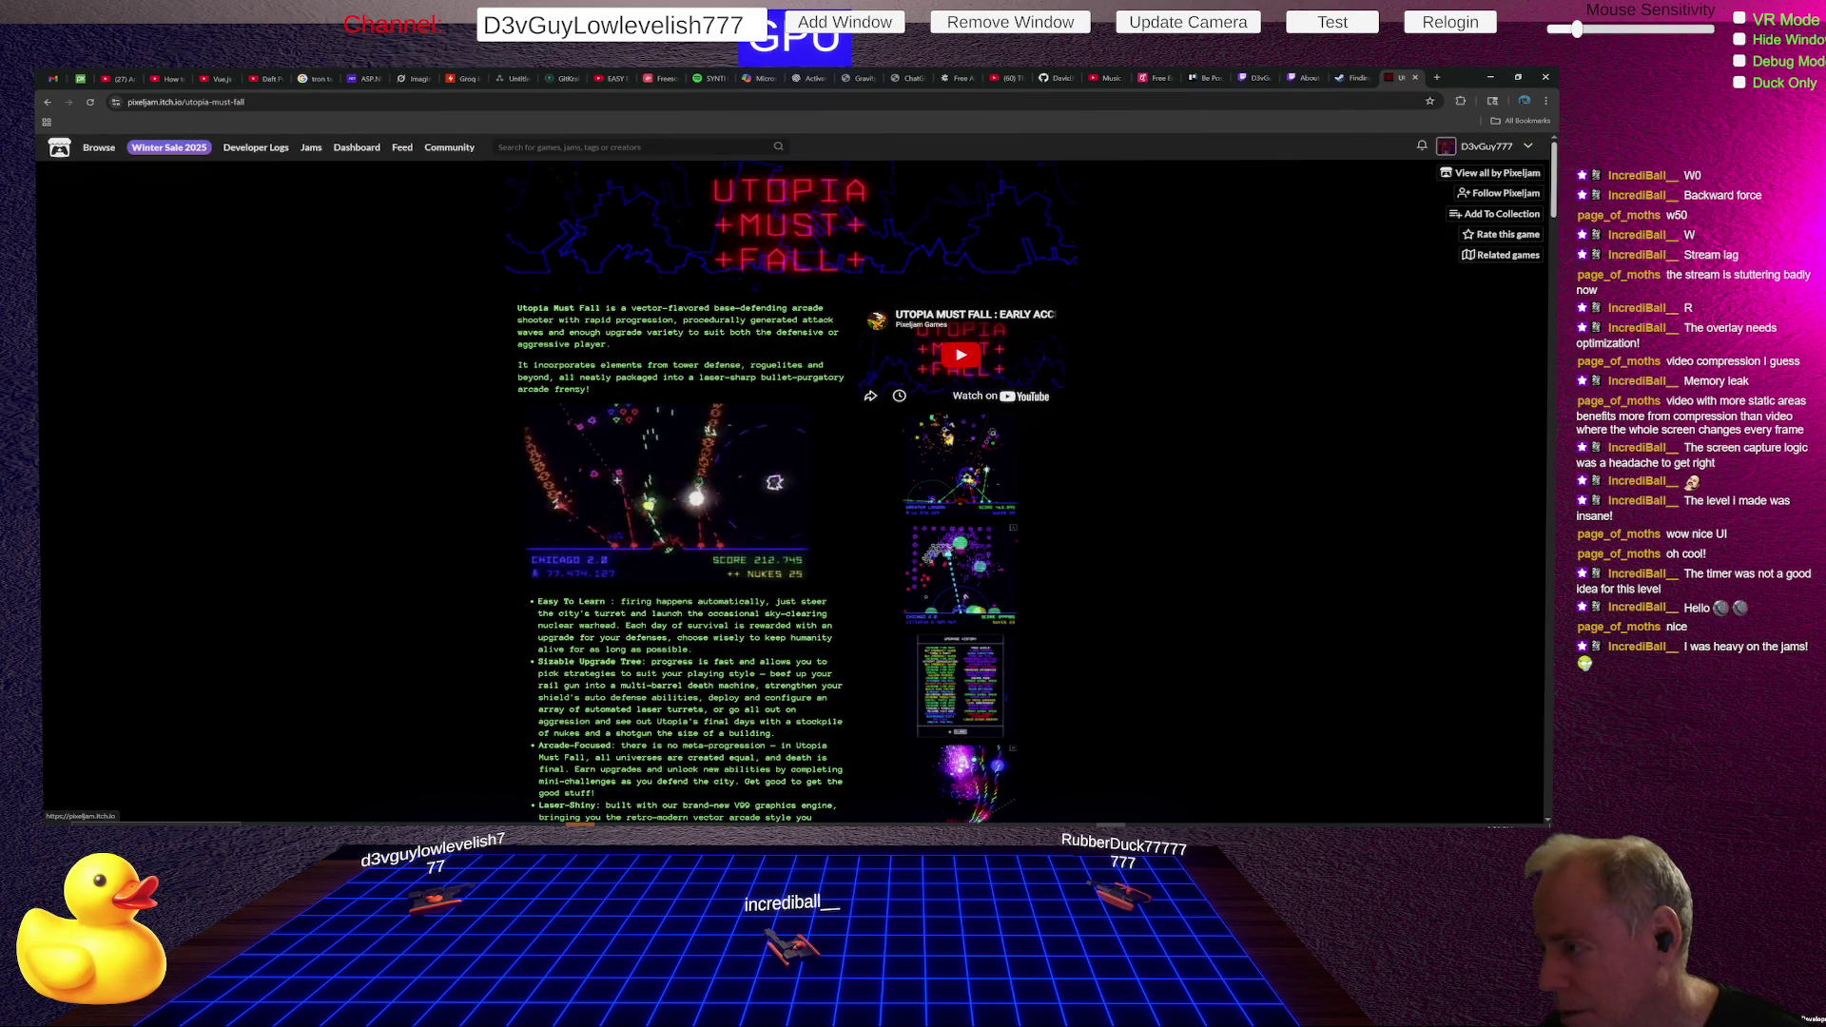
pyautogui.click(1508, 217)
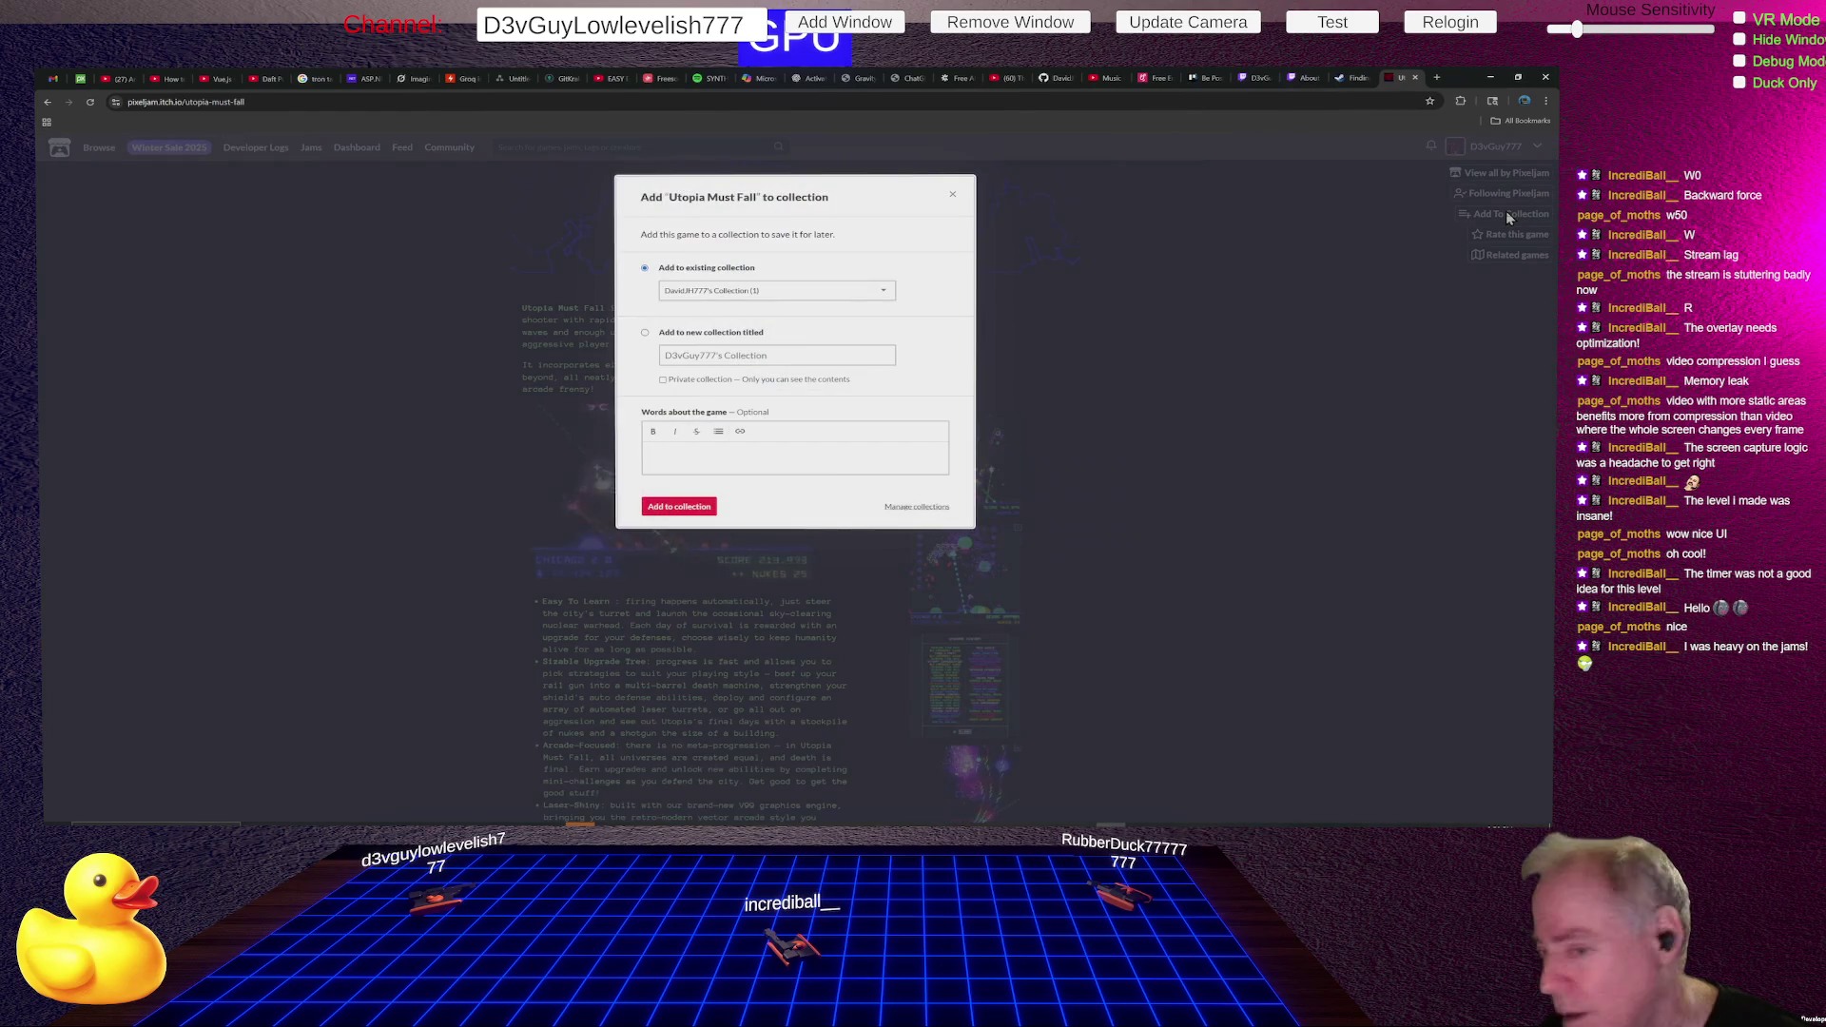
pyautogui.click(955, 199)
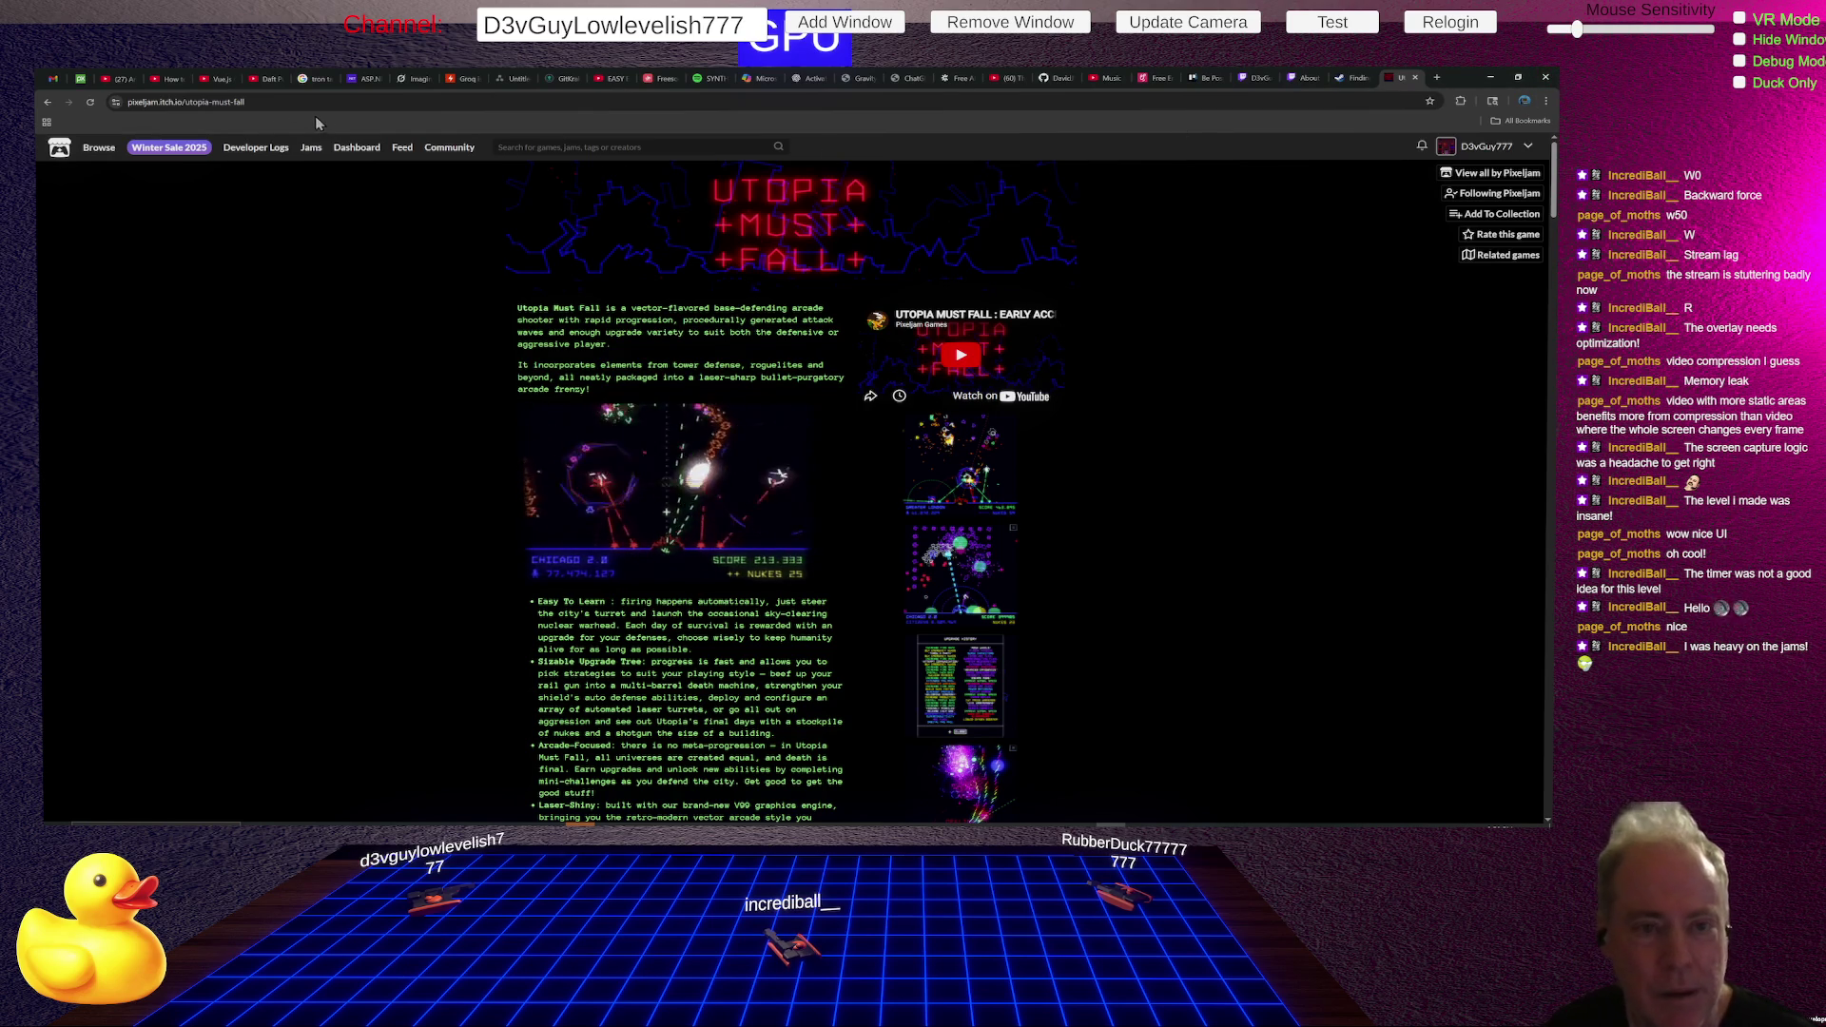
# - Search itch.io for 'be positive' and open the Be Positive game page
pyautogui.click(593, 147)
pyautogui.write('be positive')
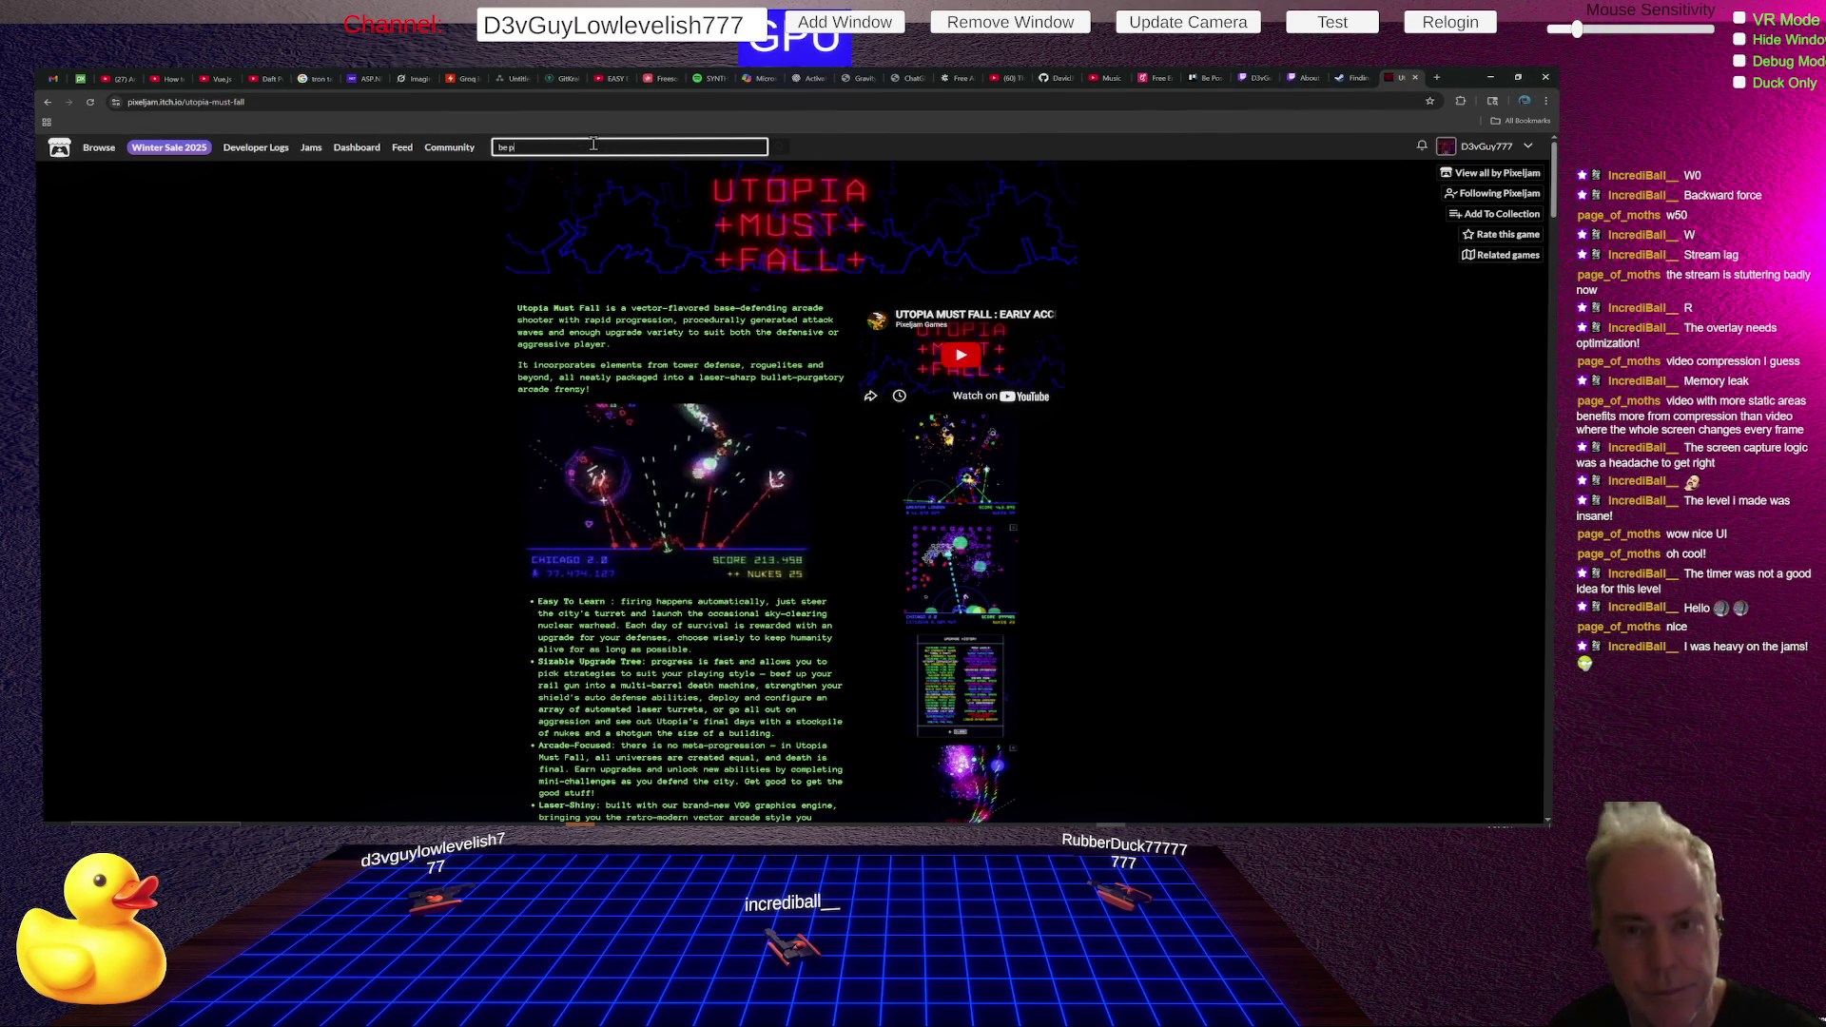
pyautogui.press('Return')
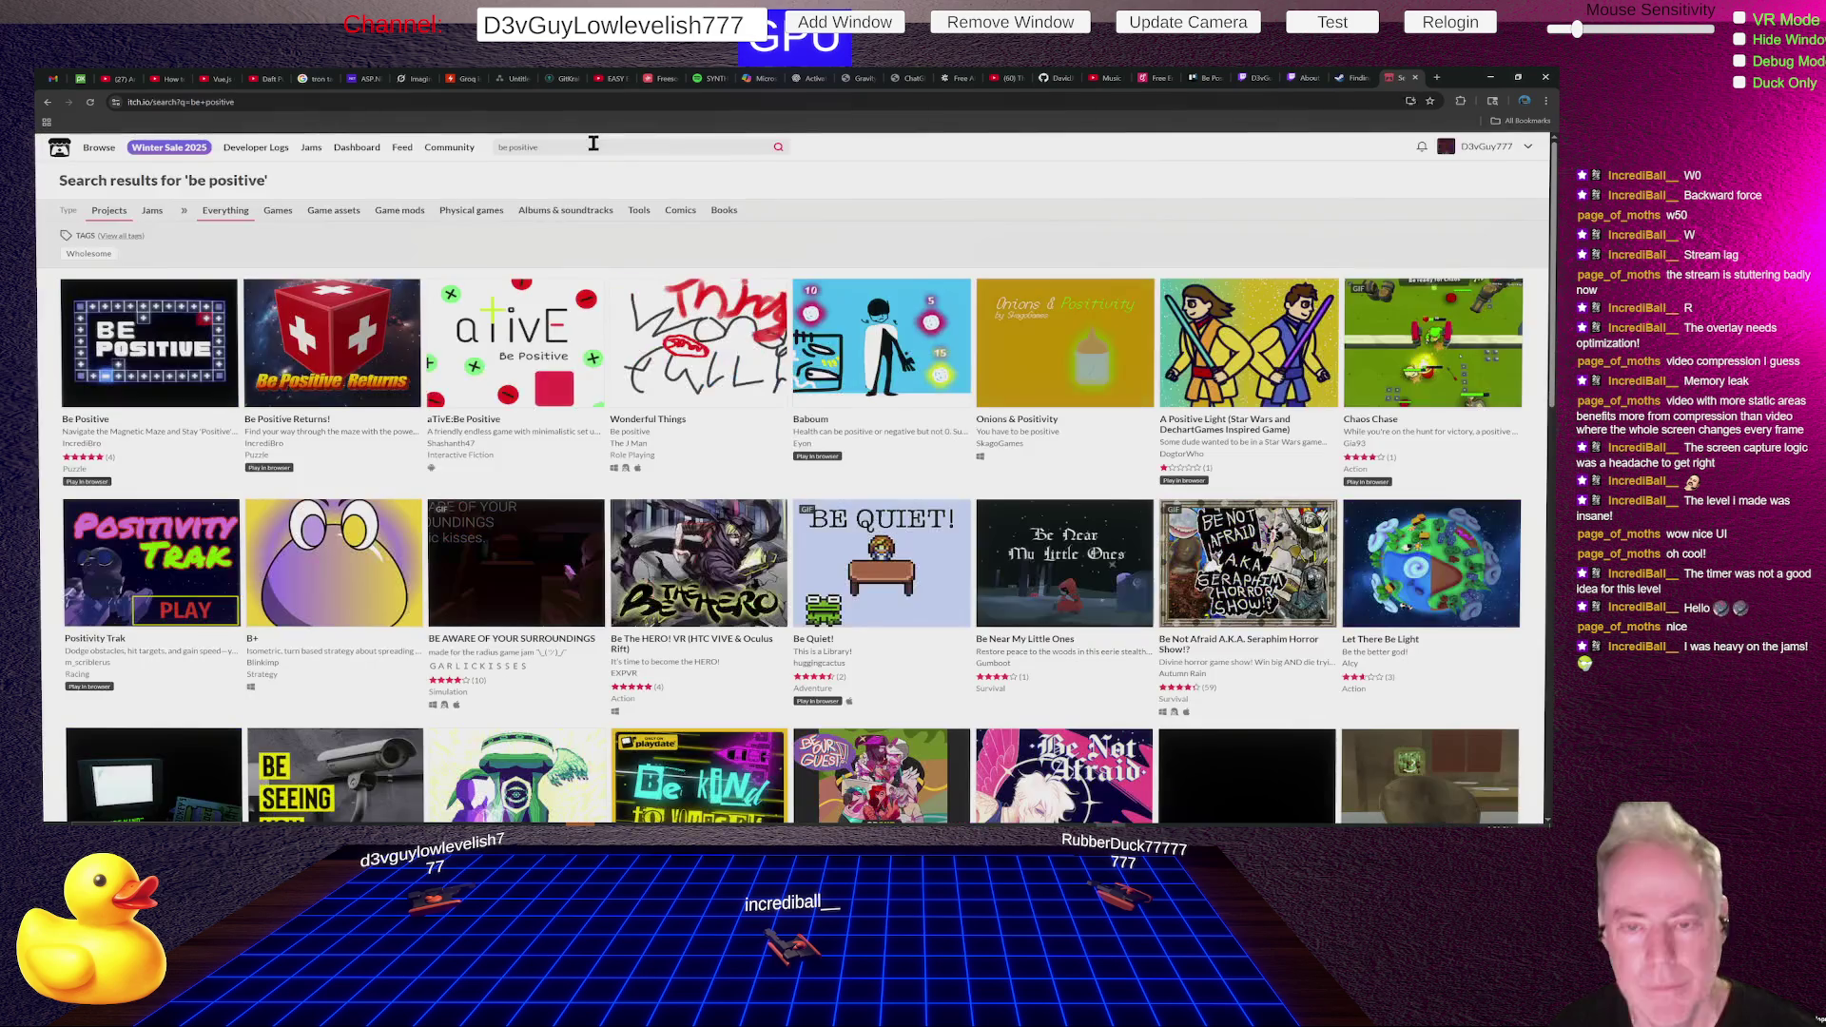
pyautogui.moveTo(355, 353)
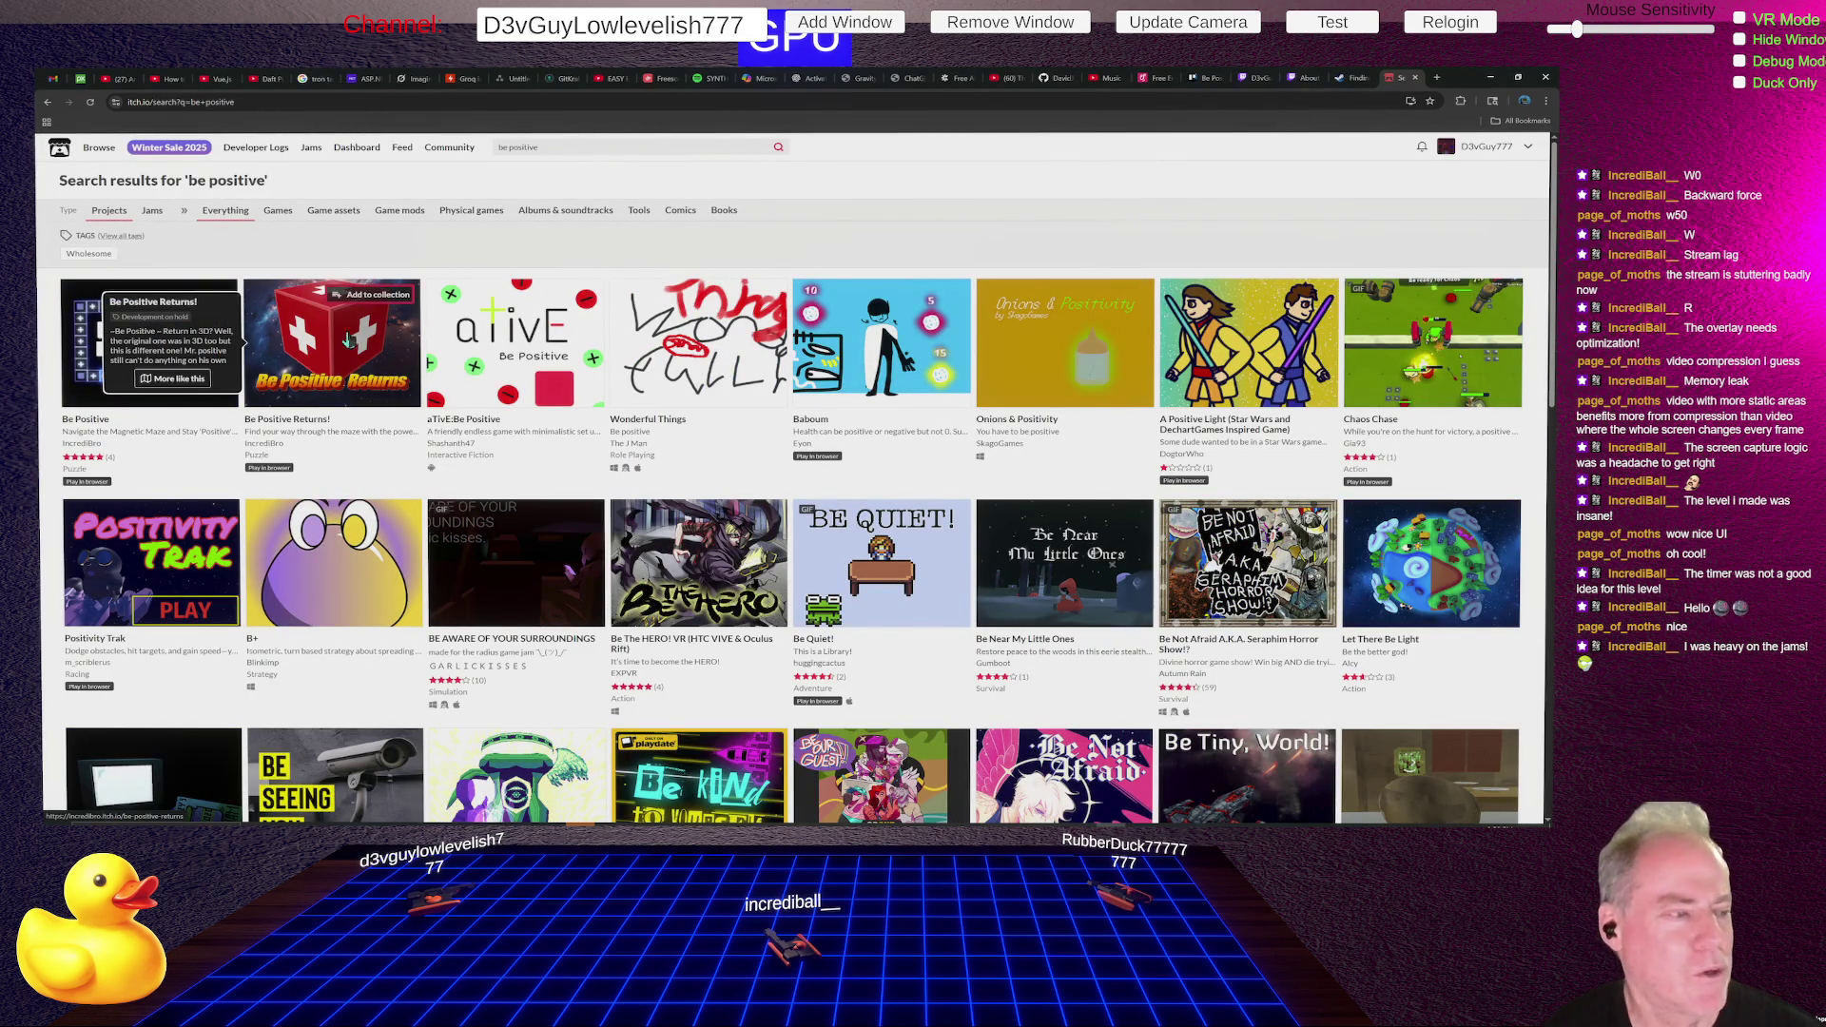
pyautogui.click(80, 381)
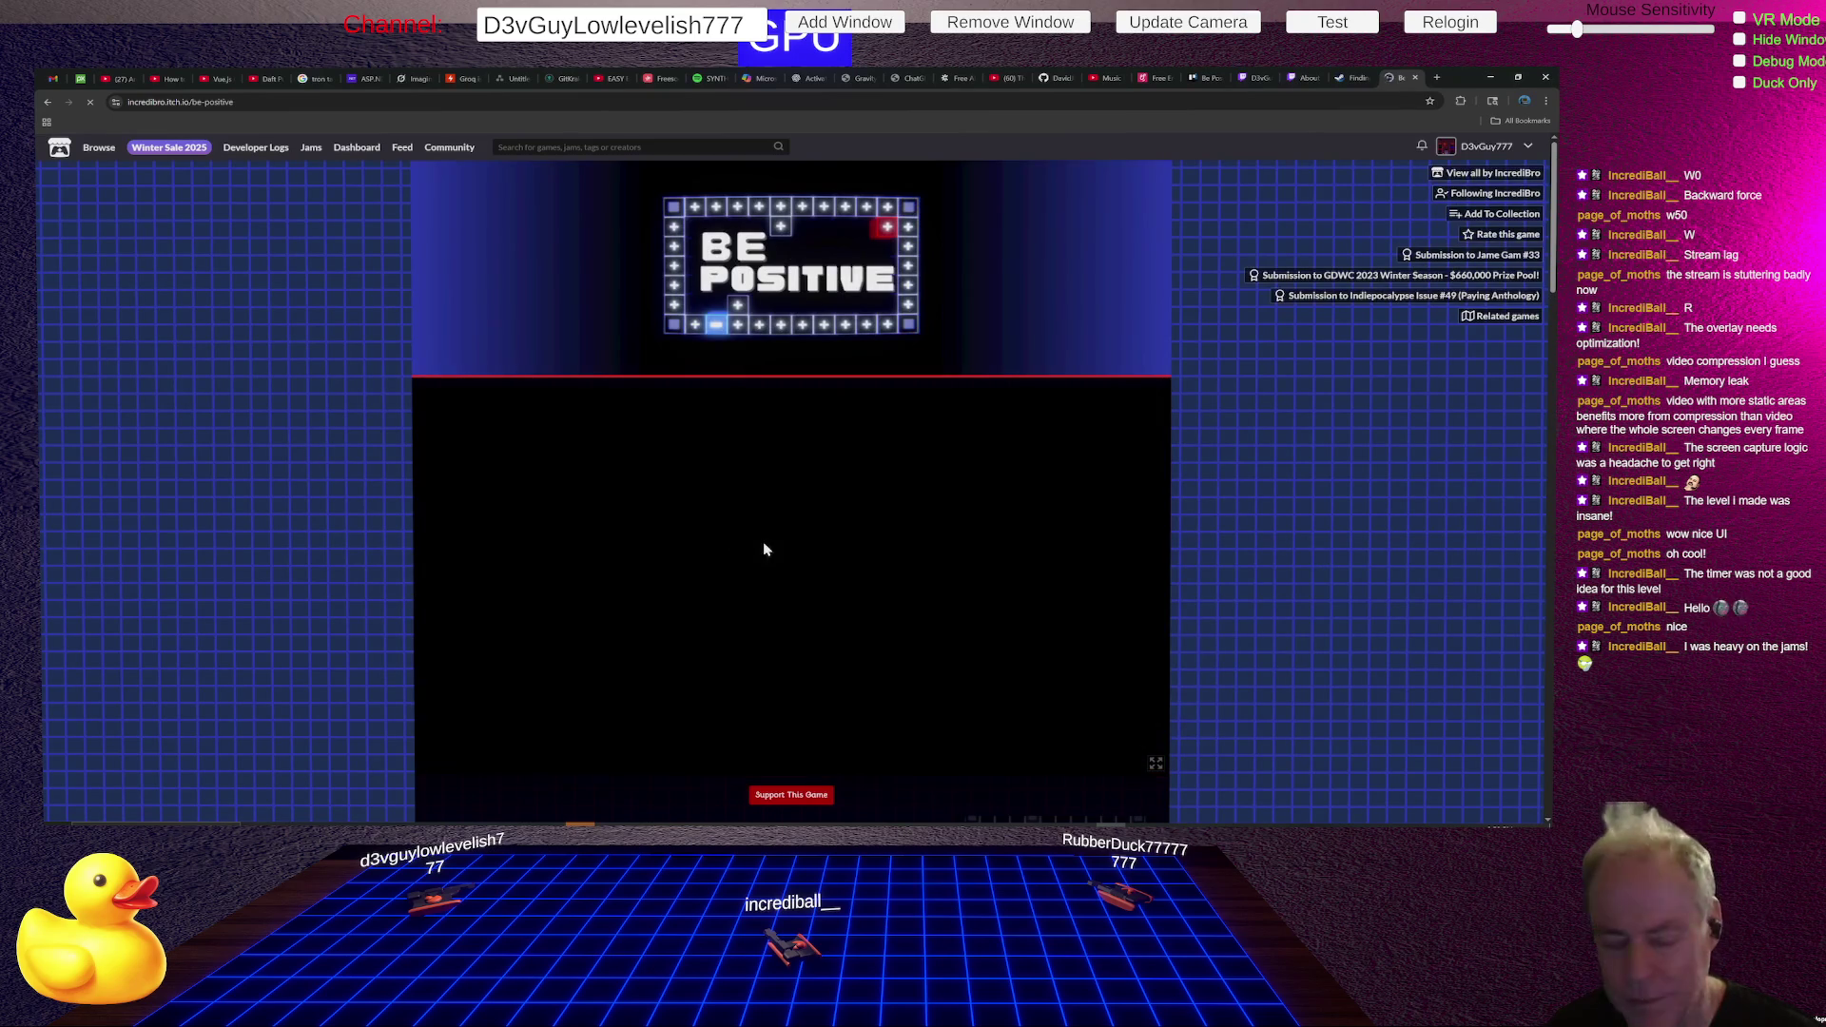
# - Bring up the Support This Game donation dialog showing $2.00, then close it without paying
pyautogui.scroll(-3, 926, 510)
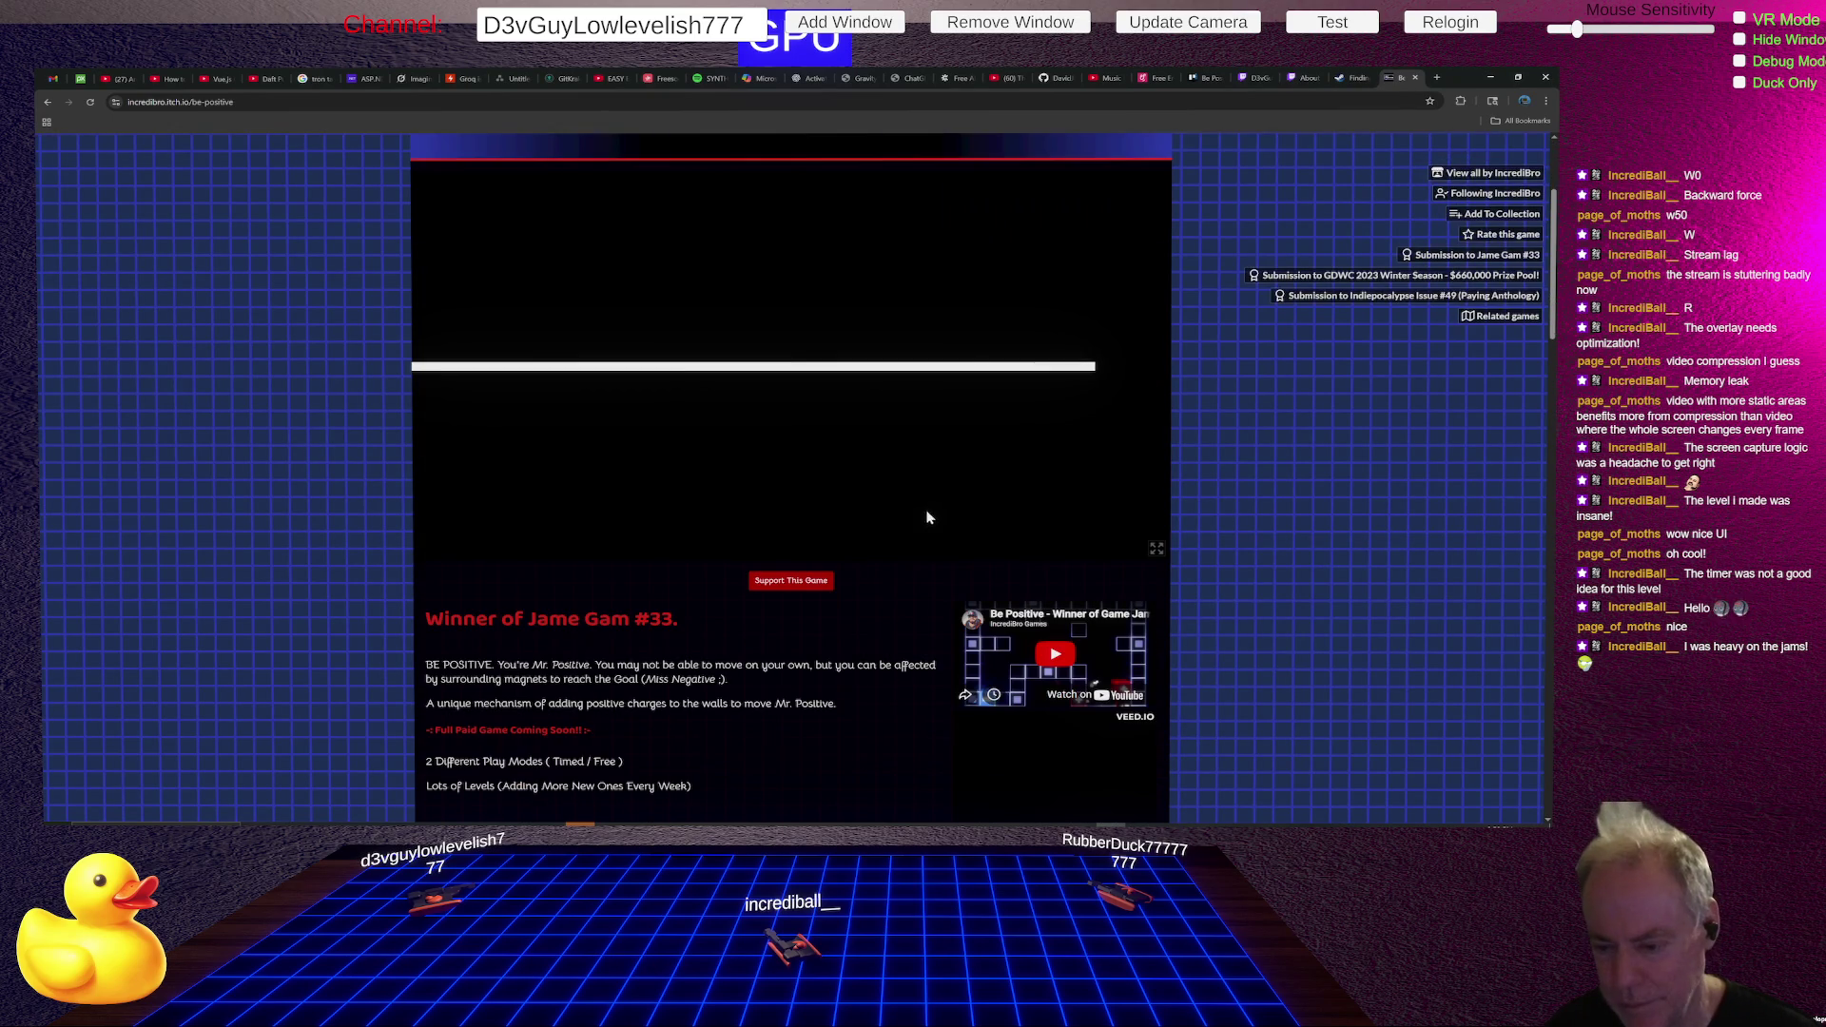
pyautogui.click(772, 587)
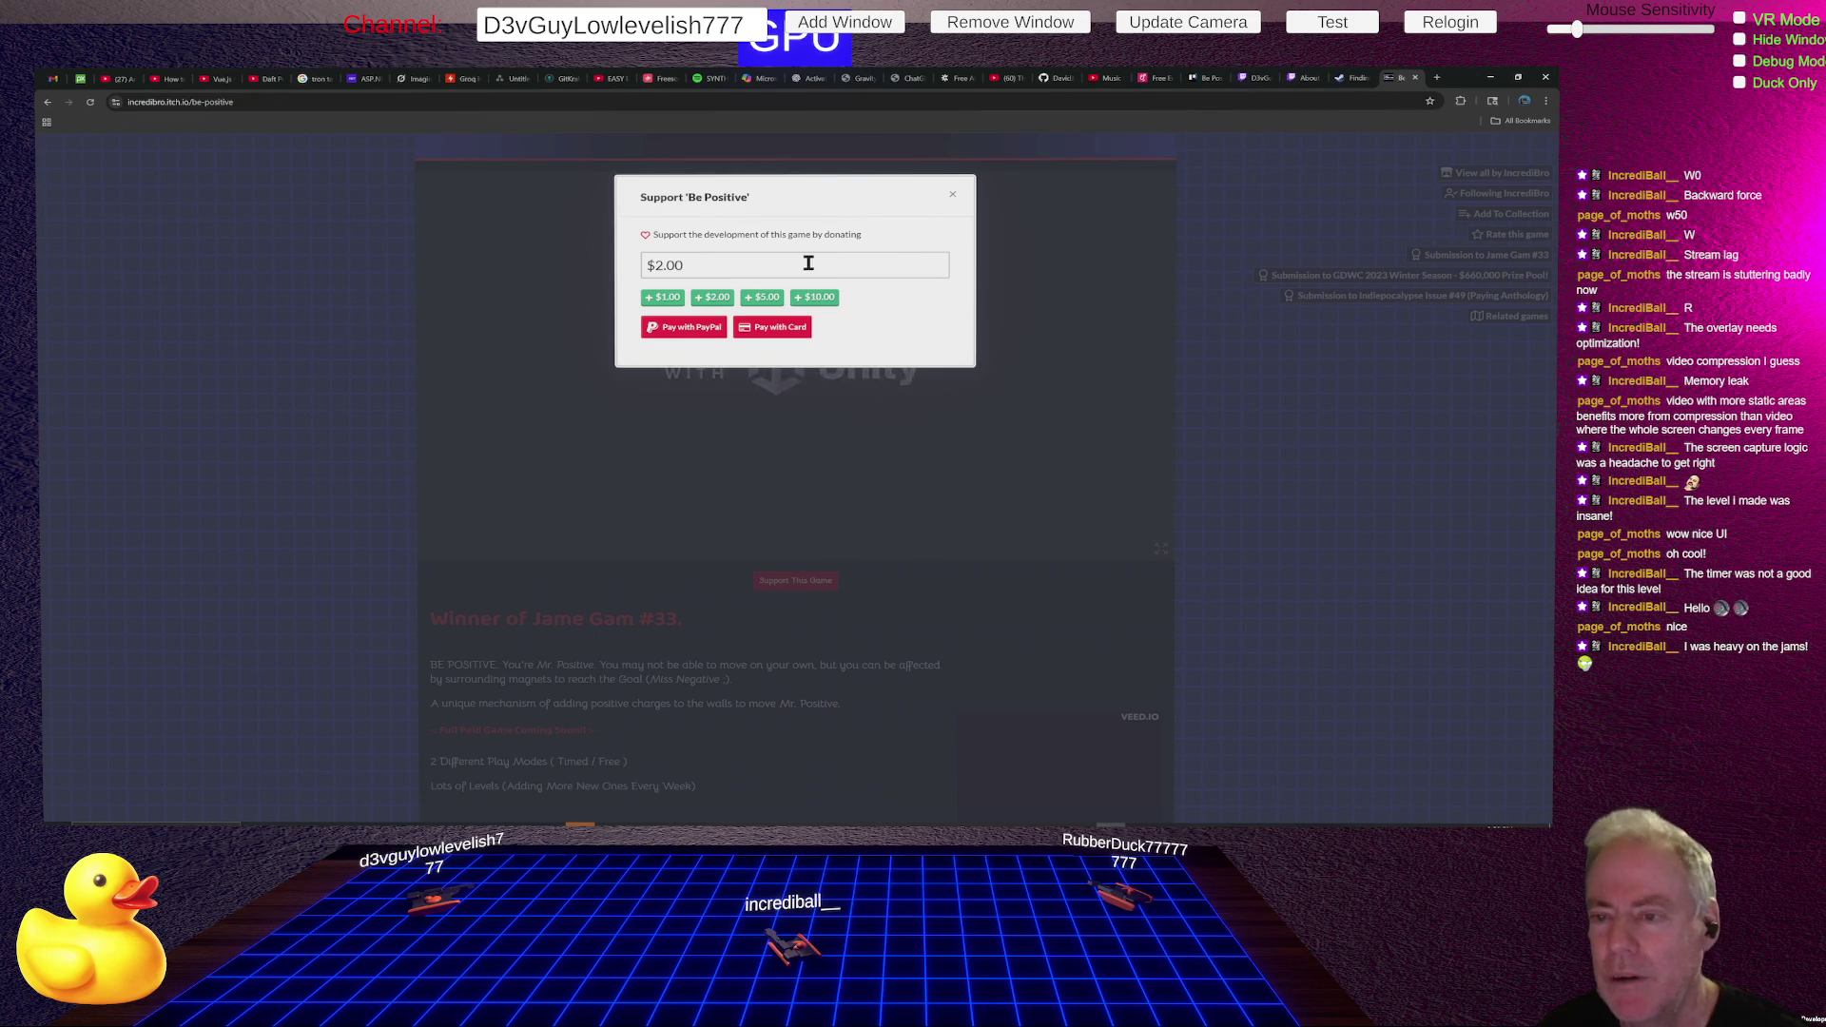
pyautogui.moveTo(745, 263); pyautogui.dragTo(614, 281)
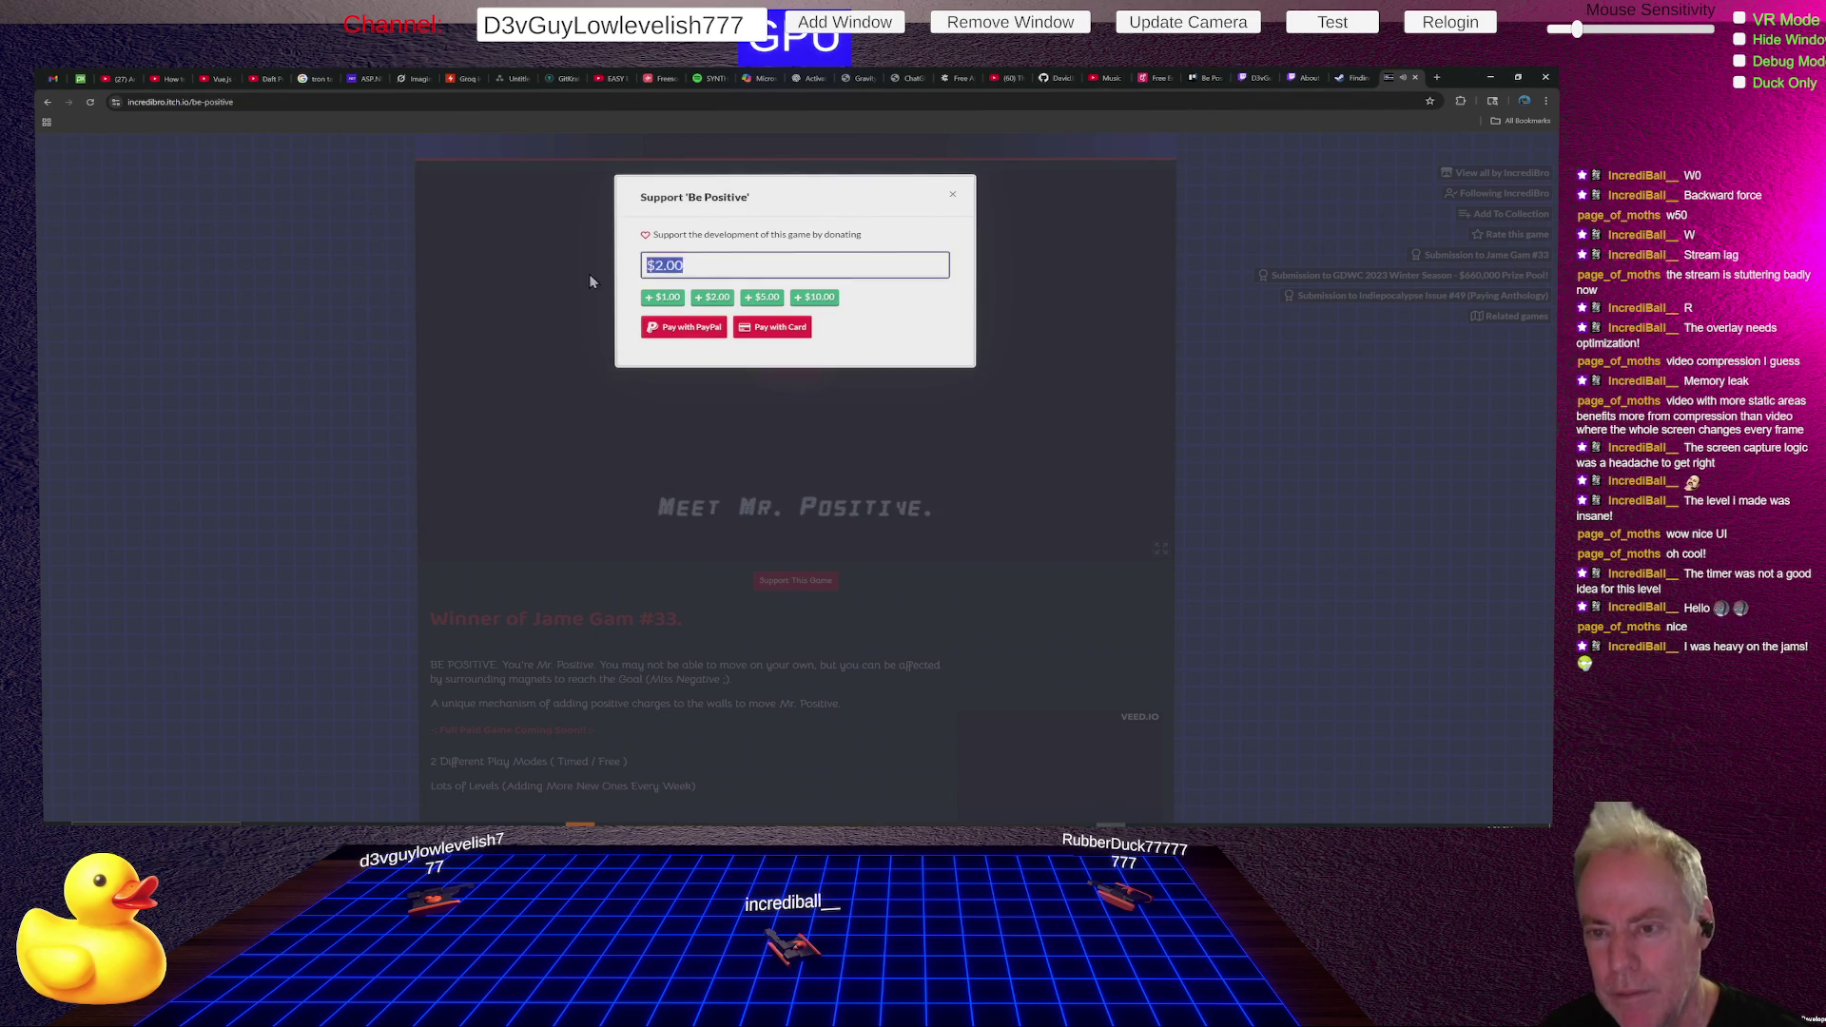
pyautogui.click(590, 273)
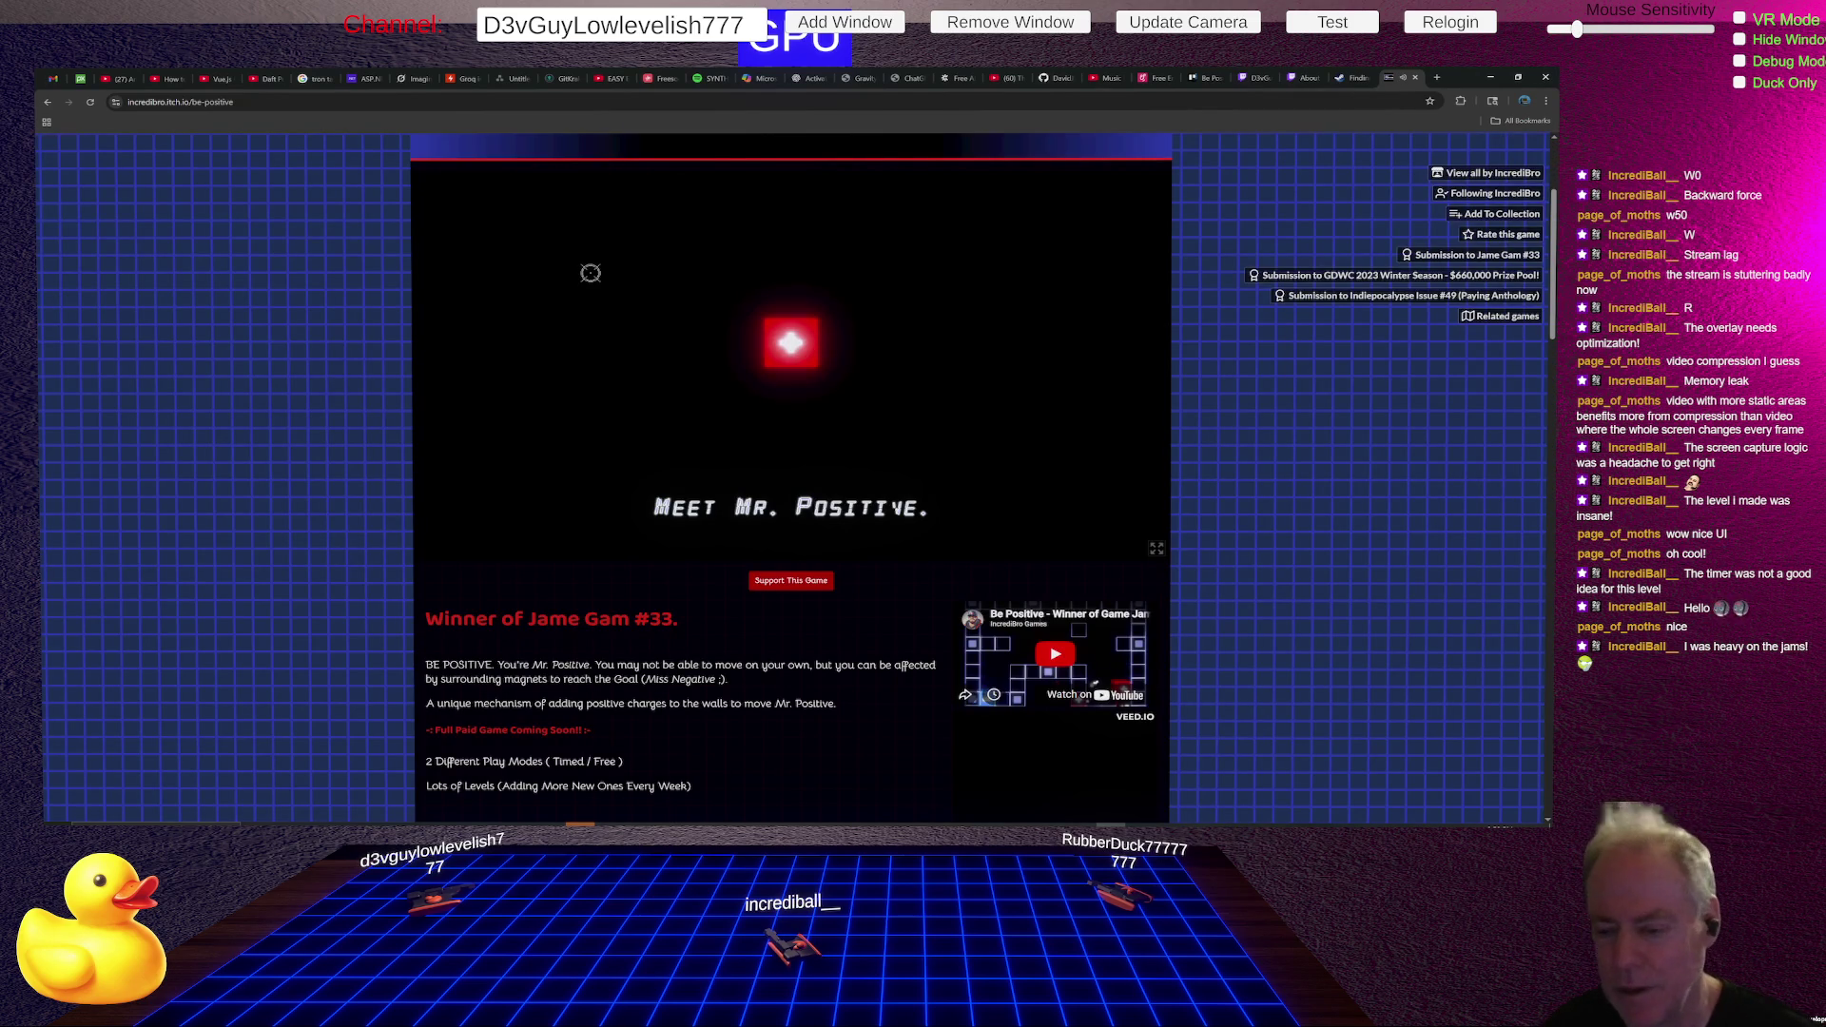
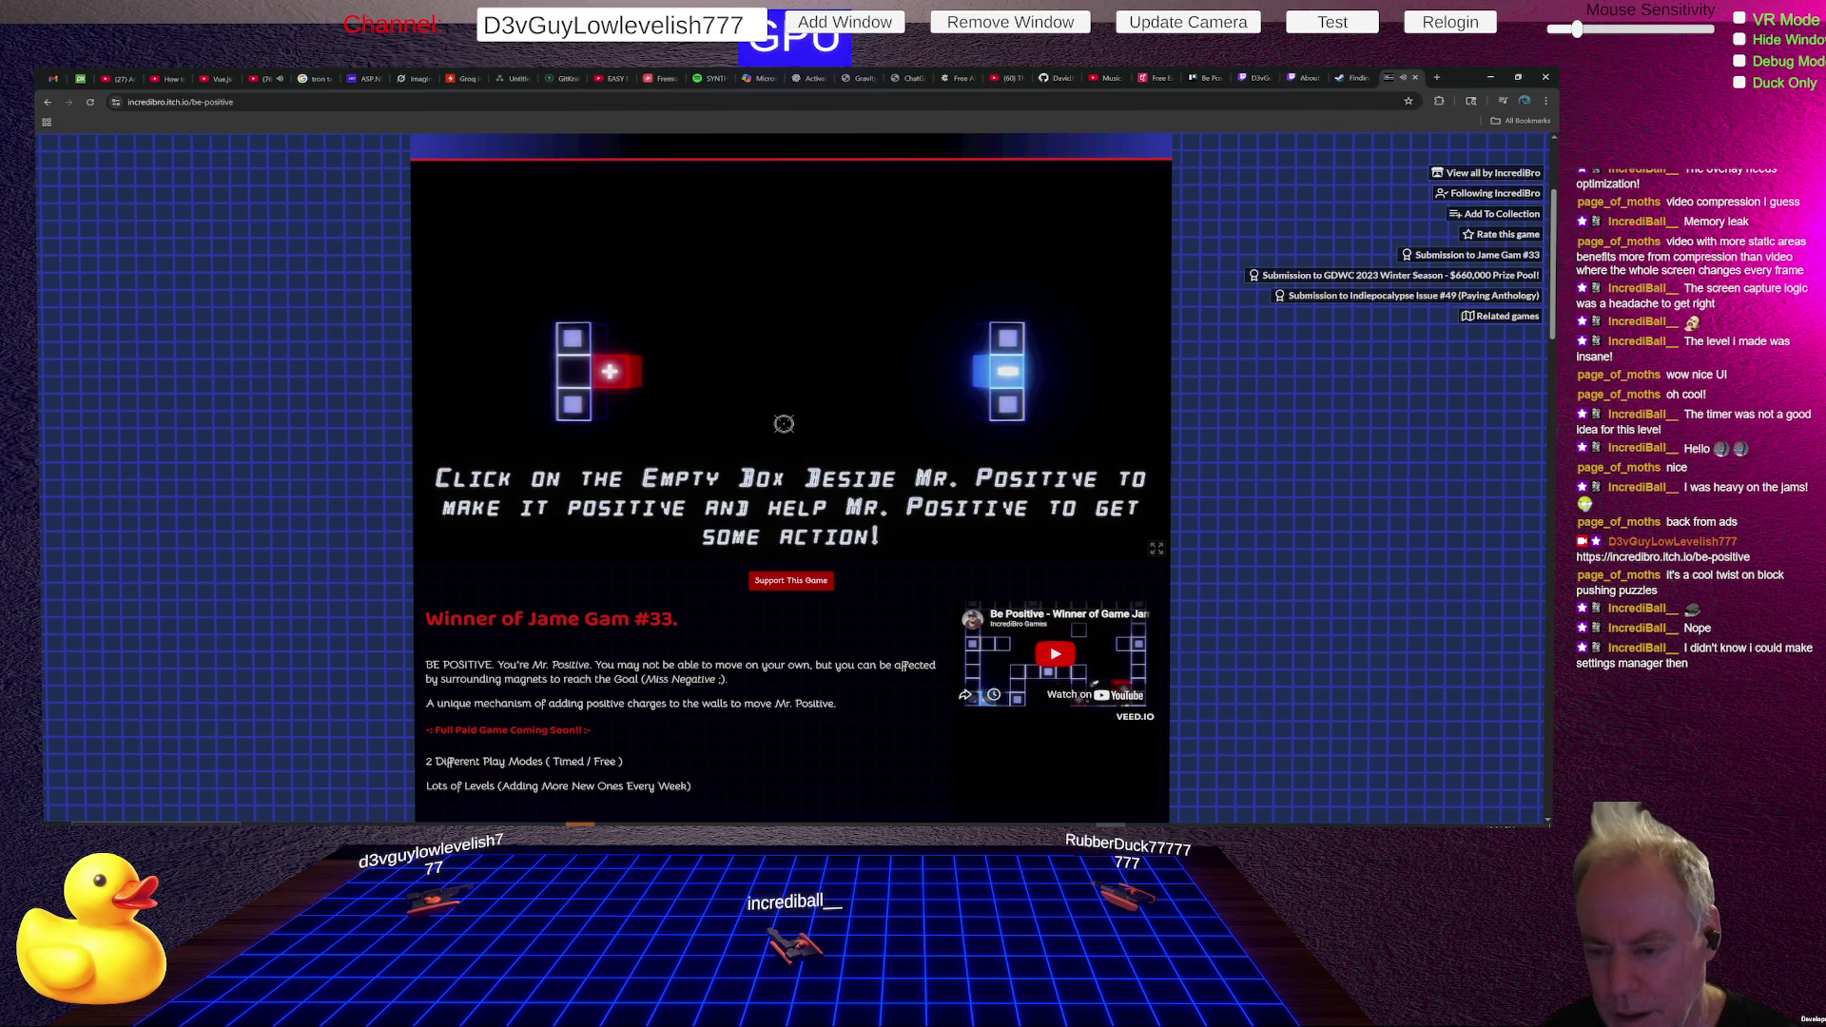
# - Start Be Positive in Timed mode and open Level 1
pyautogui.click(573, 370)
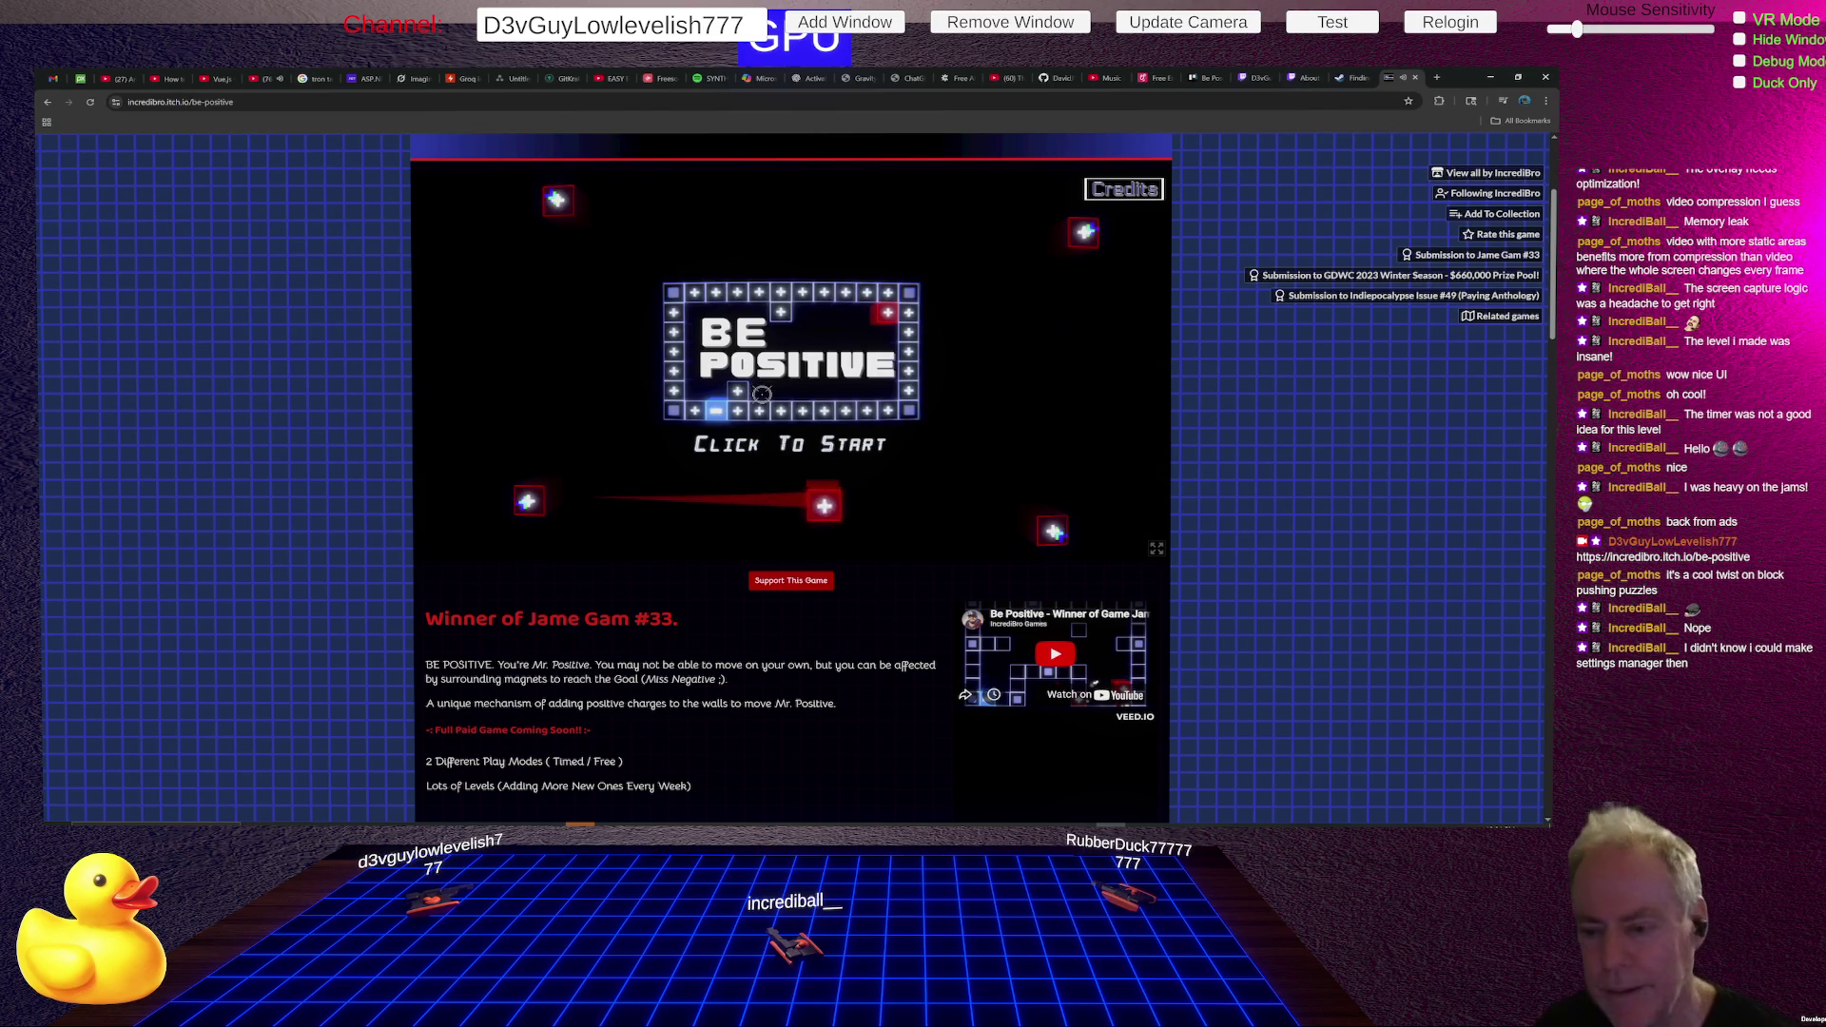
pyautogui.click(761, 391)
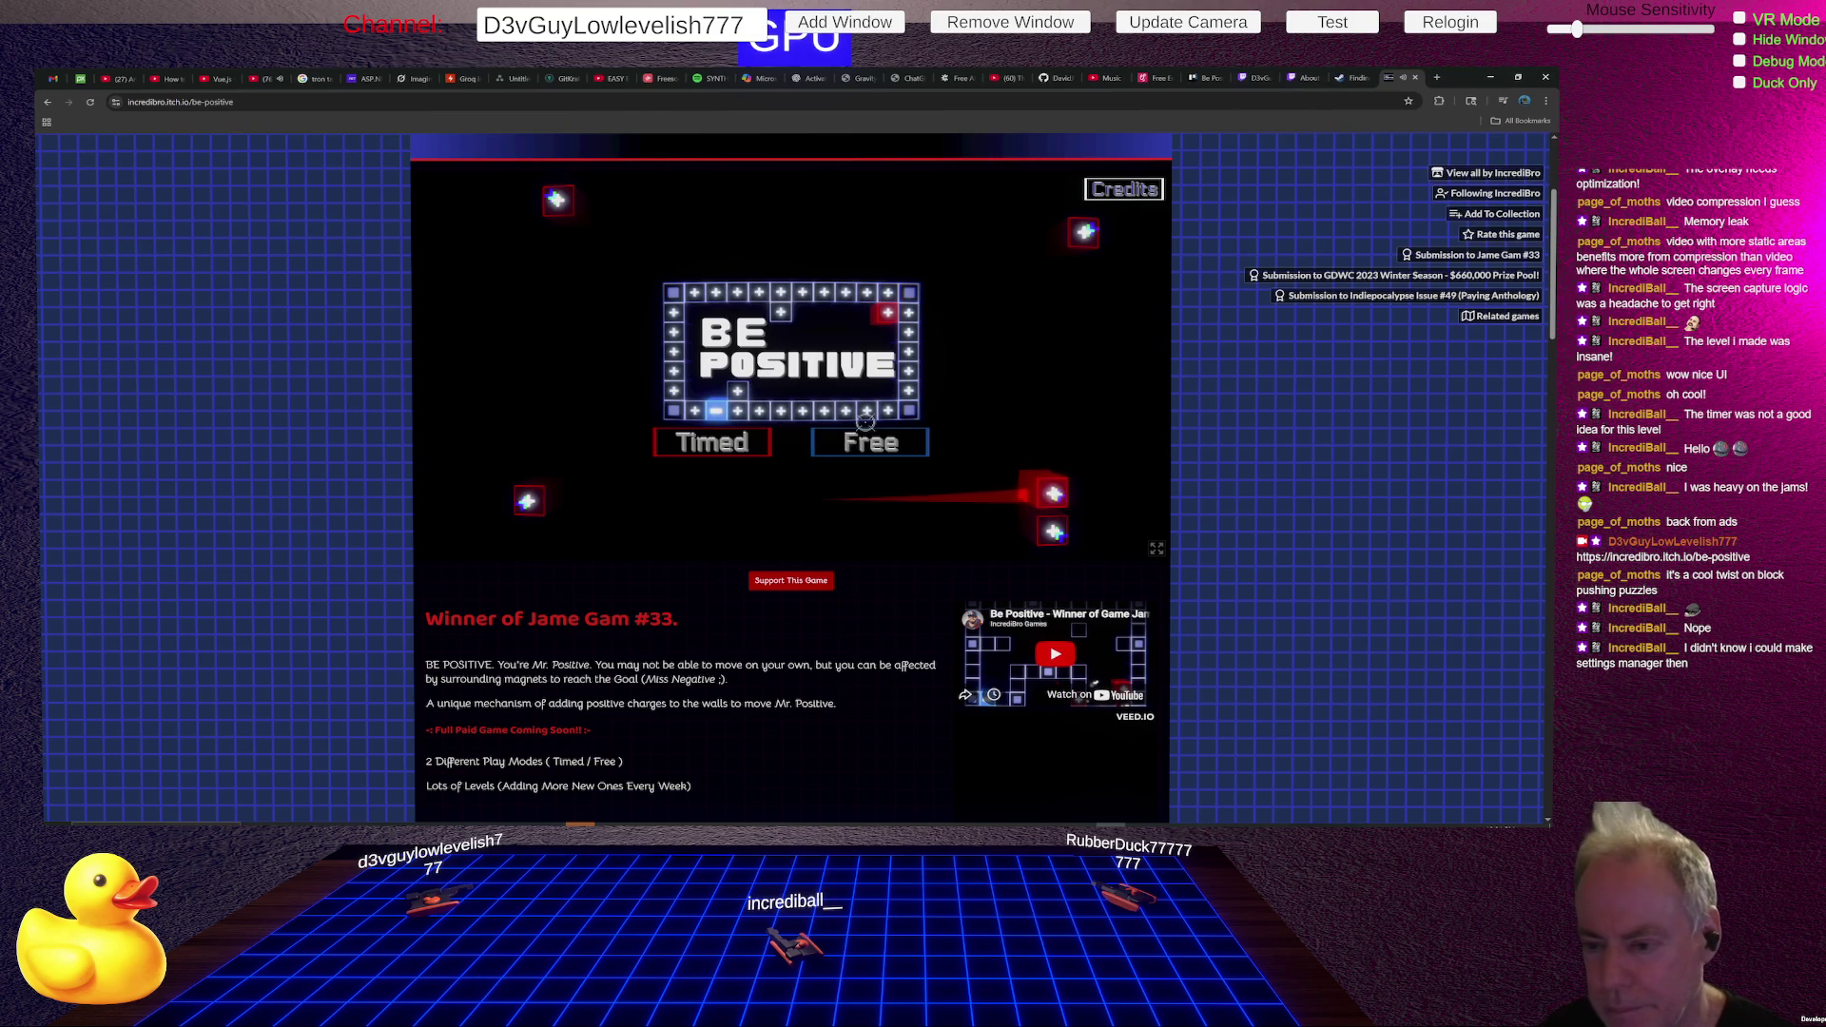
pyautogui.click(729, 440)
pyautogui.click(576, 283)
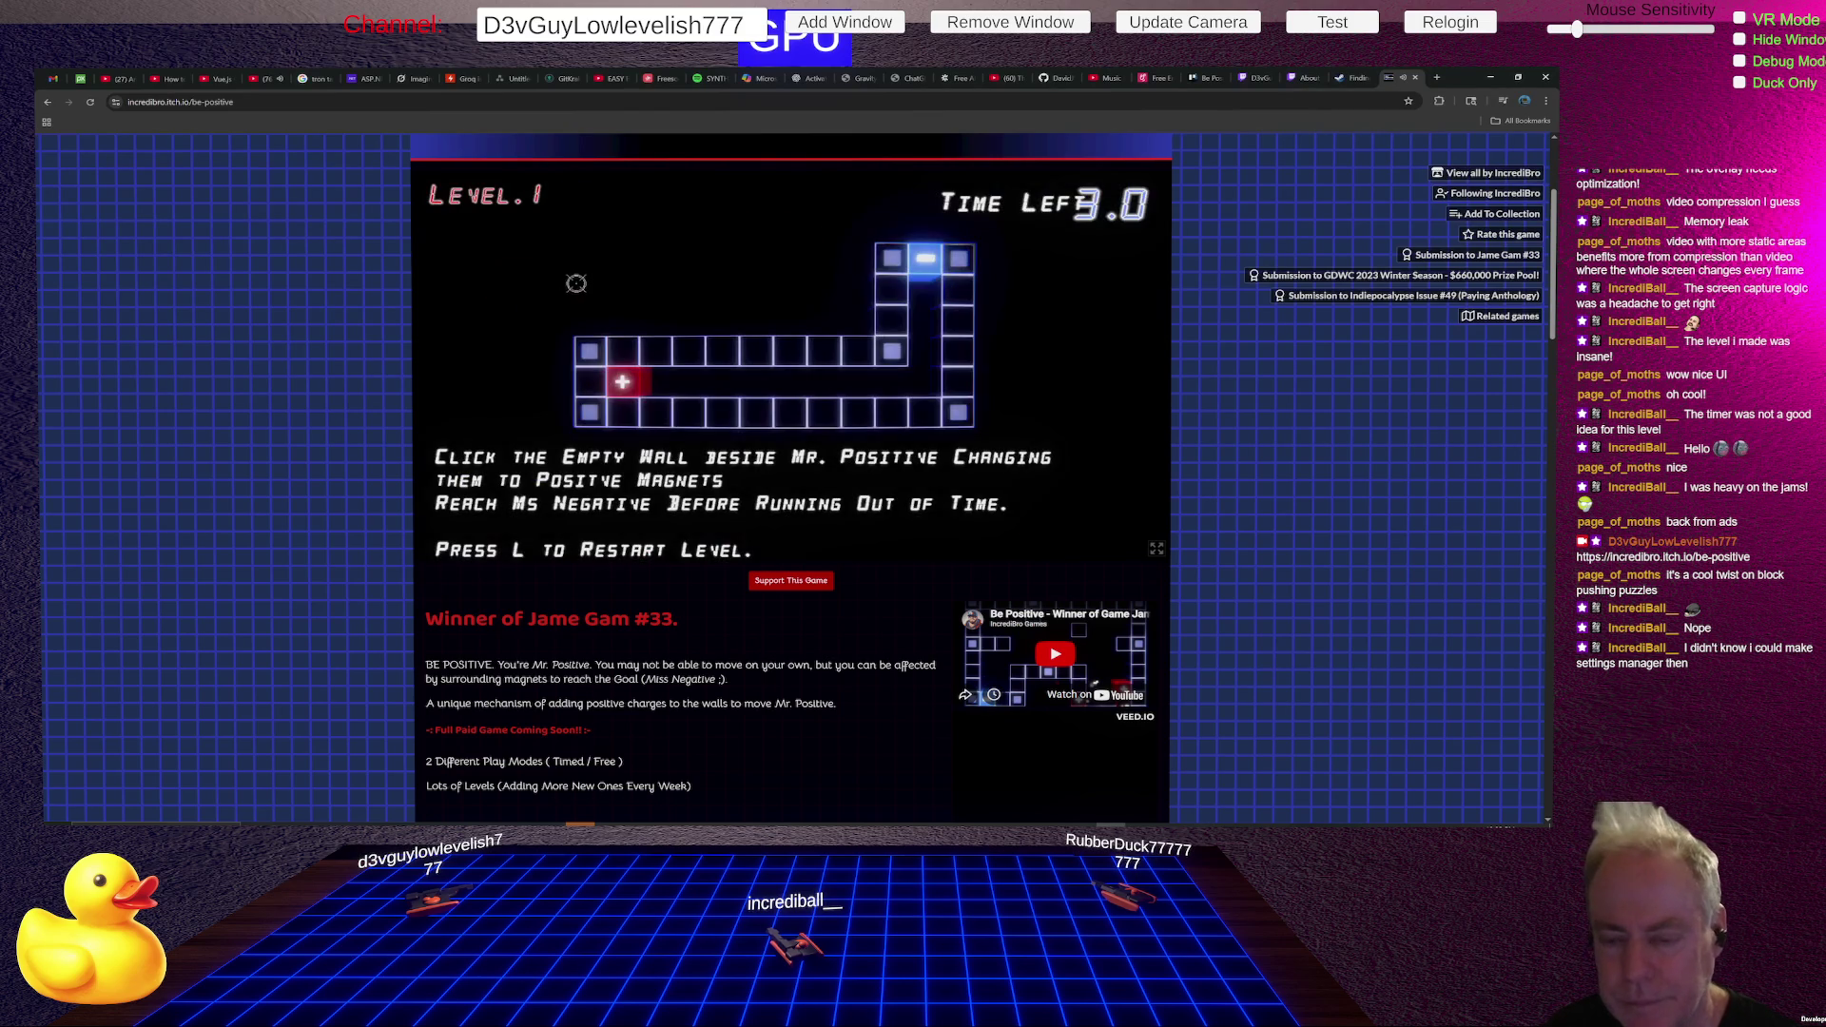
# - Clear Levels 1 and 2 by charging walls to steer Mr. Positive to the goal
pyautogui.click(591, 377)
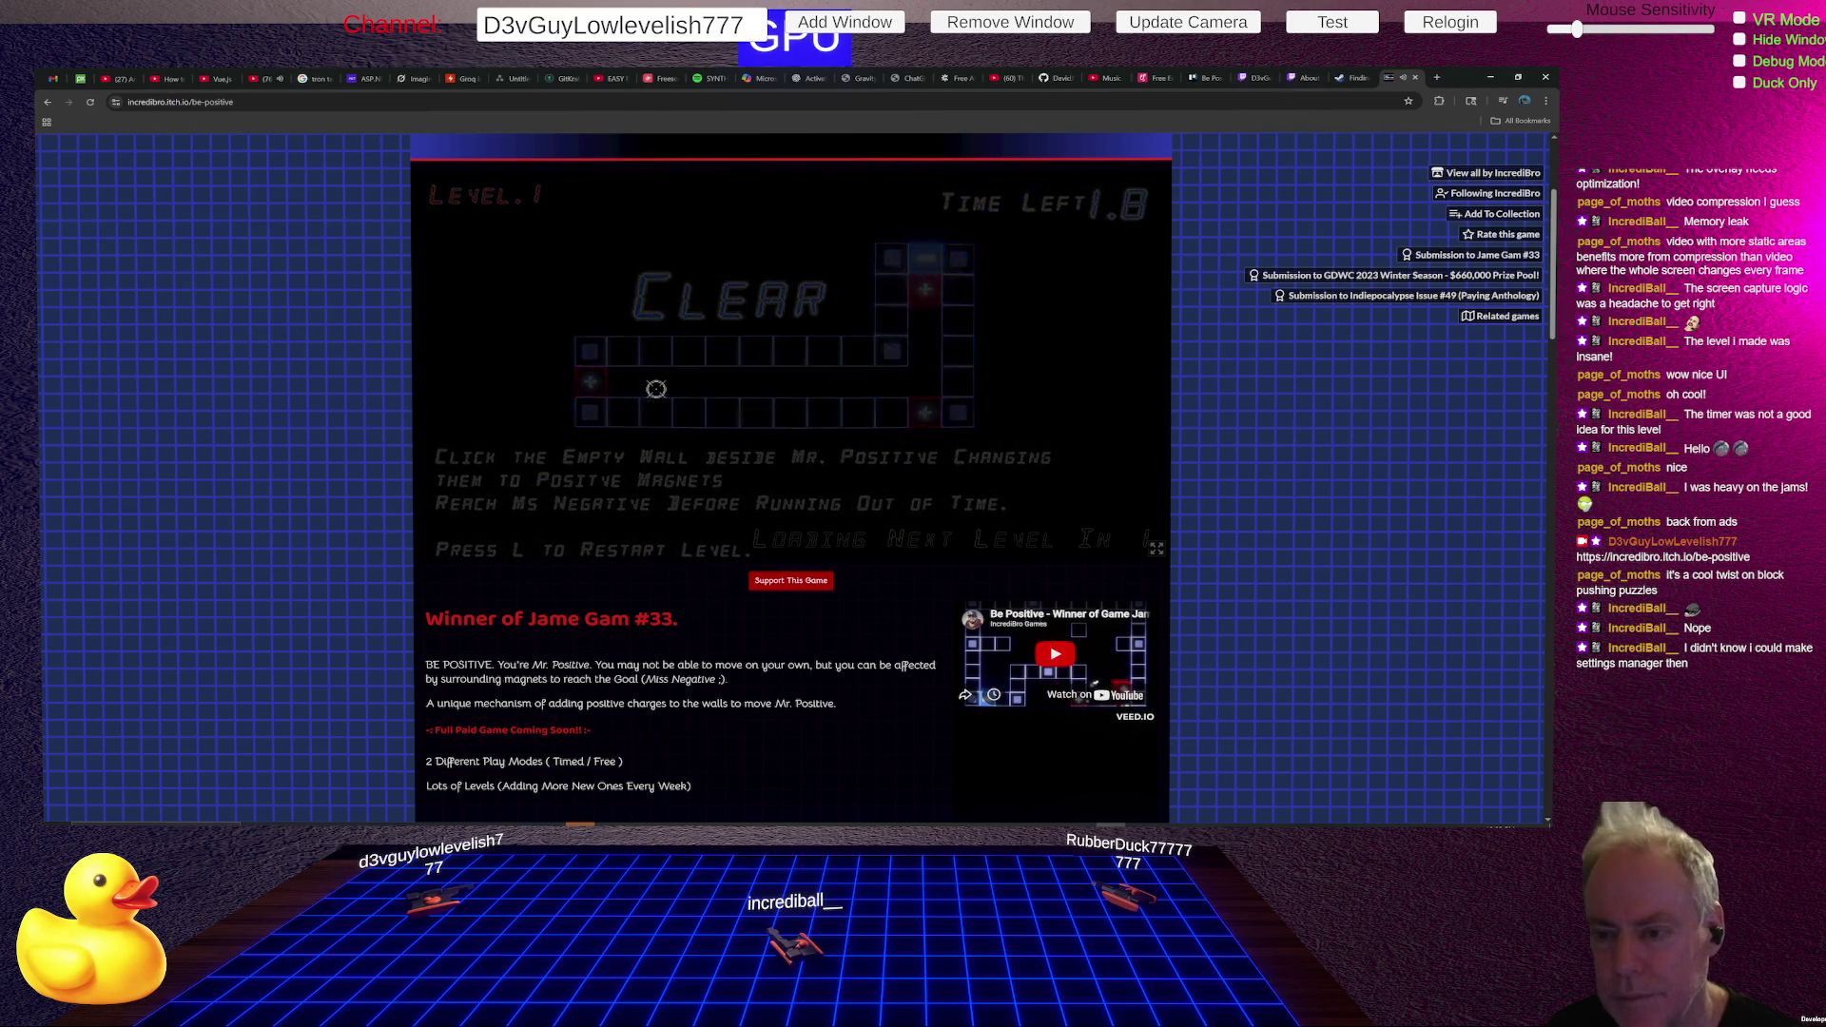
pyautogui.click(590, 439)
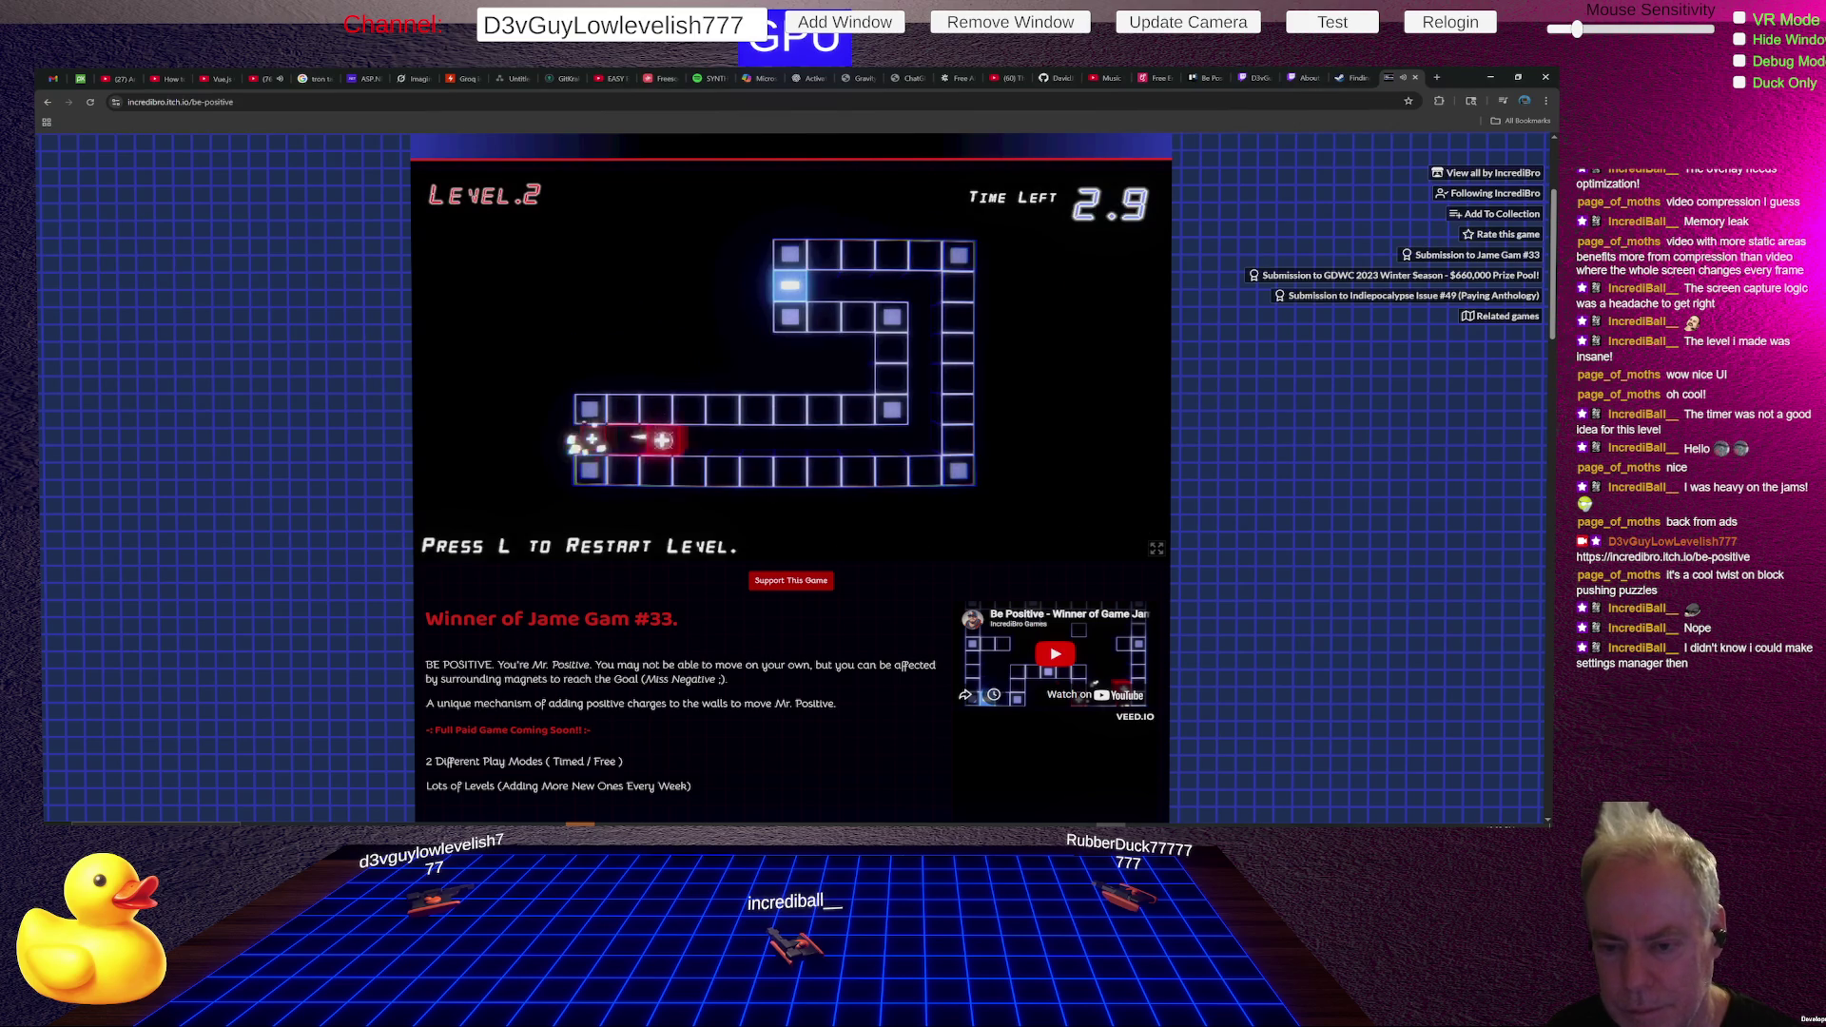
pyautogui.click(922, 475)
pyautogui.click(959, 282)
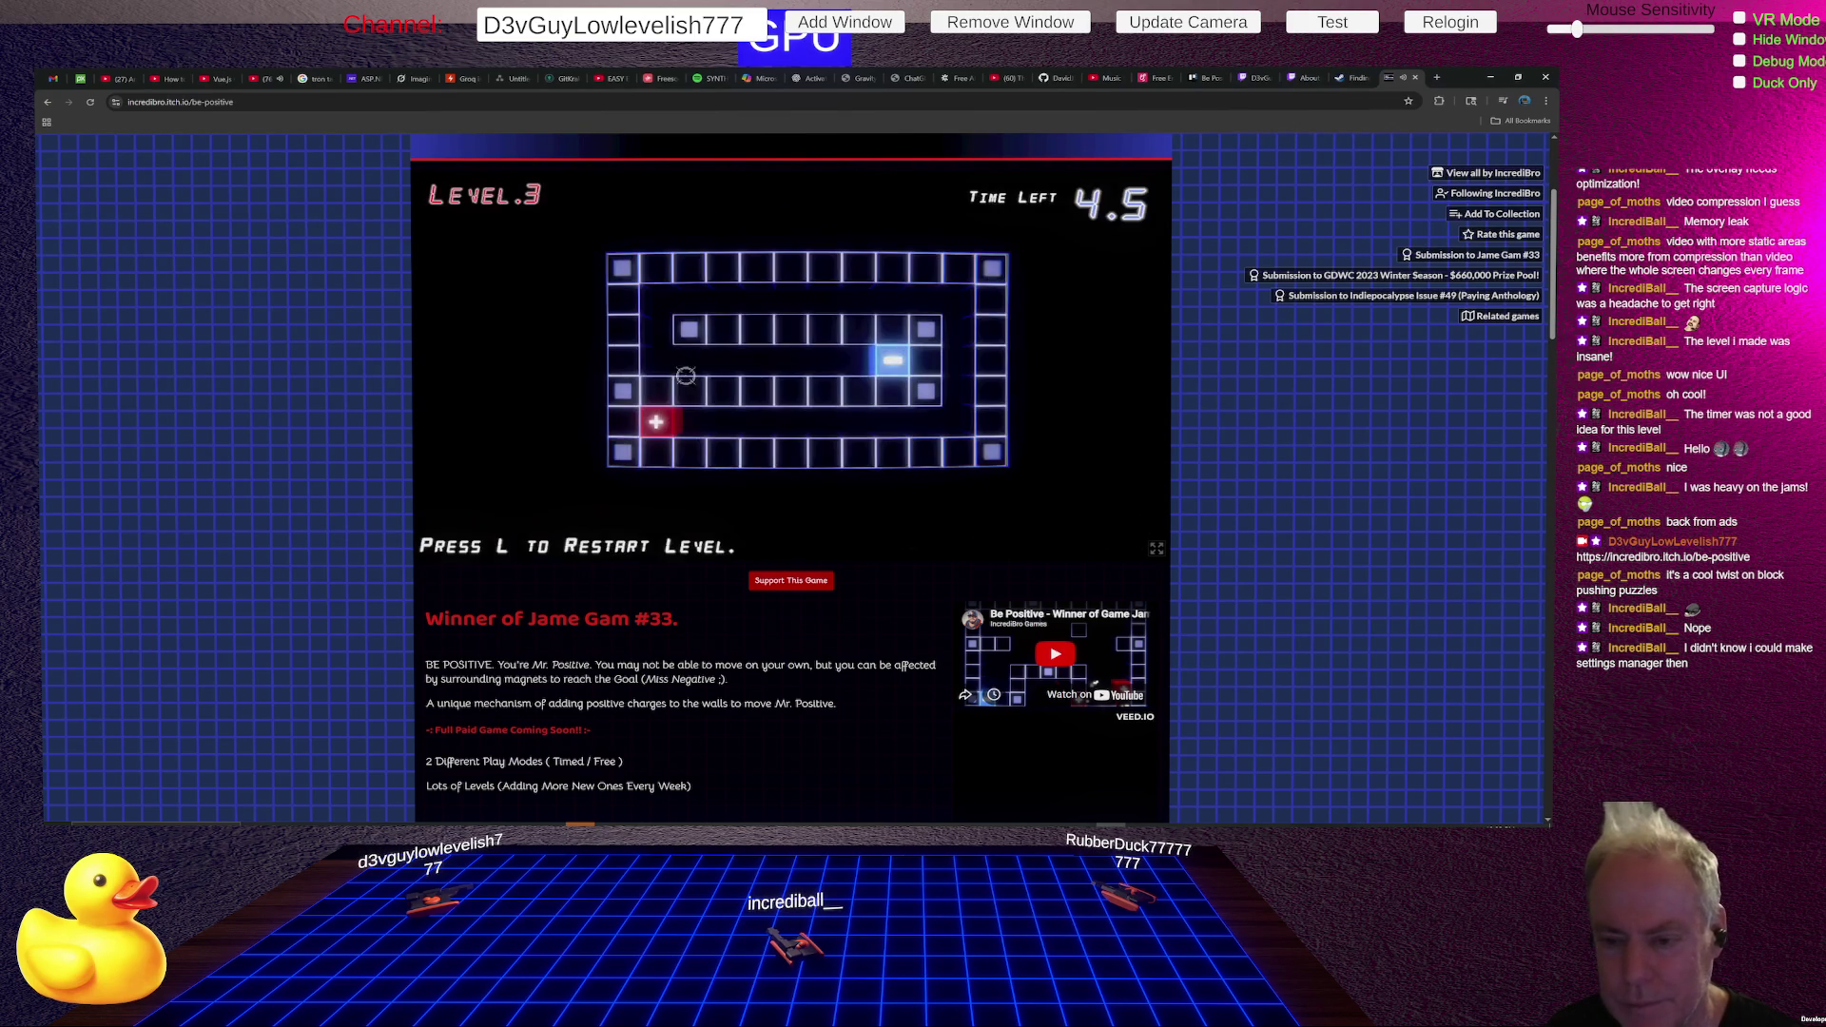
# - Try Level 3 by charging walls around the loop, then restart it with L after timing out
pyautogui.click(623, 421)
pyautogui.click(958, 452)
pyautogui.click(992, 298)
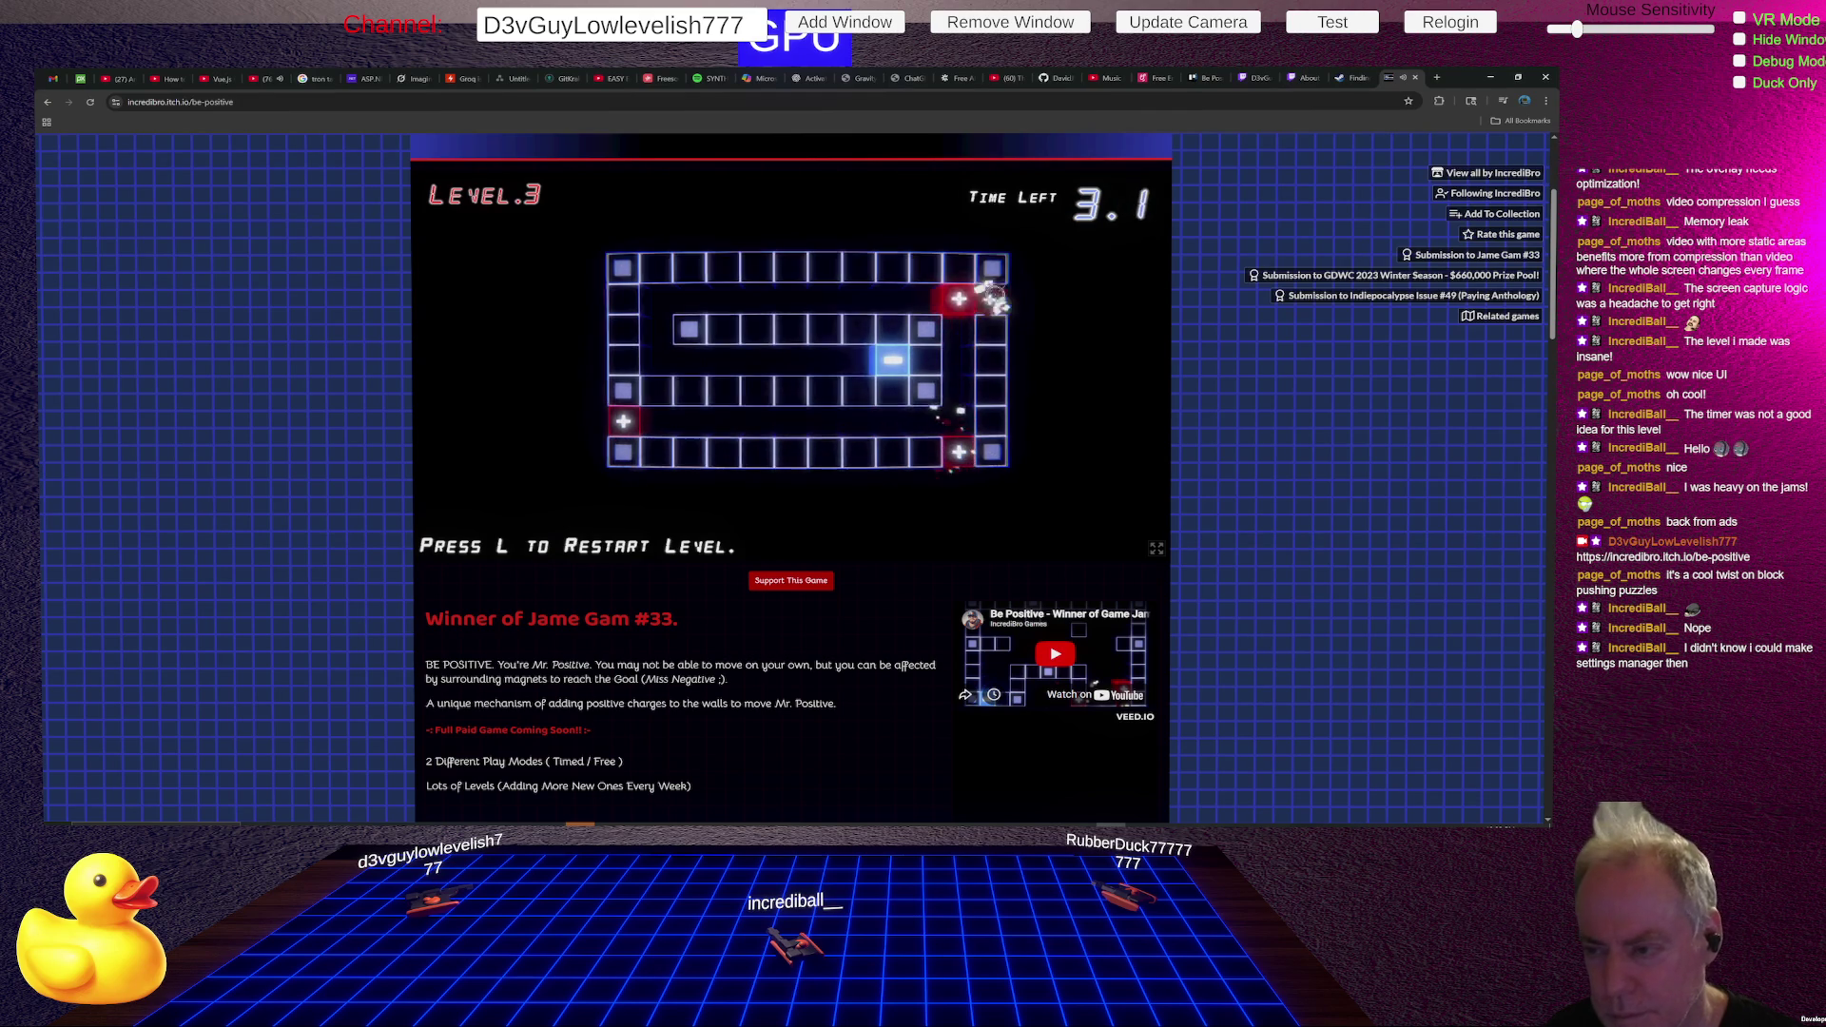
pyautogui.click(657, 362)
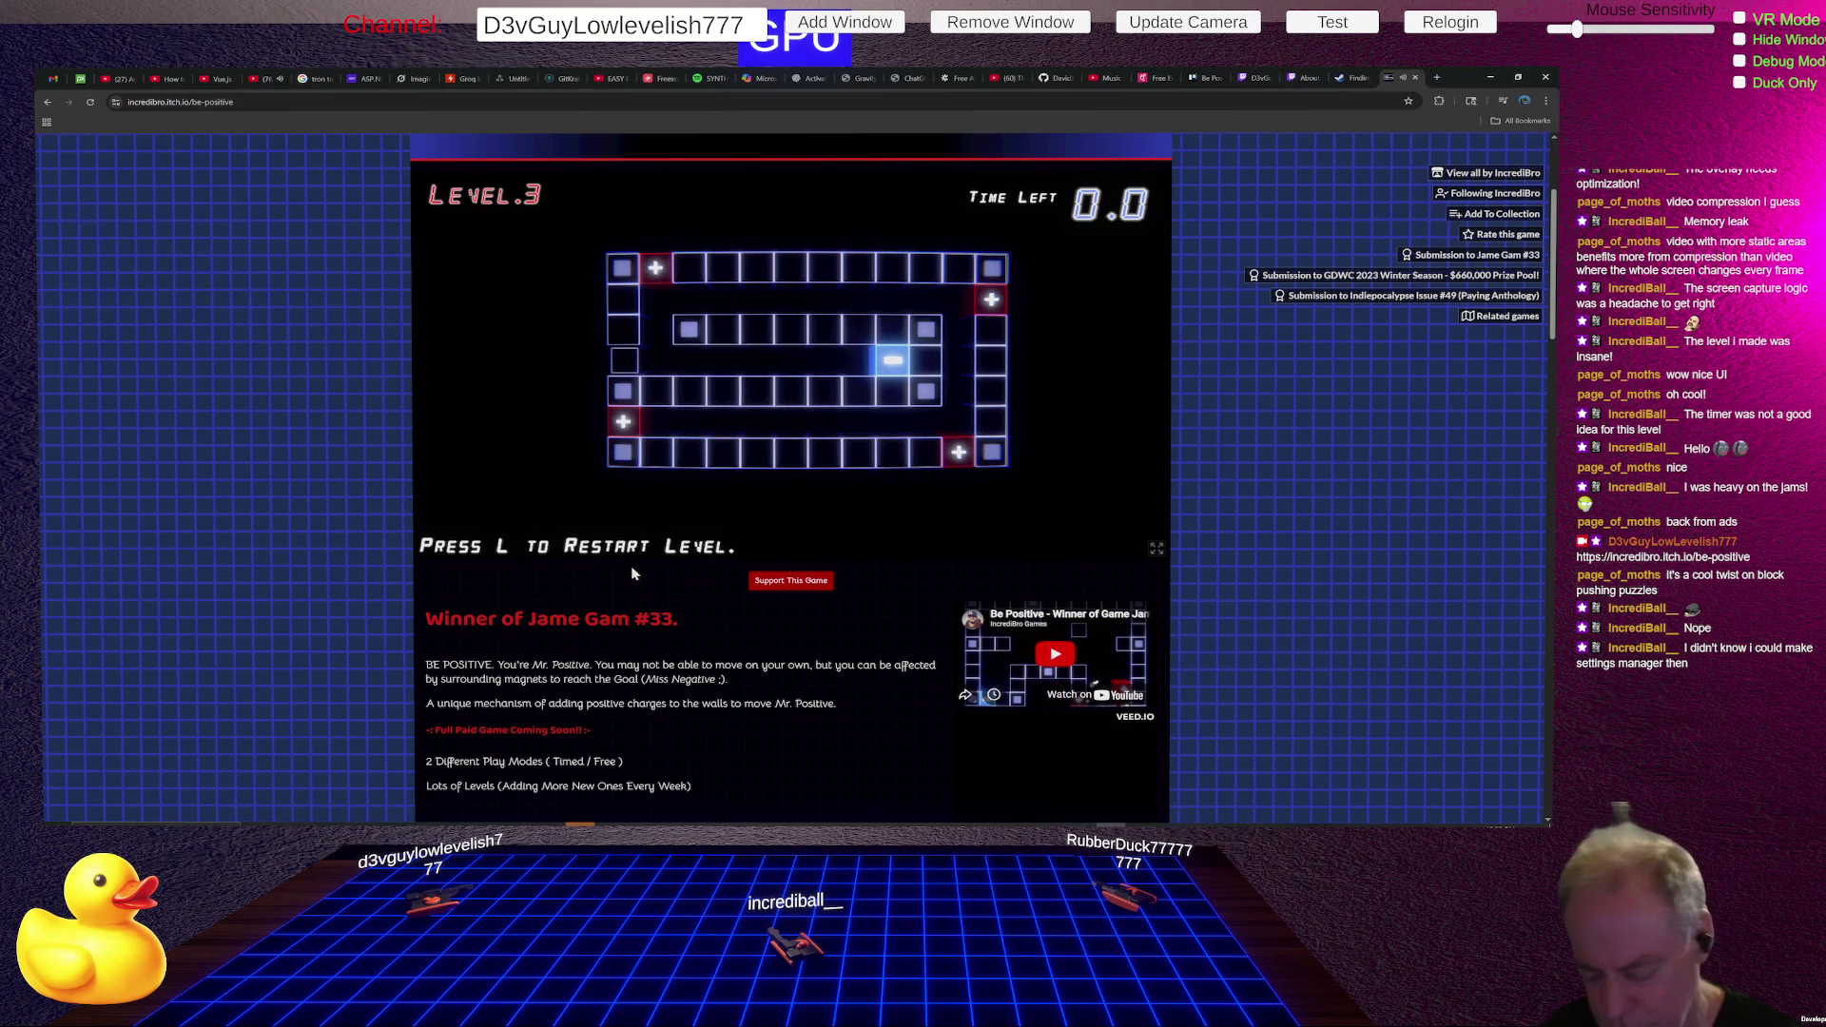
pyautogui.press('l')
pyautogui.click(623, 424)
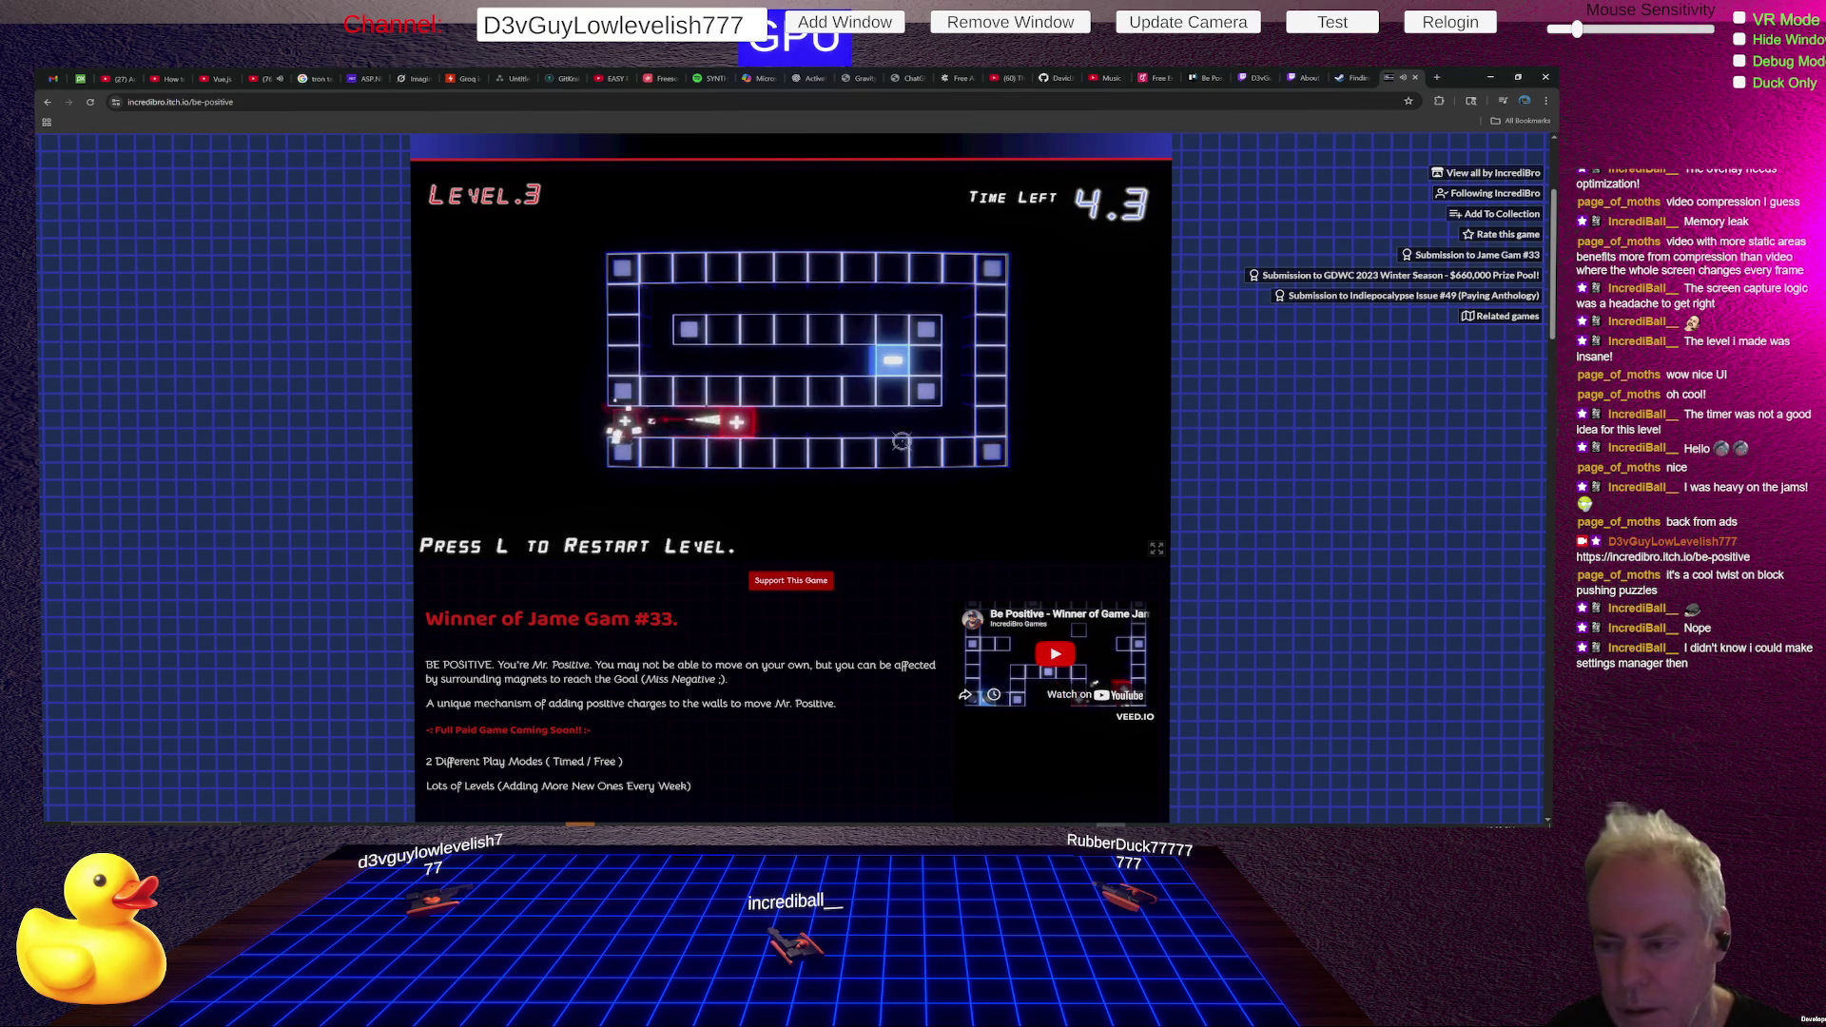
# - Finish Level 3 by routing Mr. Positive around the loop to Ms Negative
pyautogui.click(959, 453)
pyautogui.click(990, 300)
pyautogui.click(656, 268)
pyautogui.click(623, 360)
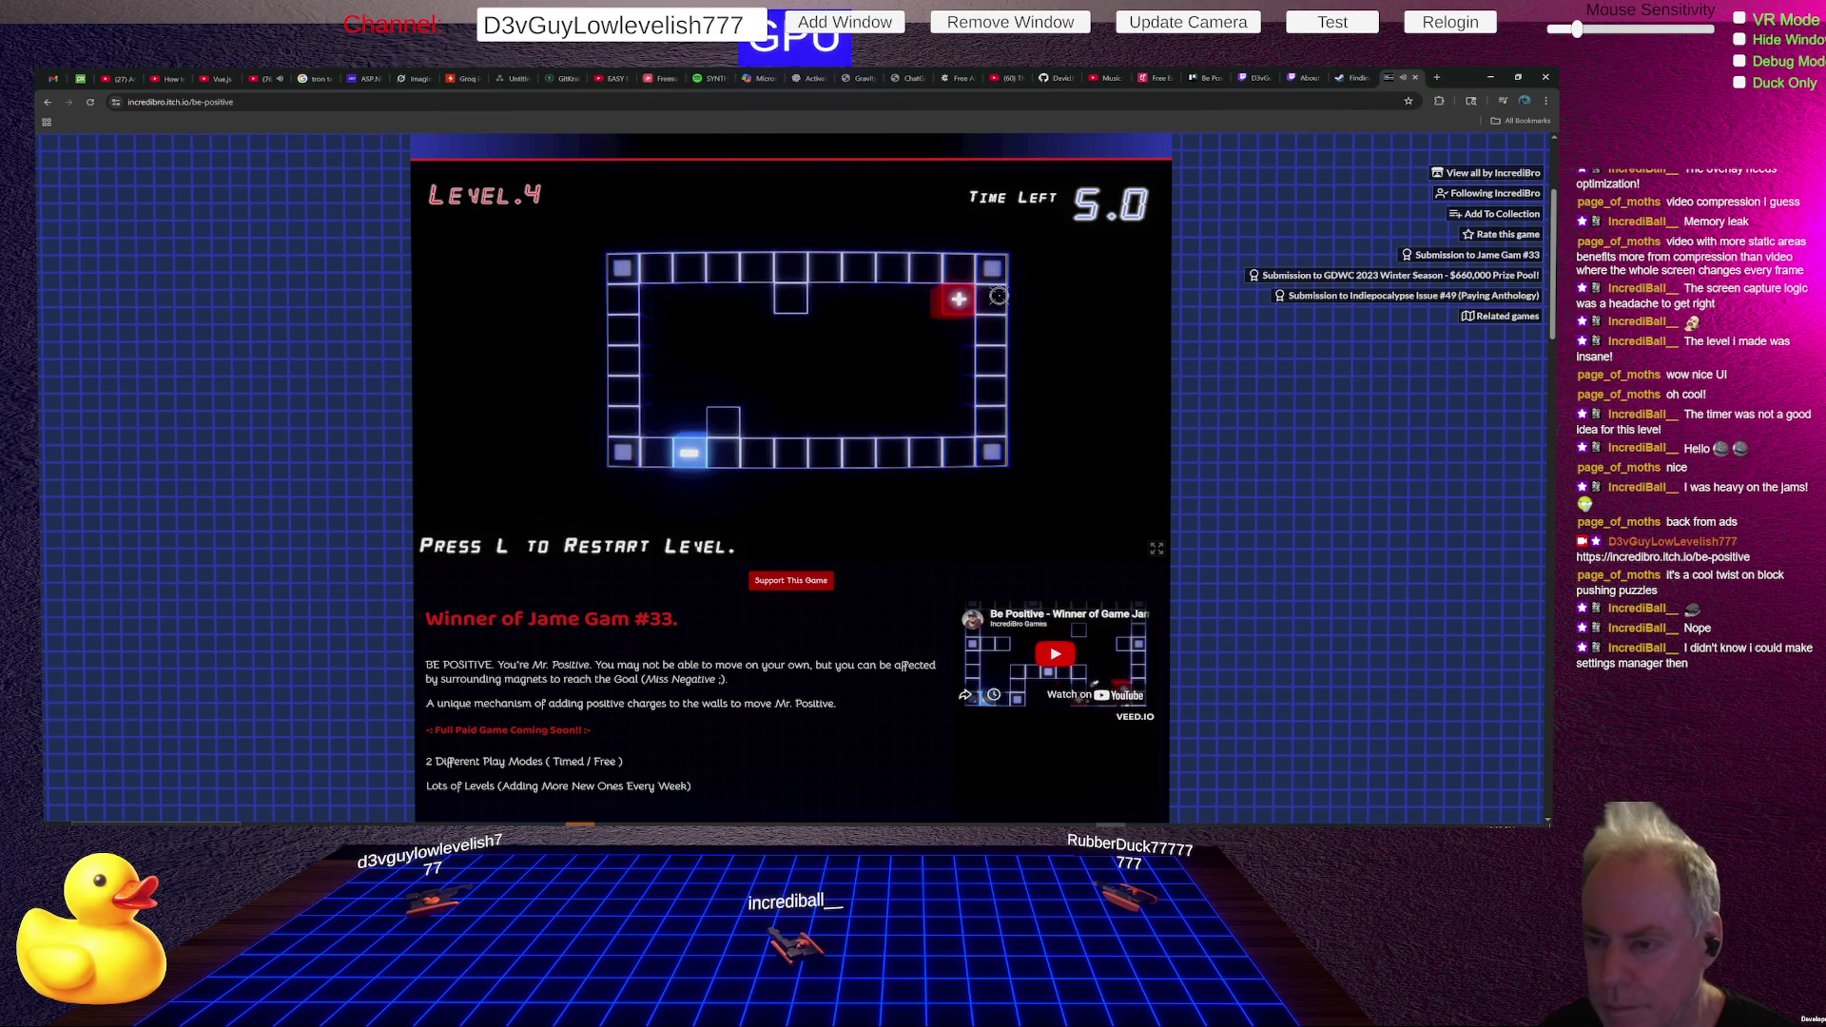
# - Clear Level 4 by charging walls to slide Mr. Positive down-left into Ms Negative
pyautogui.click(956, 268)
pyautogui.click(990, 422)
pyautogui.click(754, 453)
pyautogui.click(790, 299)
pyautogui.click(655, 268)
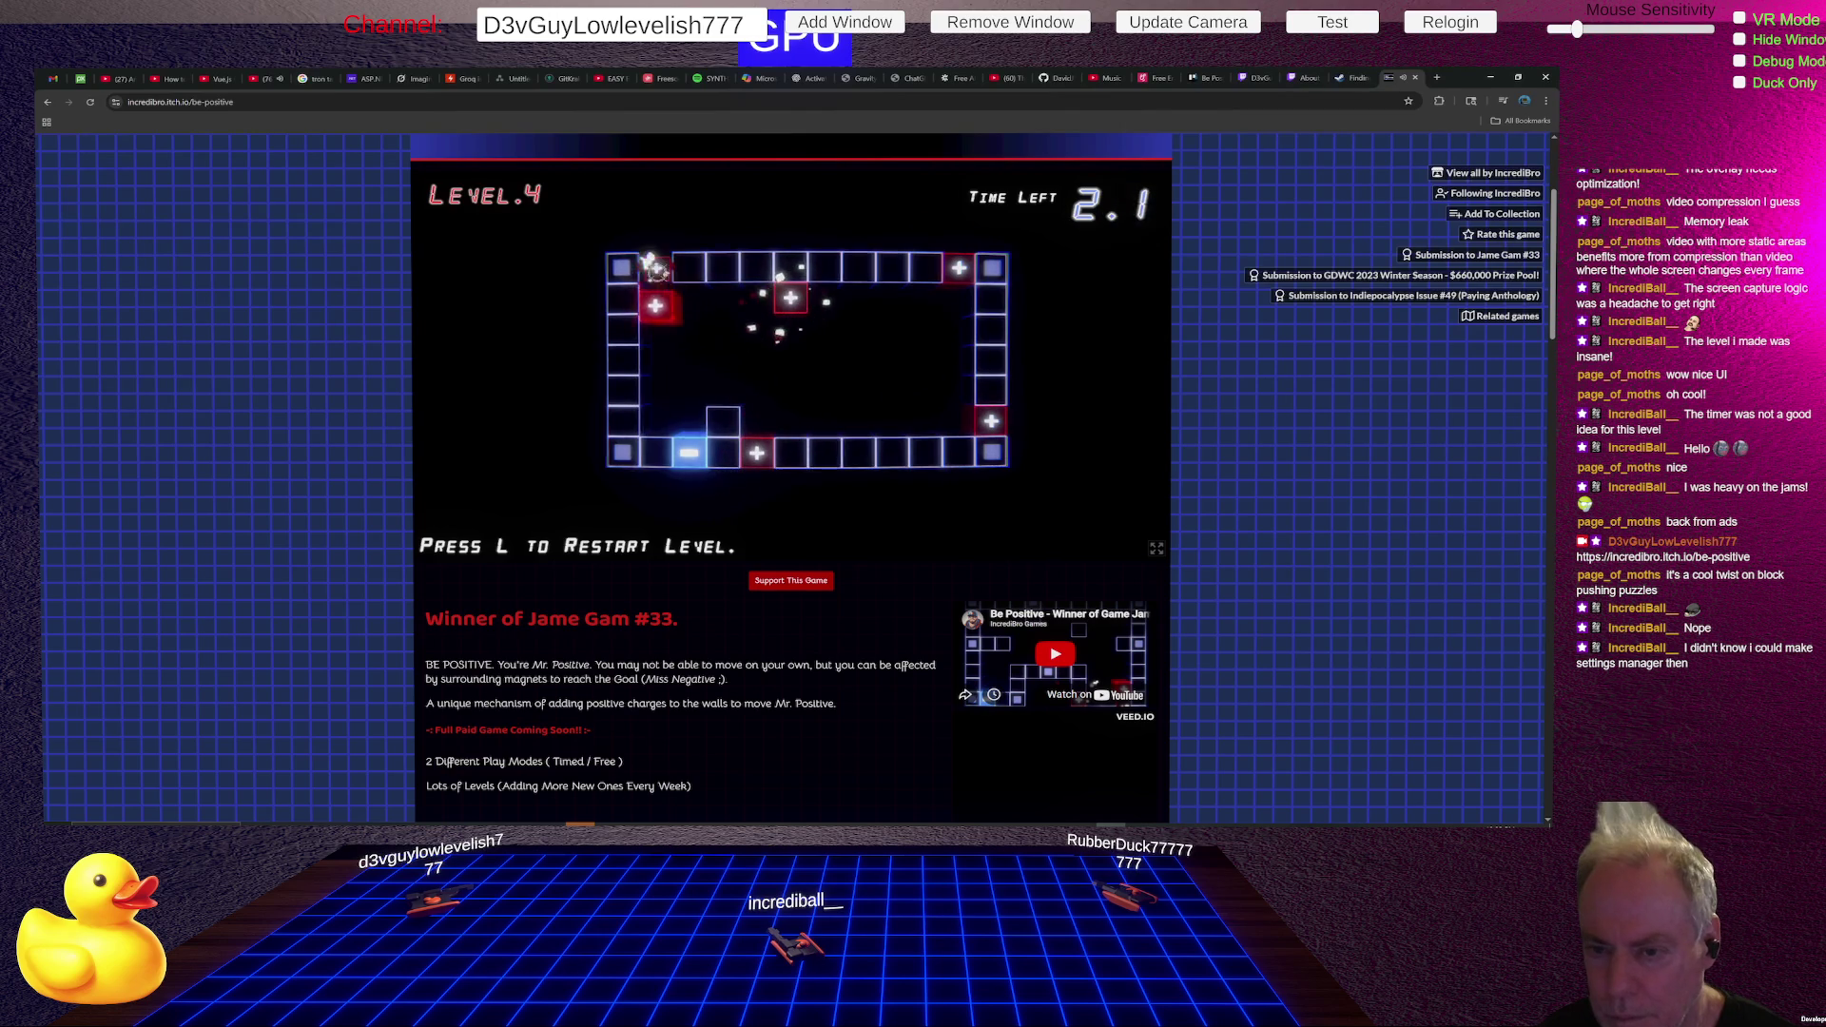
pyautogui.click(624, 427)
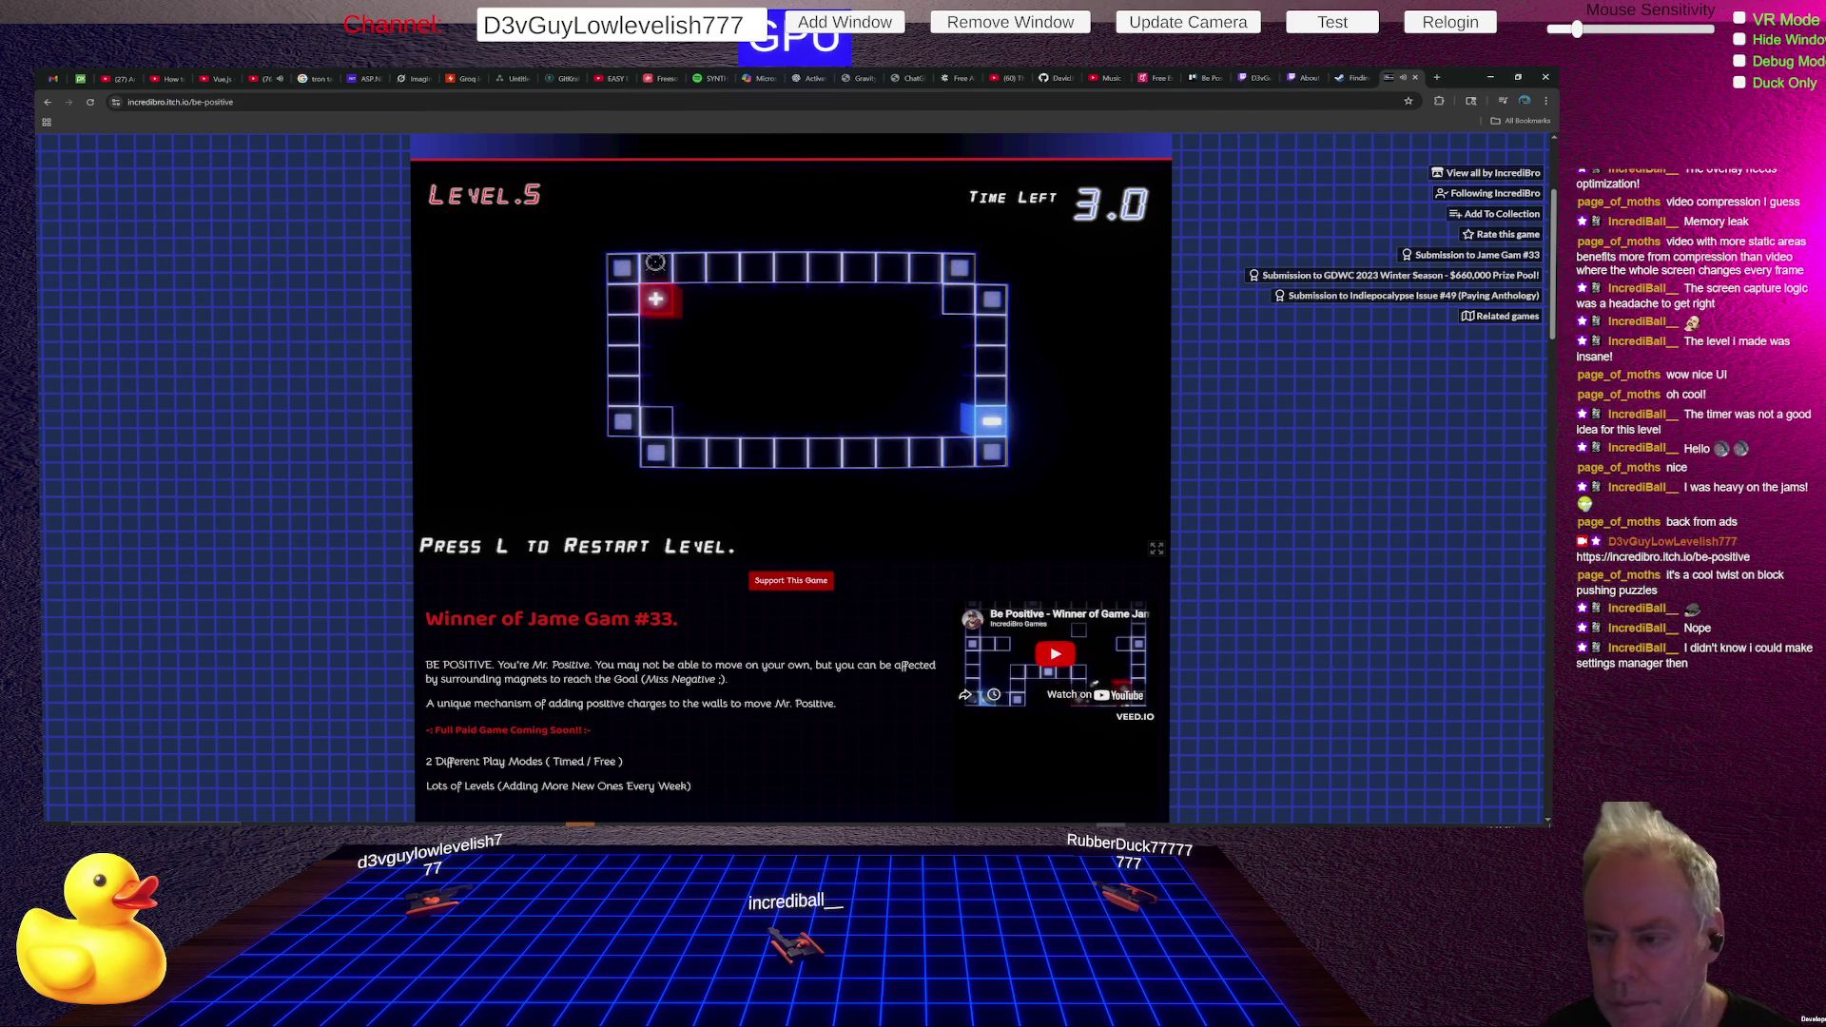
# - Clear Level 5 after one timed-out try and an L restart, with 1.4 seconds left
pyautogui.click(621, 327)
pyautogui.click(991, 329)
pyautogui.click(655, 267)
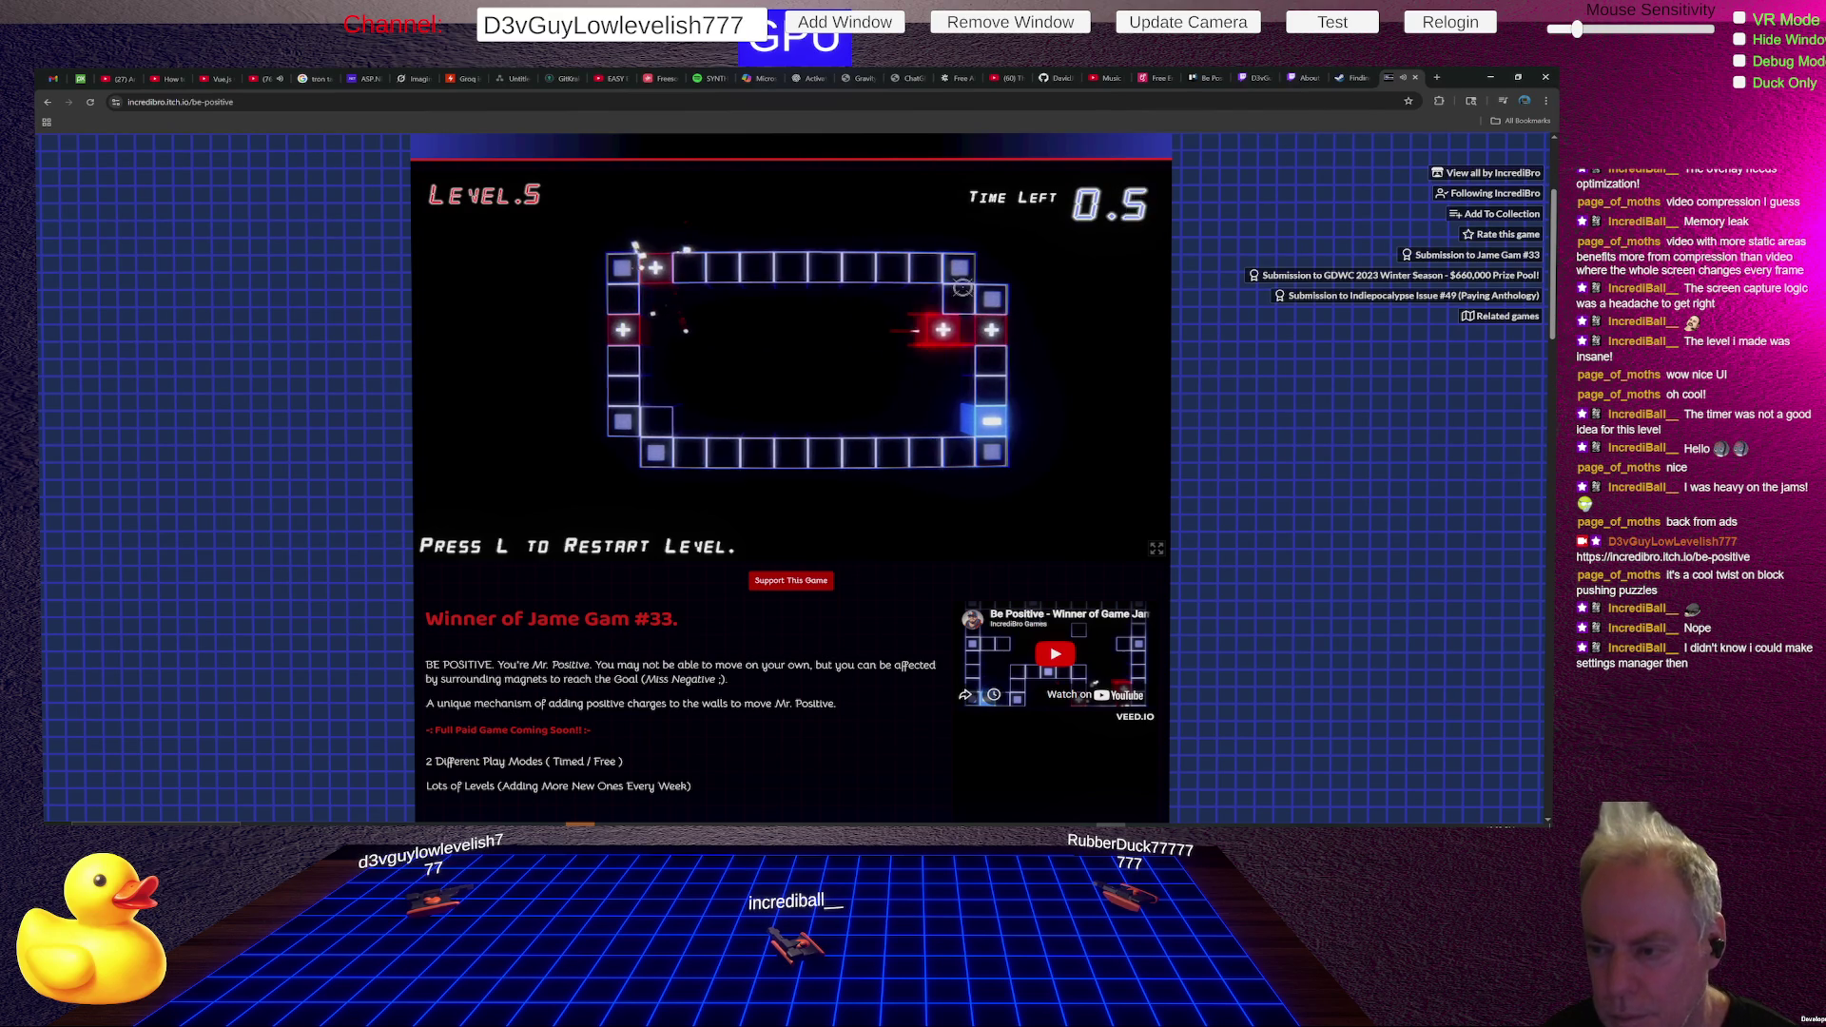
pyautogui.click(959, 299)
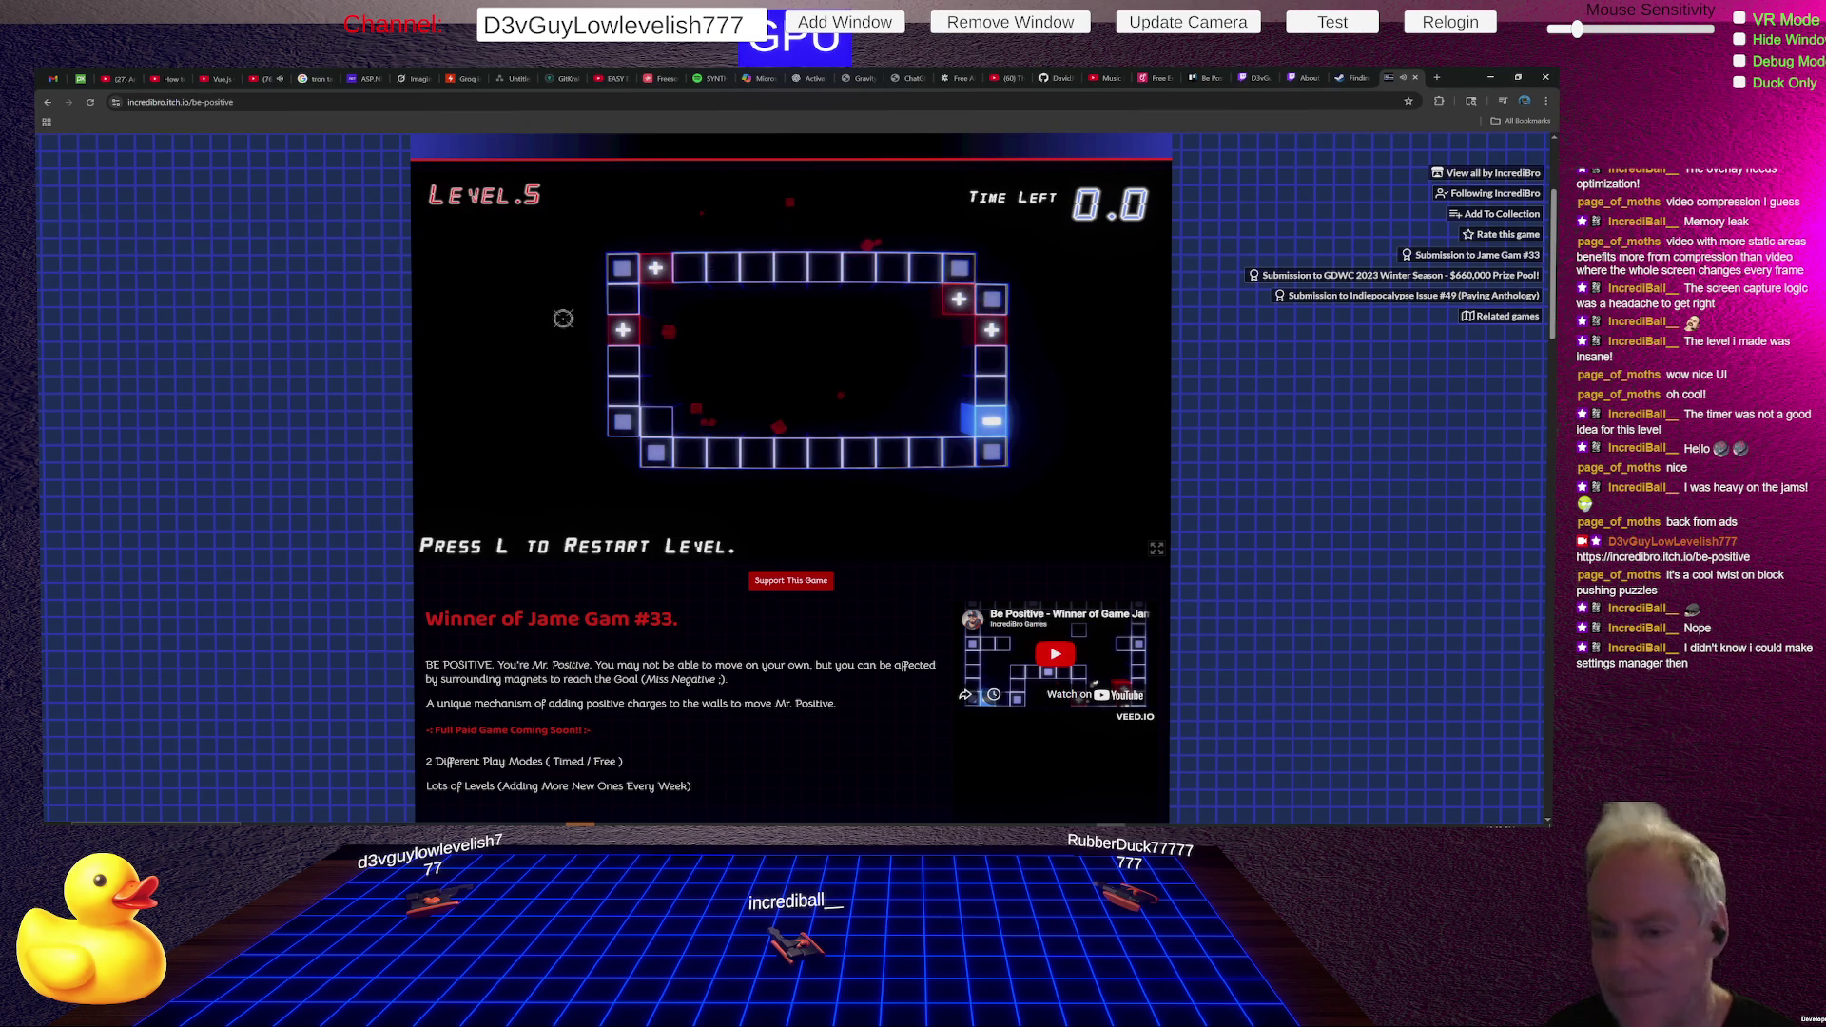
pyautogui.press('l')
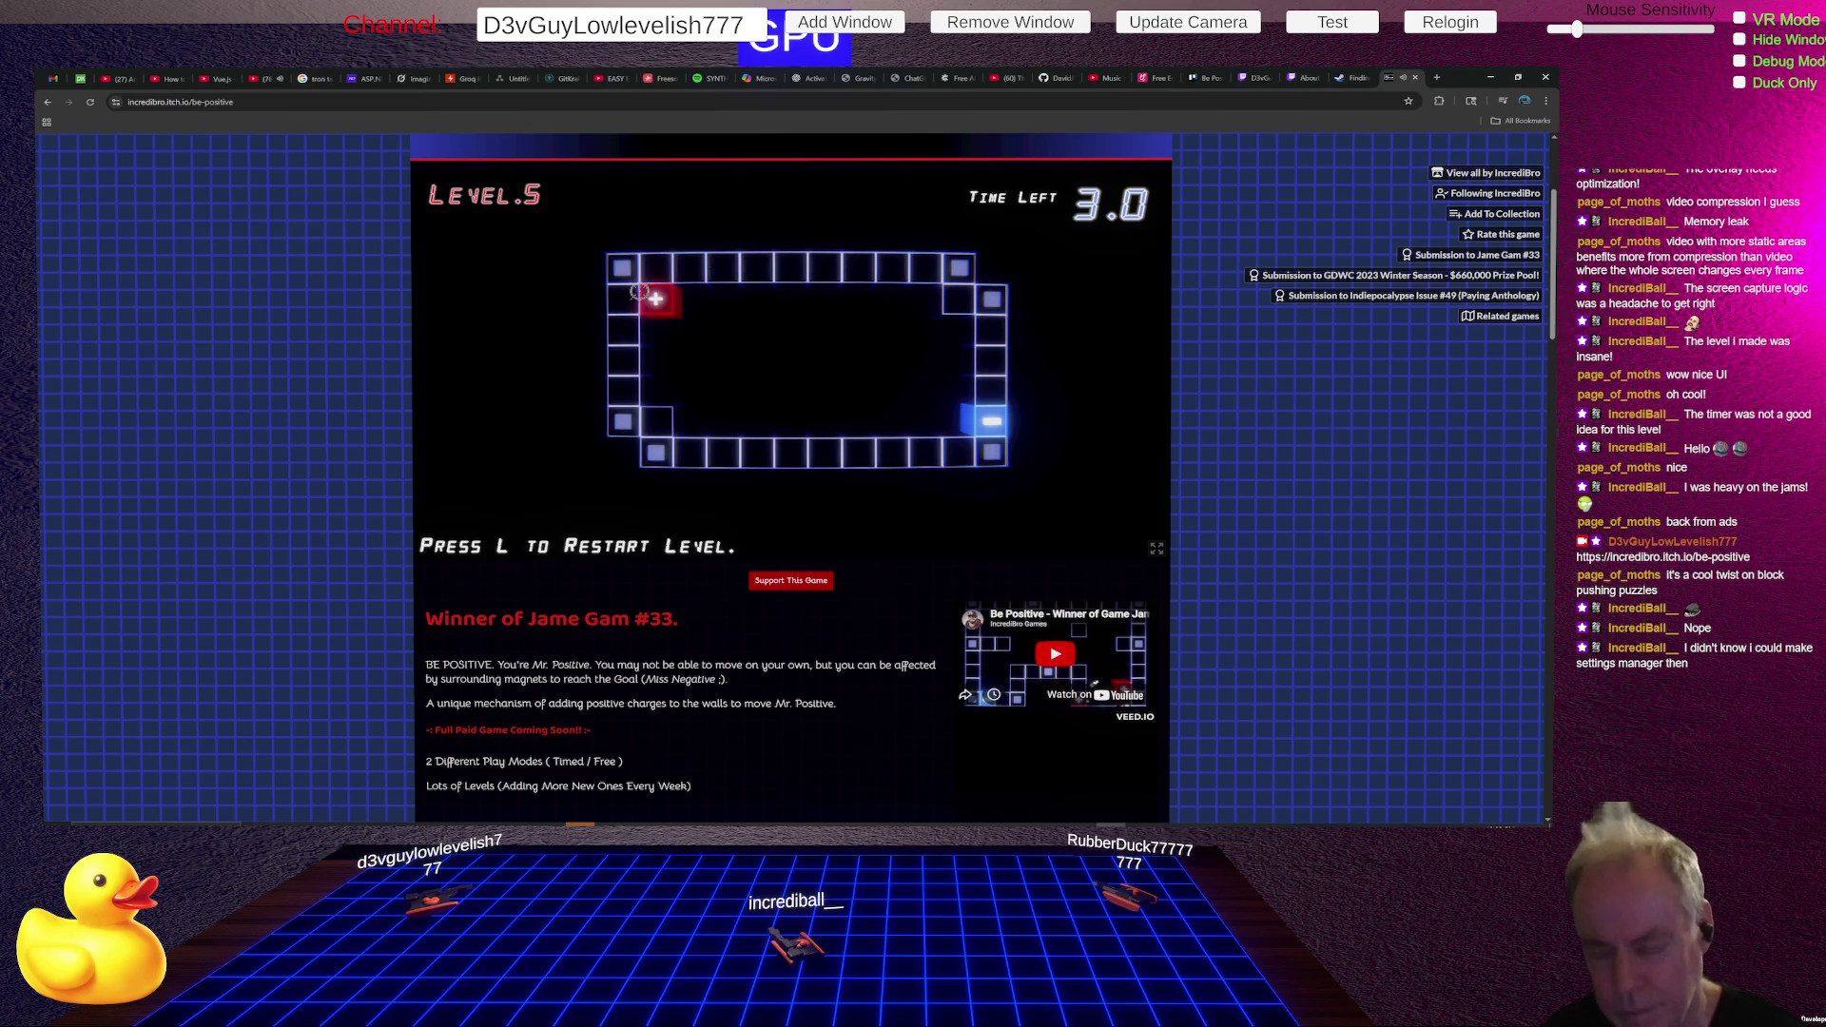
pyautogui.click(623, 329)
pyautogui.click(655, 267)
pyautogui.click(957, 300)
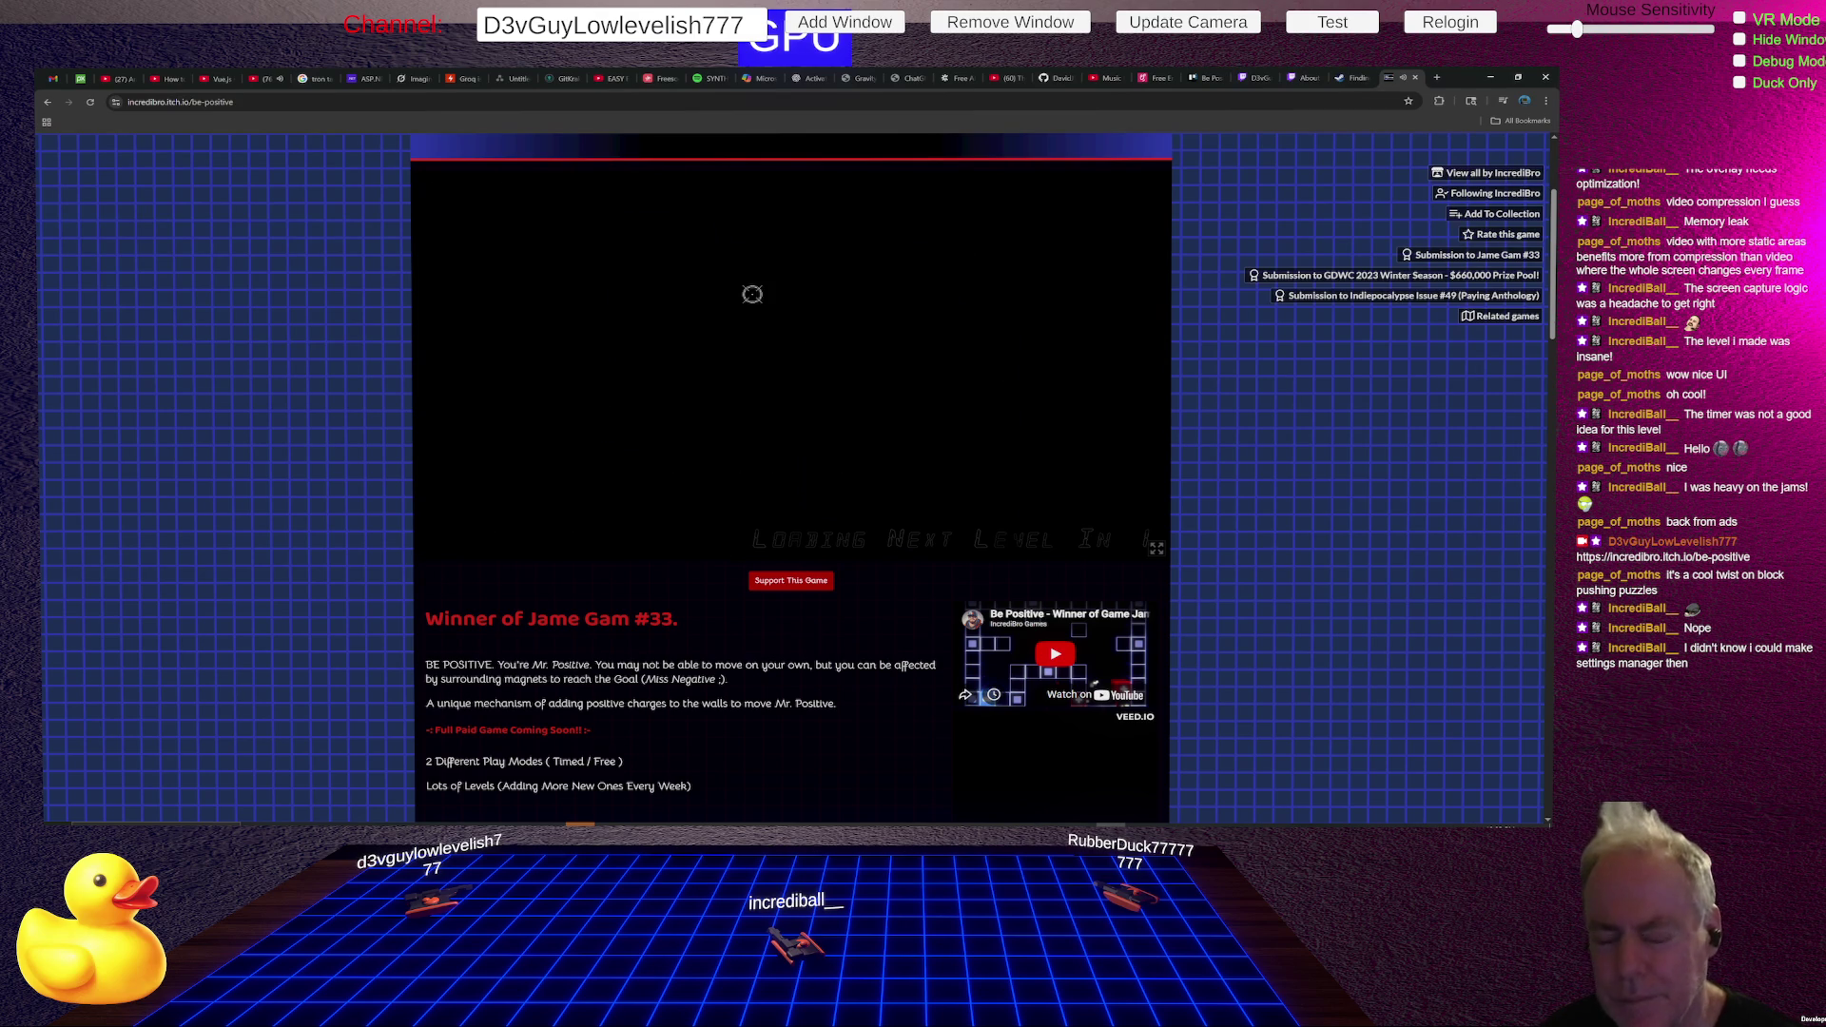
# - Make a first attempt at Level 7 with plus charges until the timer runs out
pyautogui.click(626, 365)
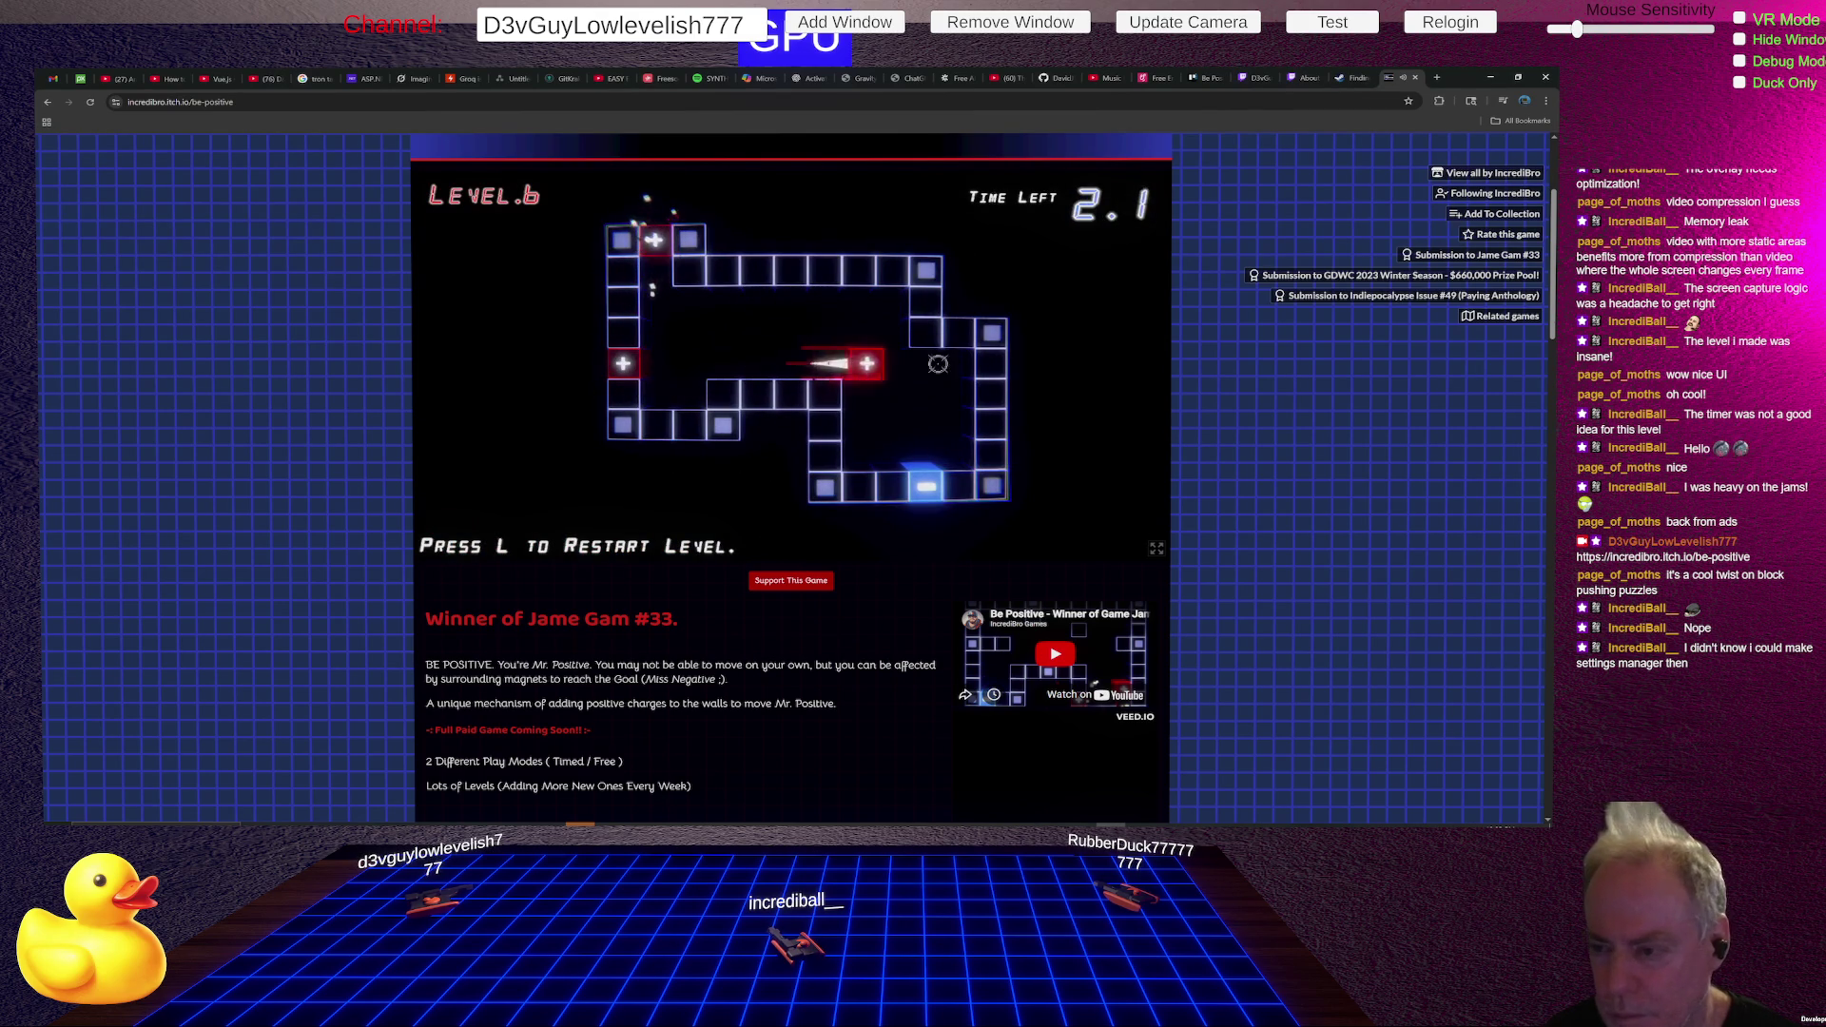
pyautogui.click(958, 333)
pyautogui.click(994, 455)
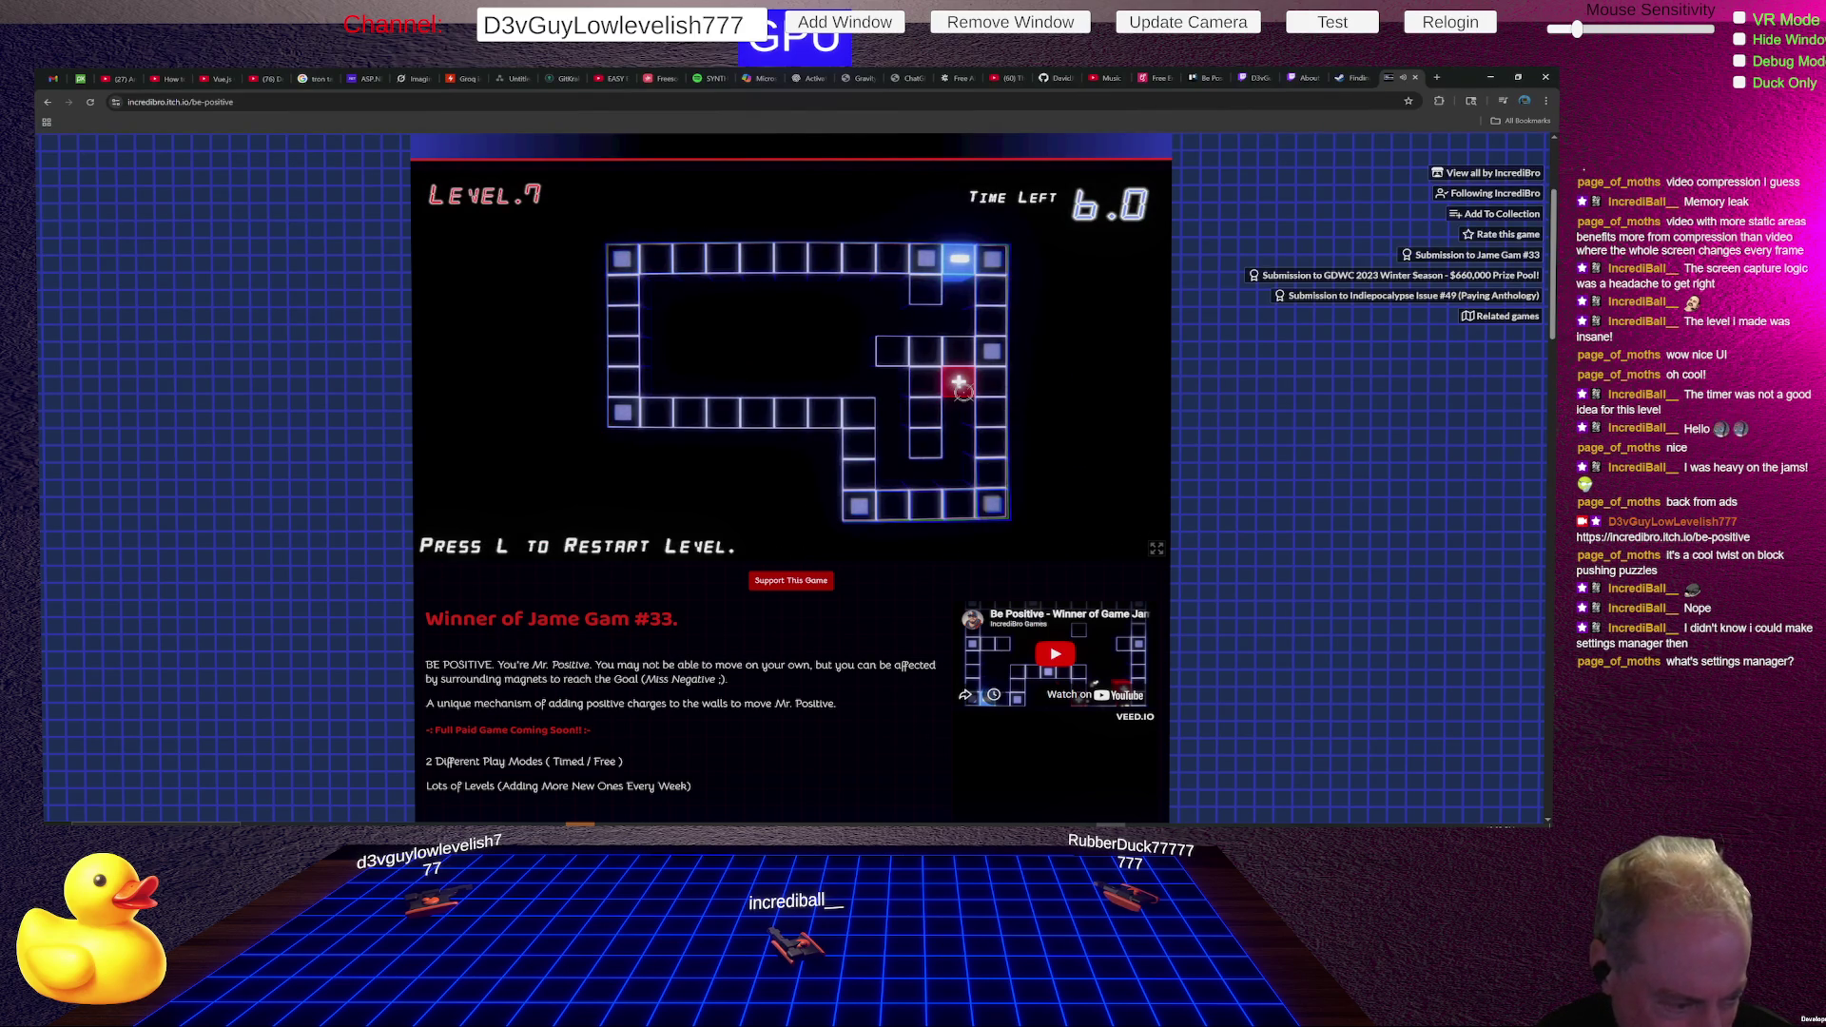
pyautogui.click(958, 357)
pyautogui.click(991, 472)
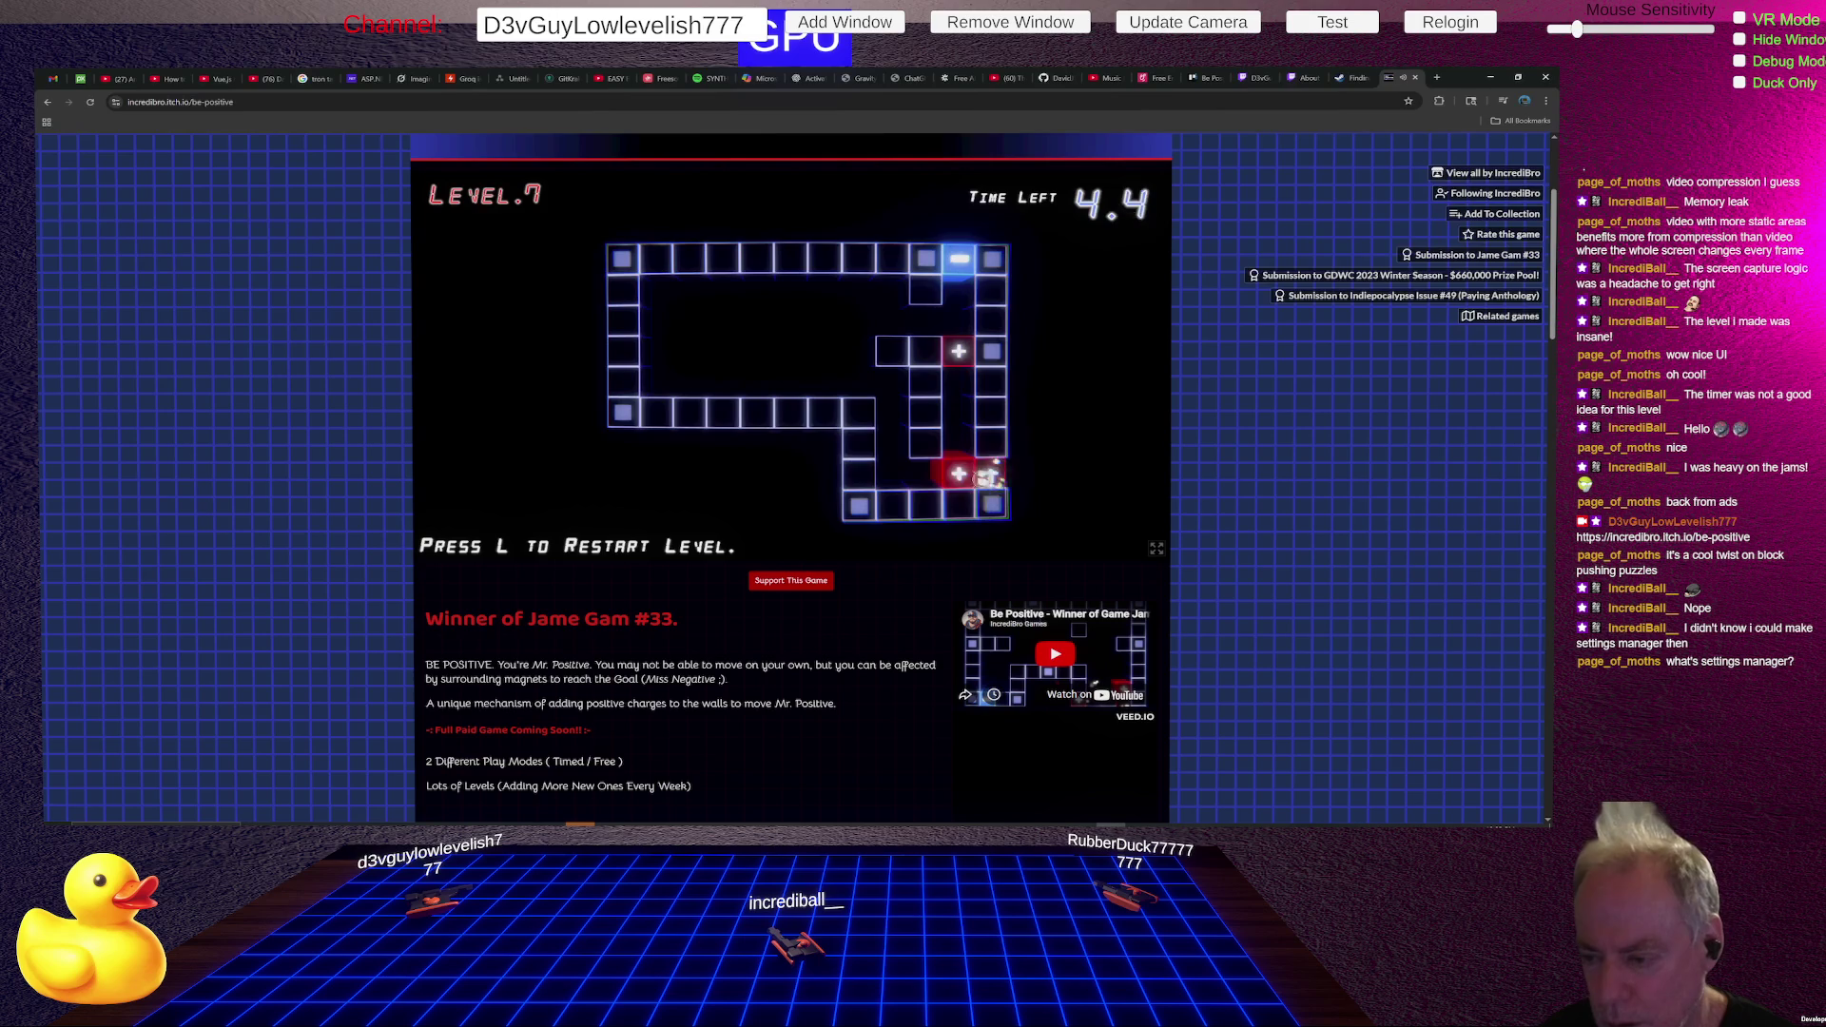
pyautogui.click(892, 505)
pyautogui.click(656, 412)
pyautogui.click(623, 290)
pyautogui.click(892, 257)
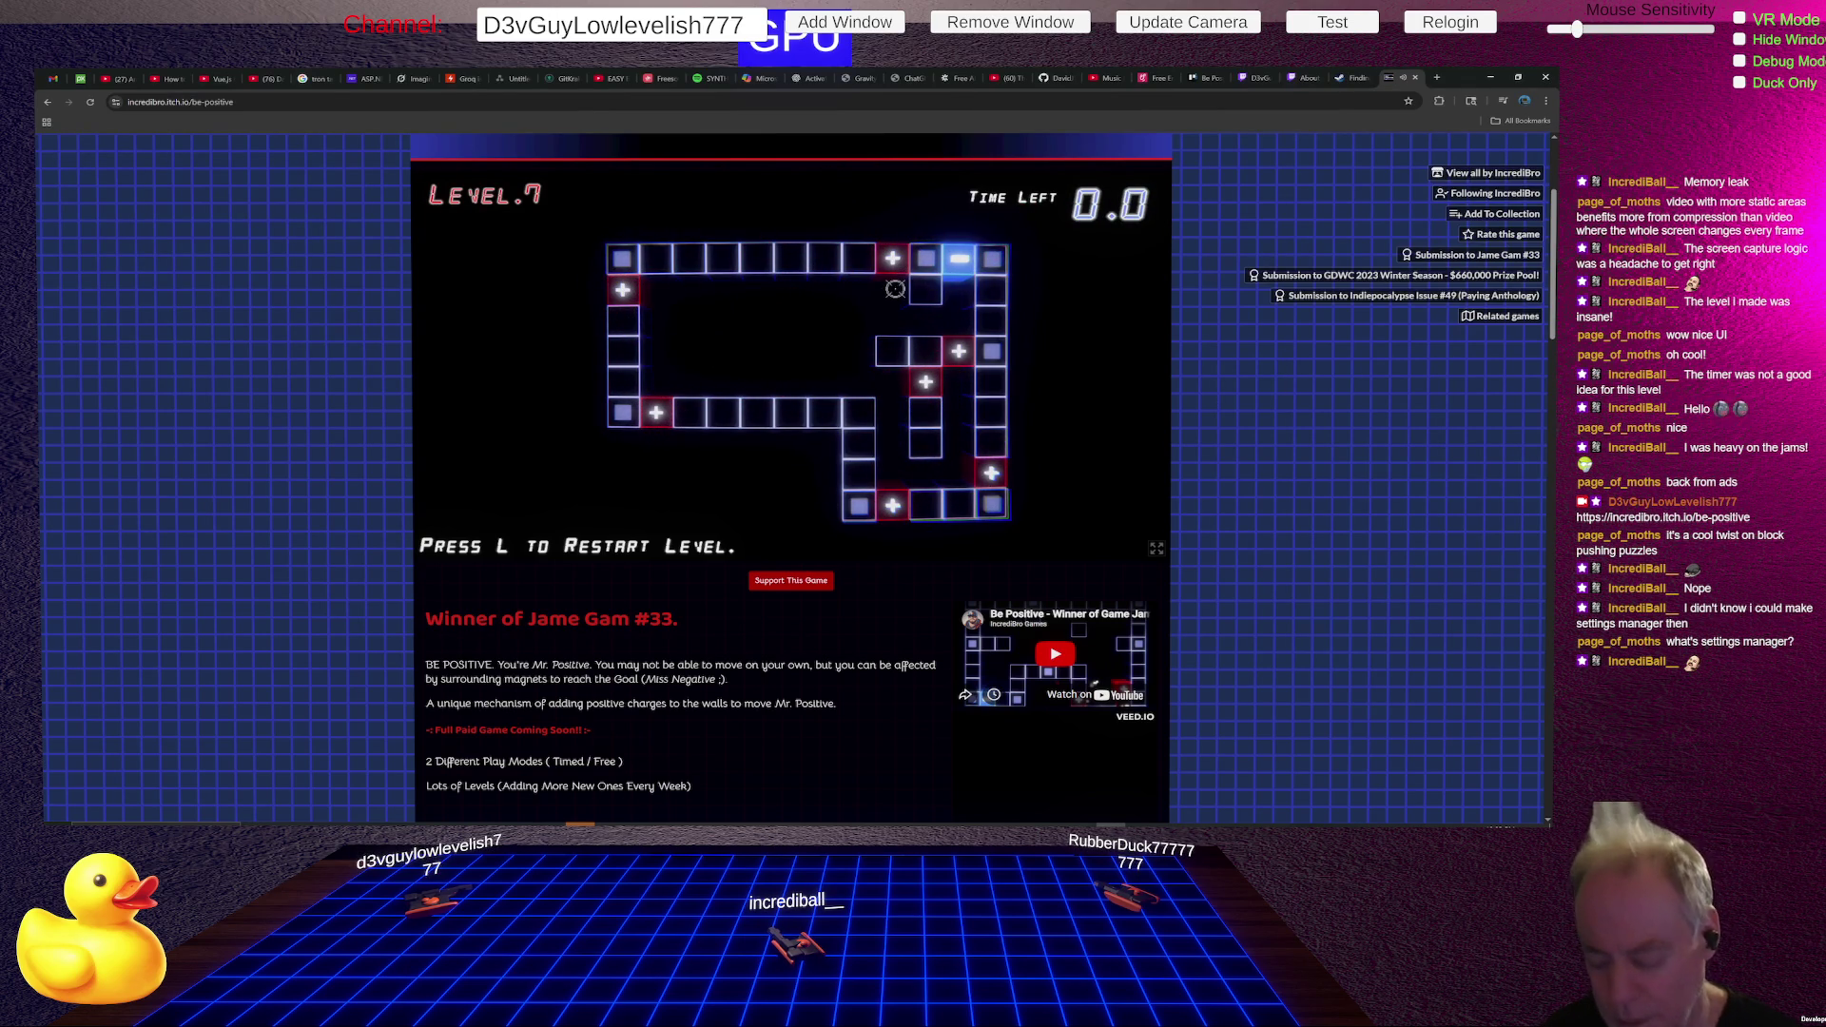
# - Restart Level 7 with L and retry, charging the channel and left wall tiles
pyautogui.press('l')
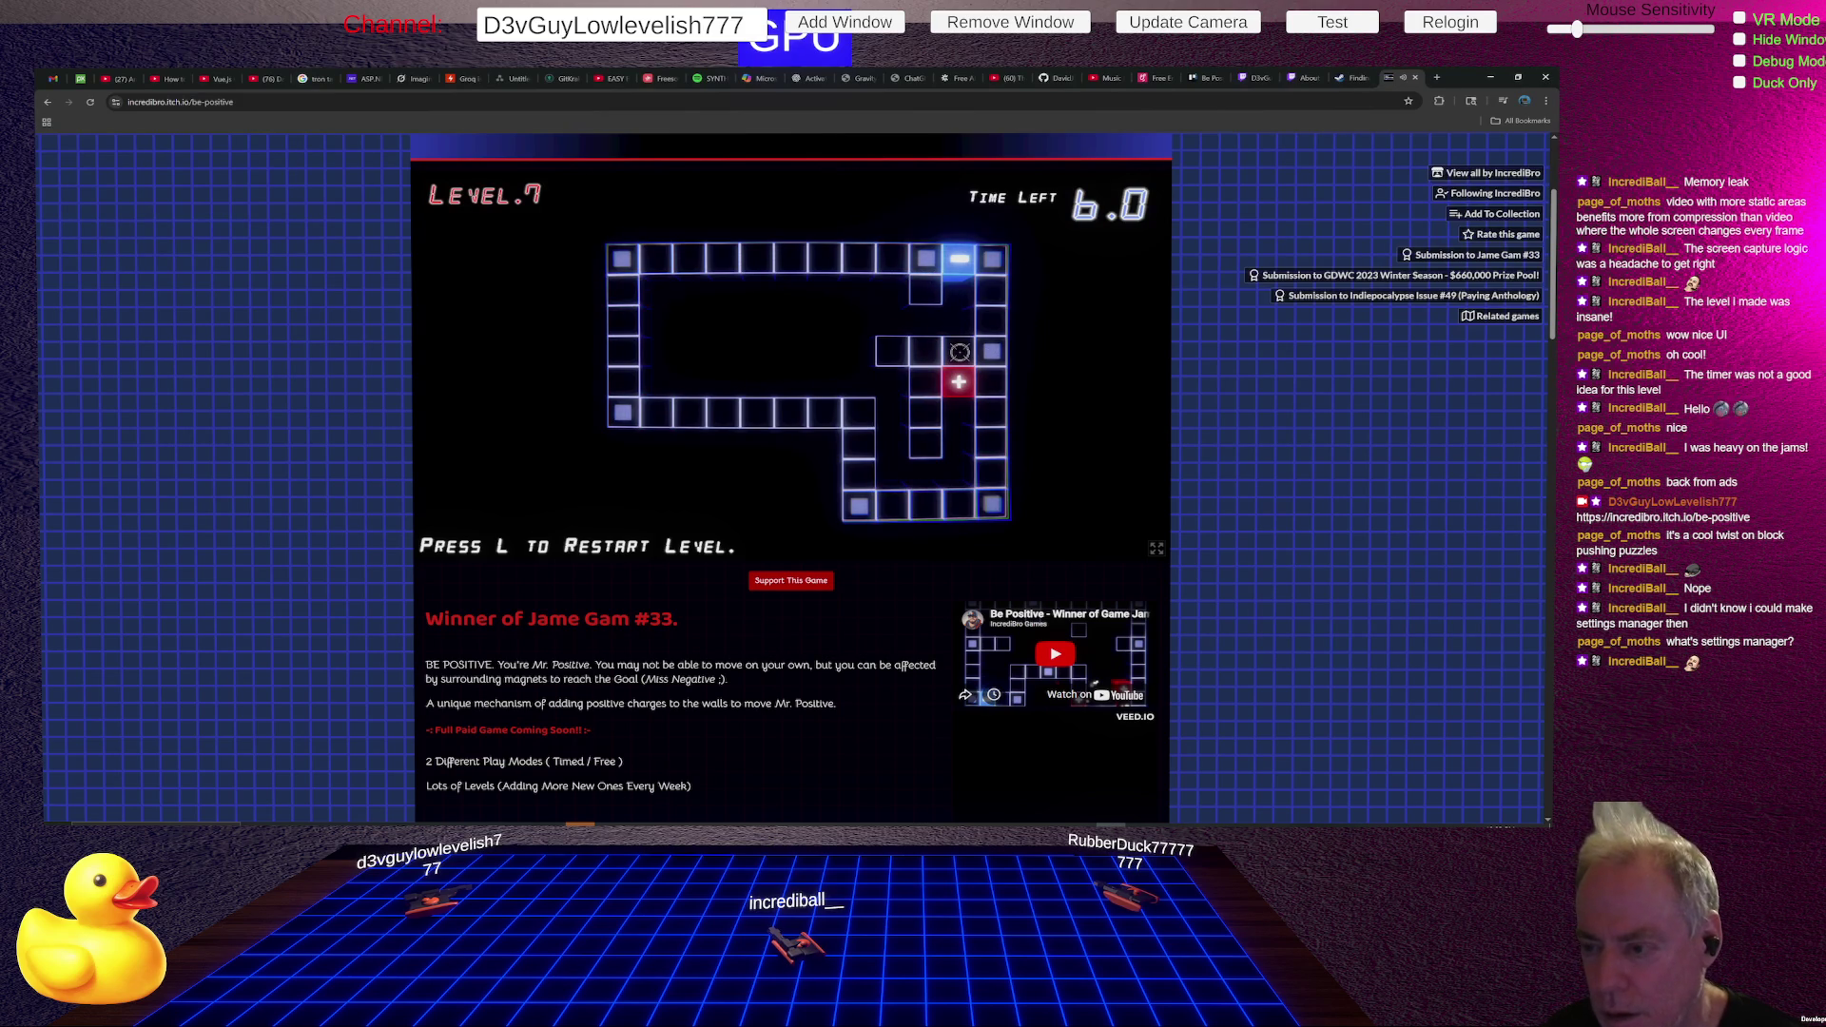
pyautogui.click(960, 352)
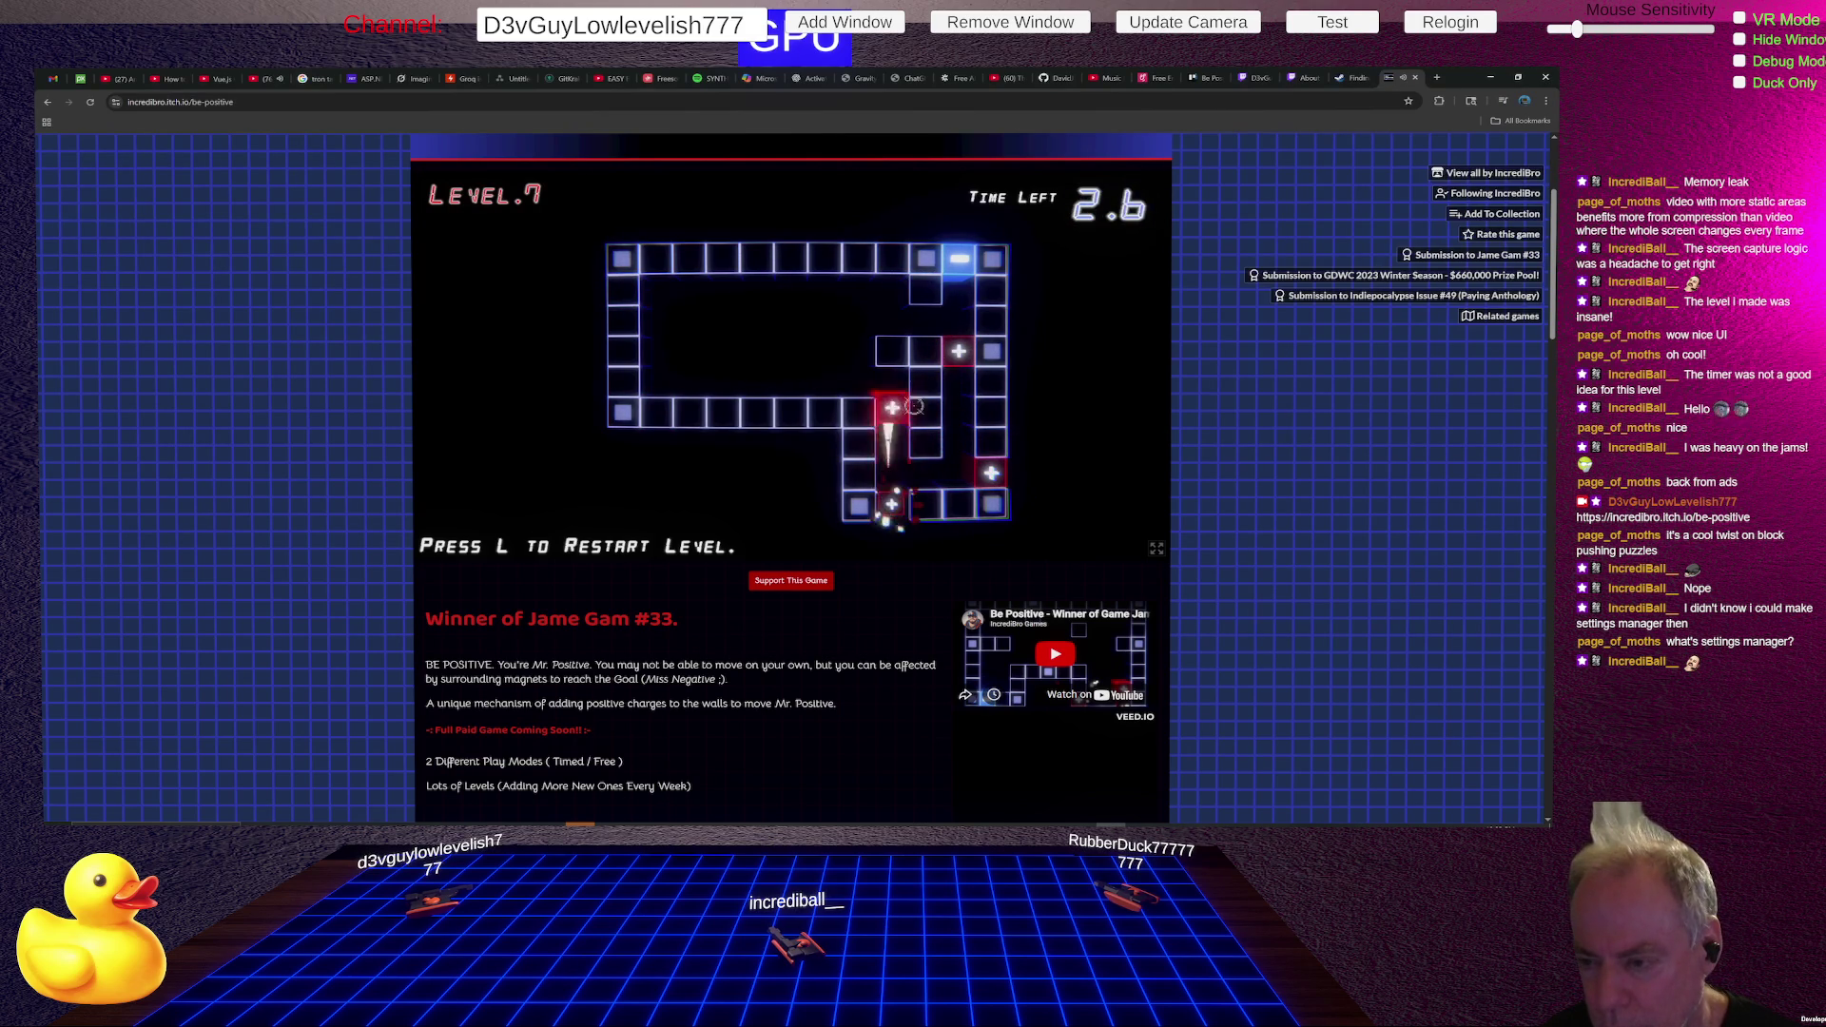
pyautogui.click(893, 382)
pyautogui.click(623, 320)
pyautogui.click(657, 412)
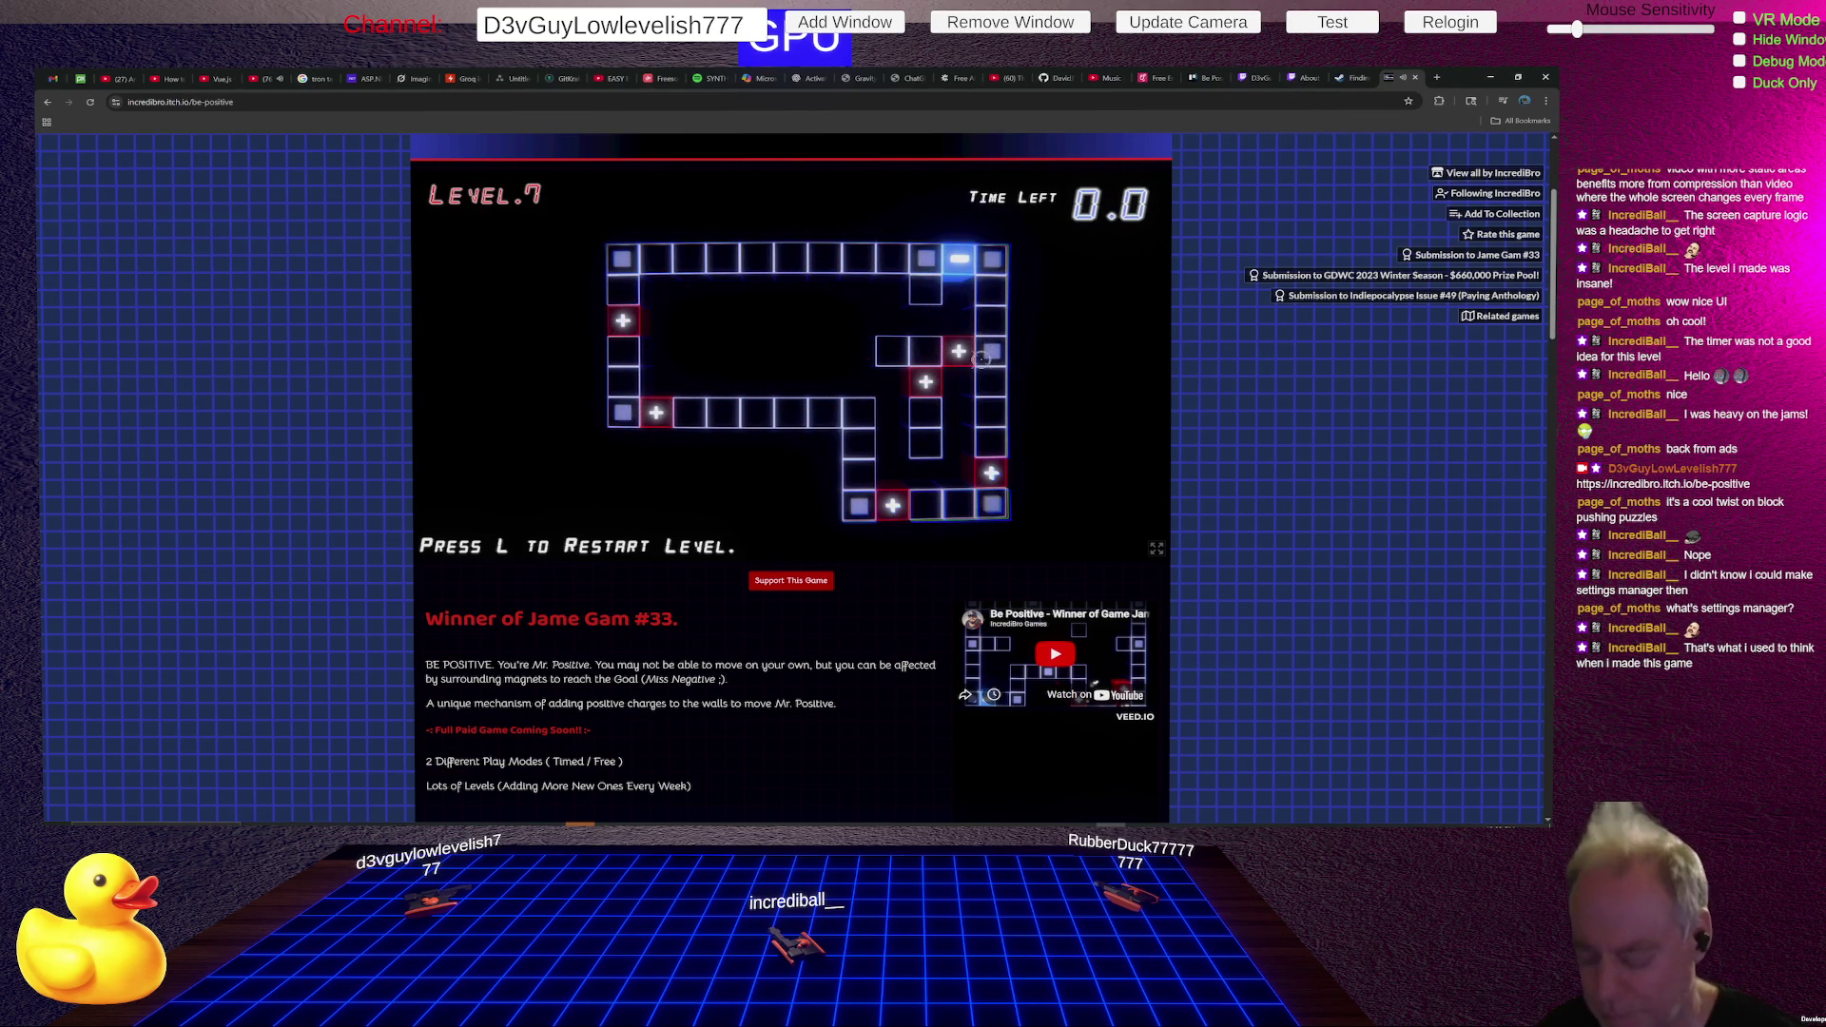
# - Restart Level 7 again and clear it as the timer hits 0.0, loading Level 8
pyautogui.press('l')
pyautogui.click(959, 351)
pyautogui.click(991, 473)
pyautogui.click(892, 505)
pyautogui.click(851, 382)
pyautogui.click(923, 381)
pyautogui.click(656, 381)
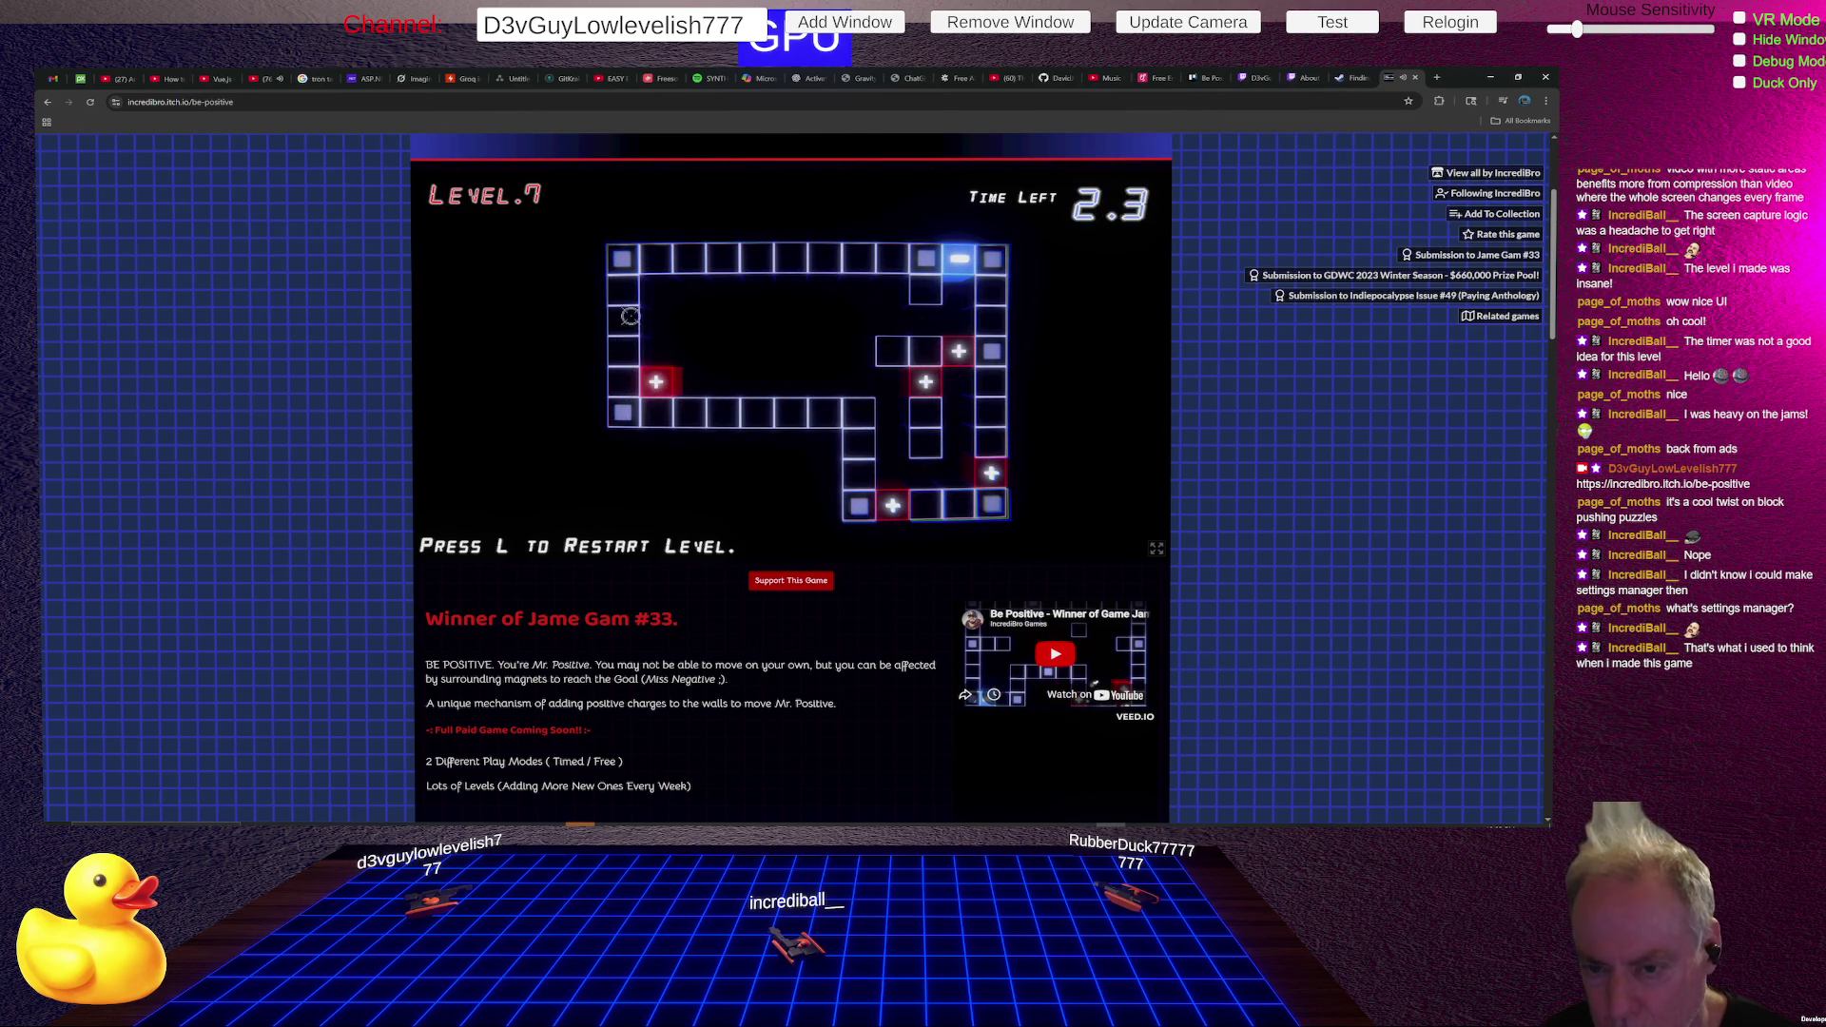
pyautogui.click(656, 412)
pyautogui.click(959, 290)
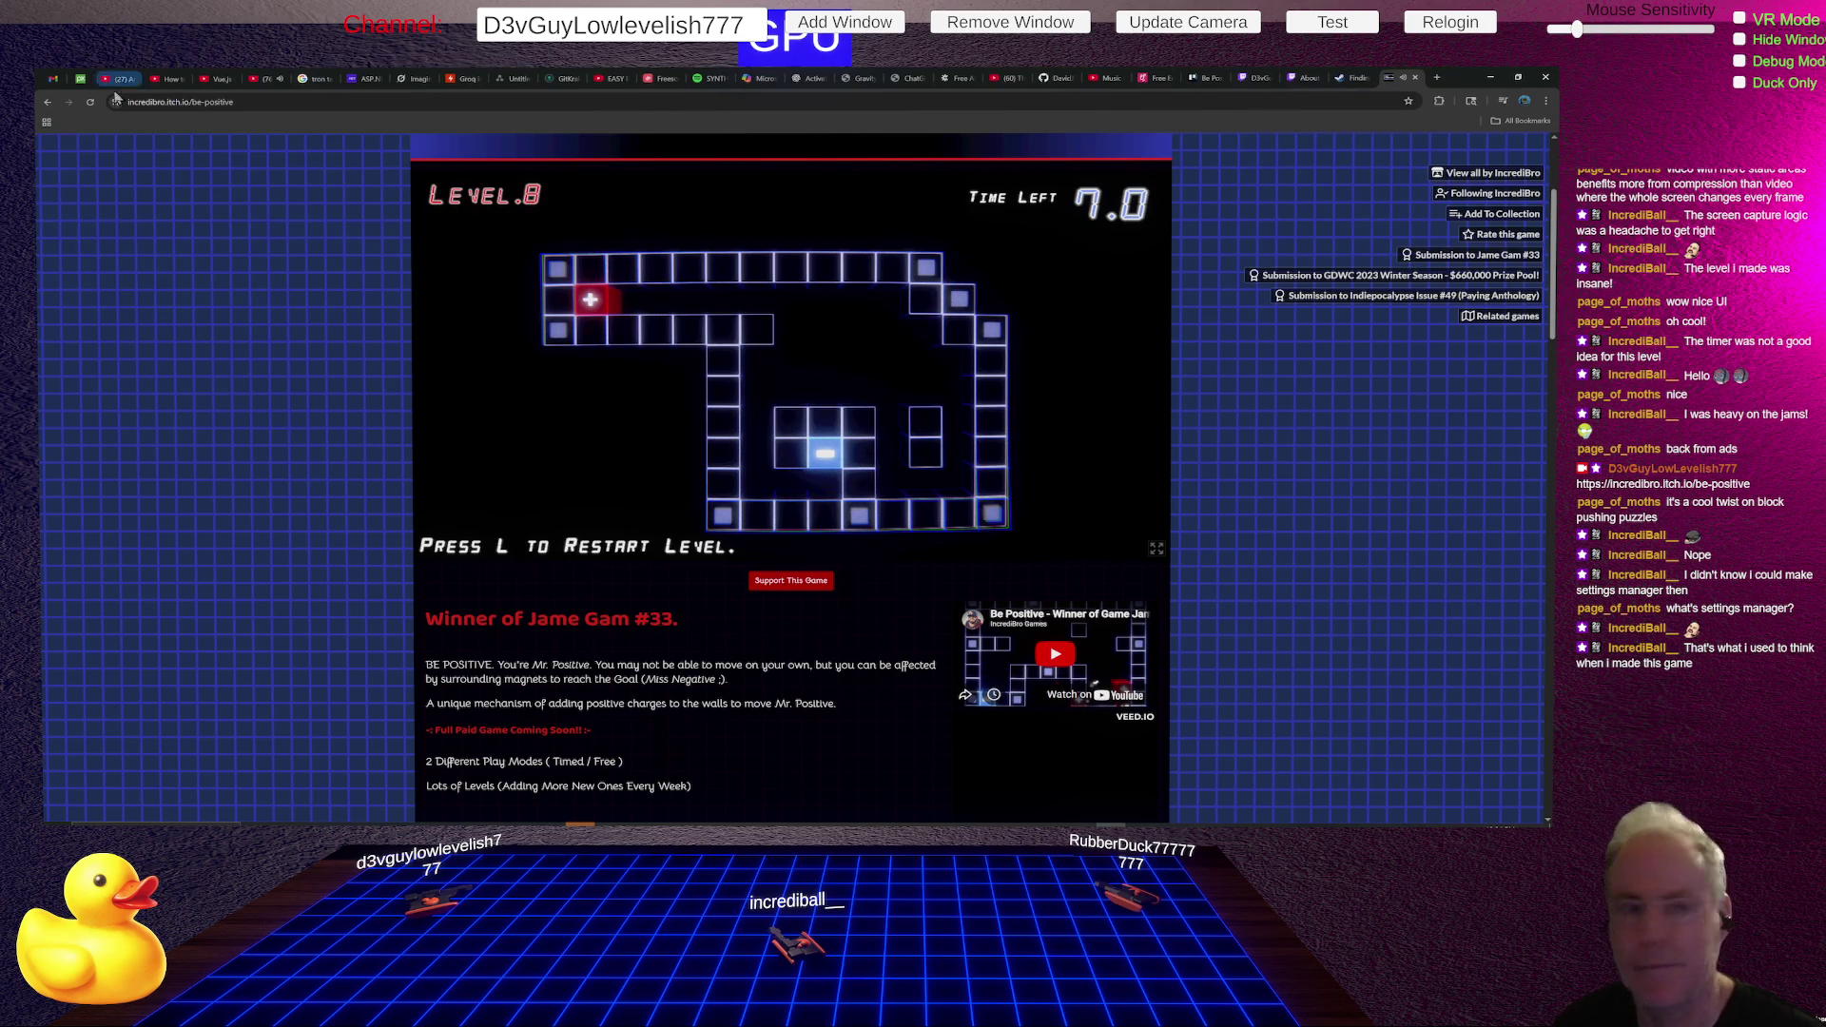
# - Go back to the search results, open Be Positive Returns, and run the game
pyautogui.click(49, 102)
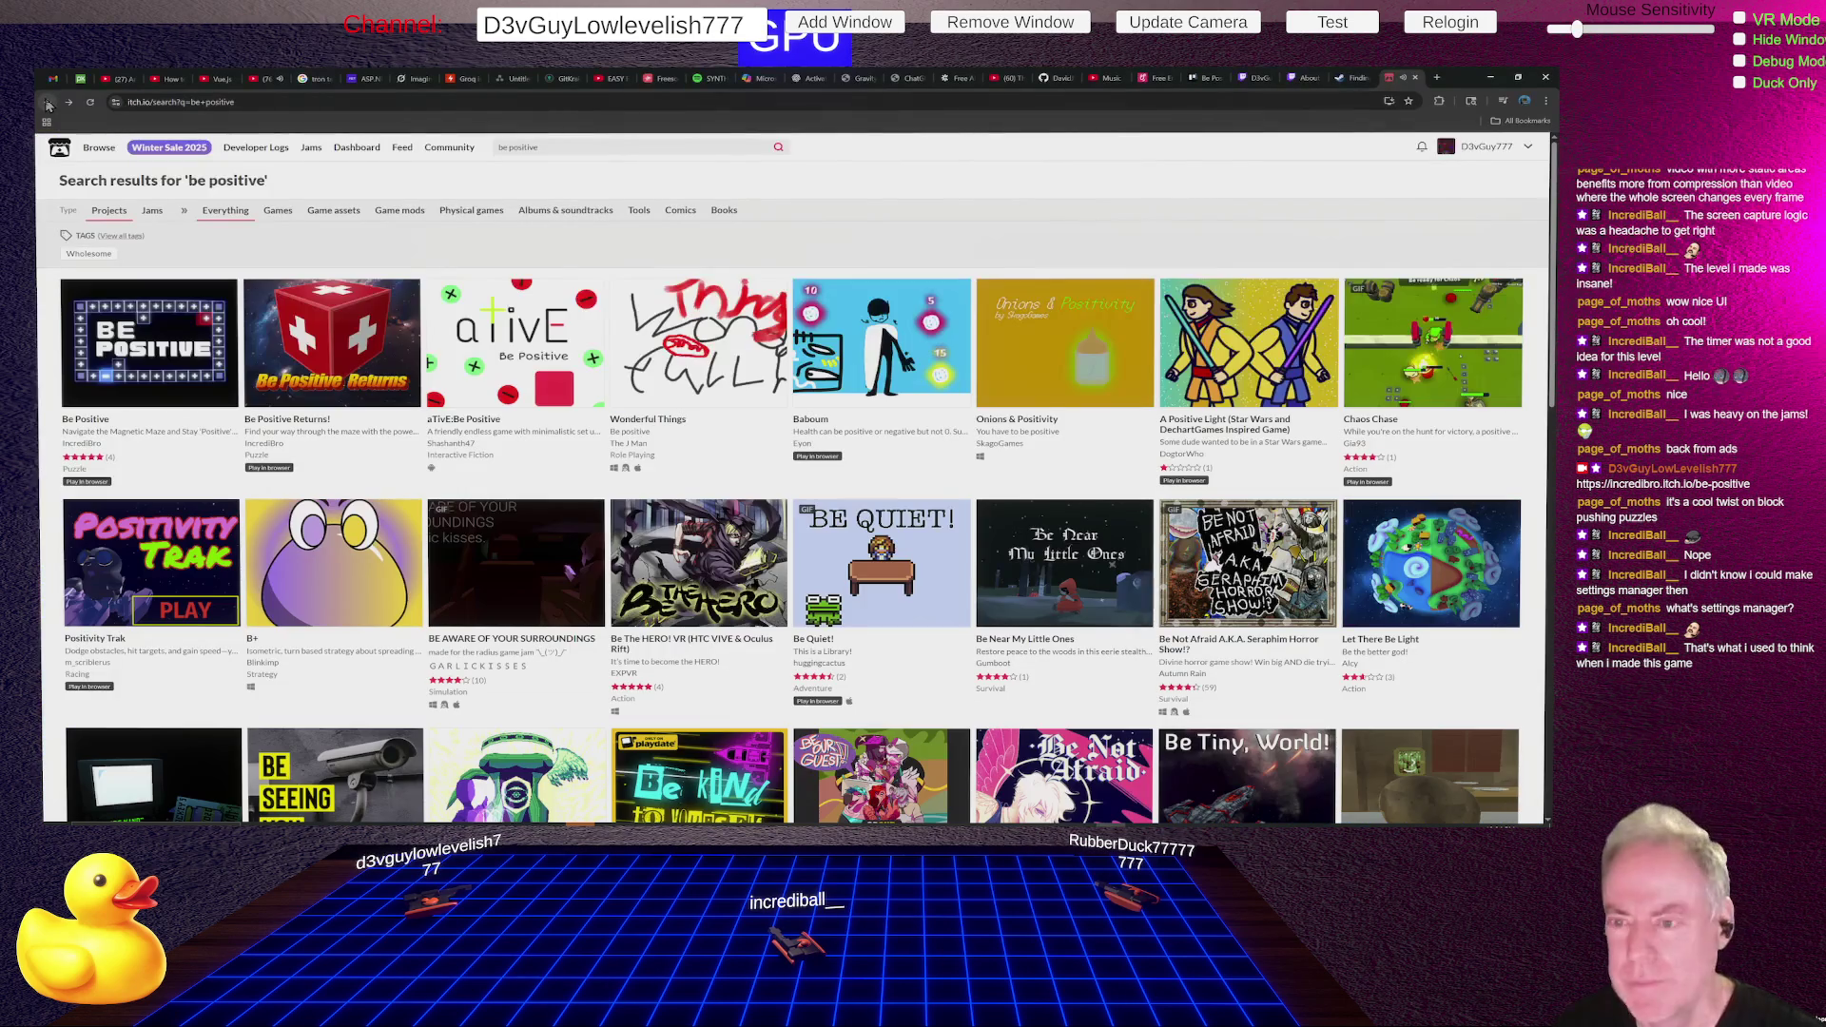
pyautogui.click(314, 361)
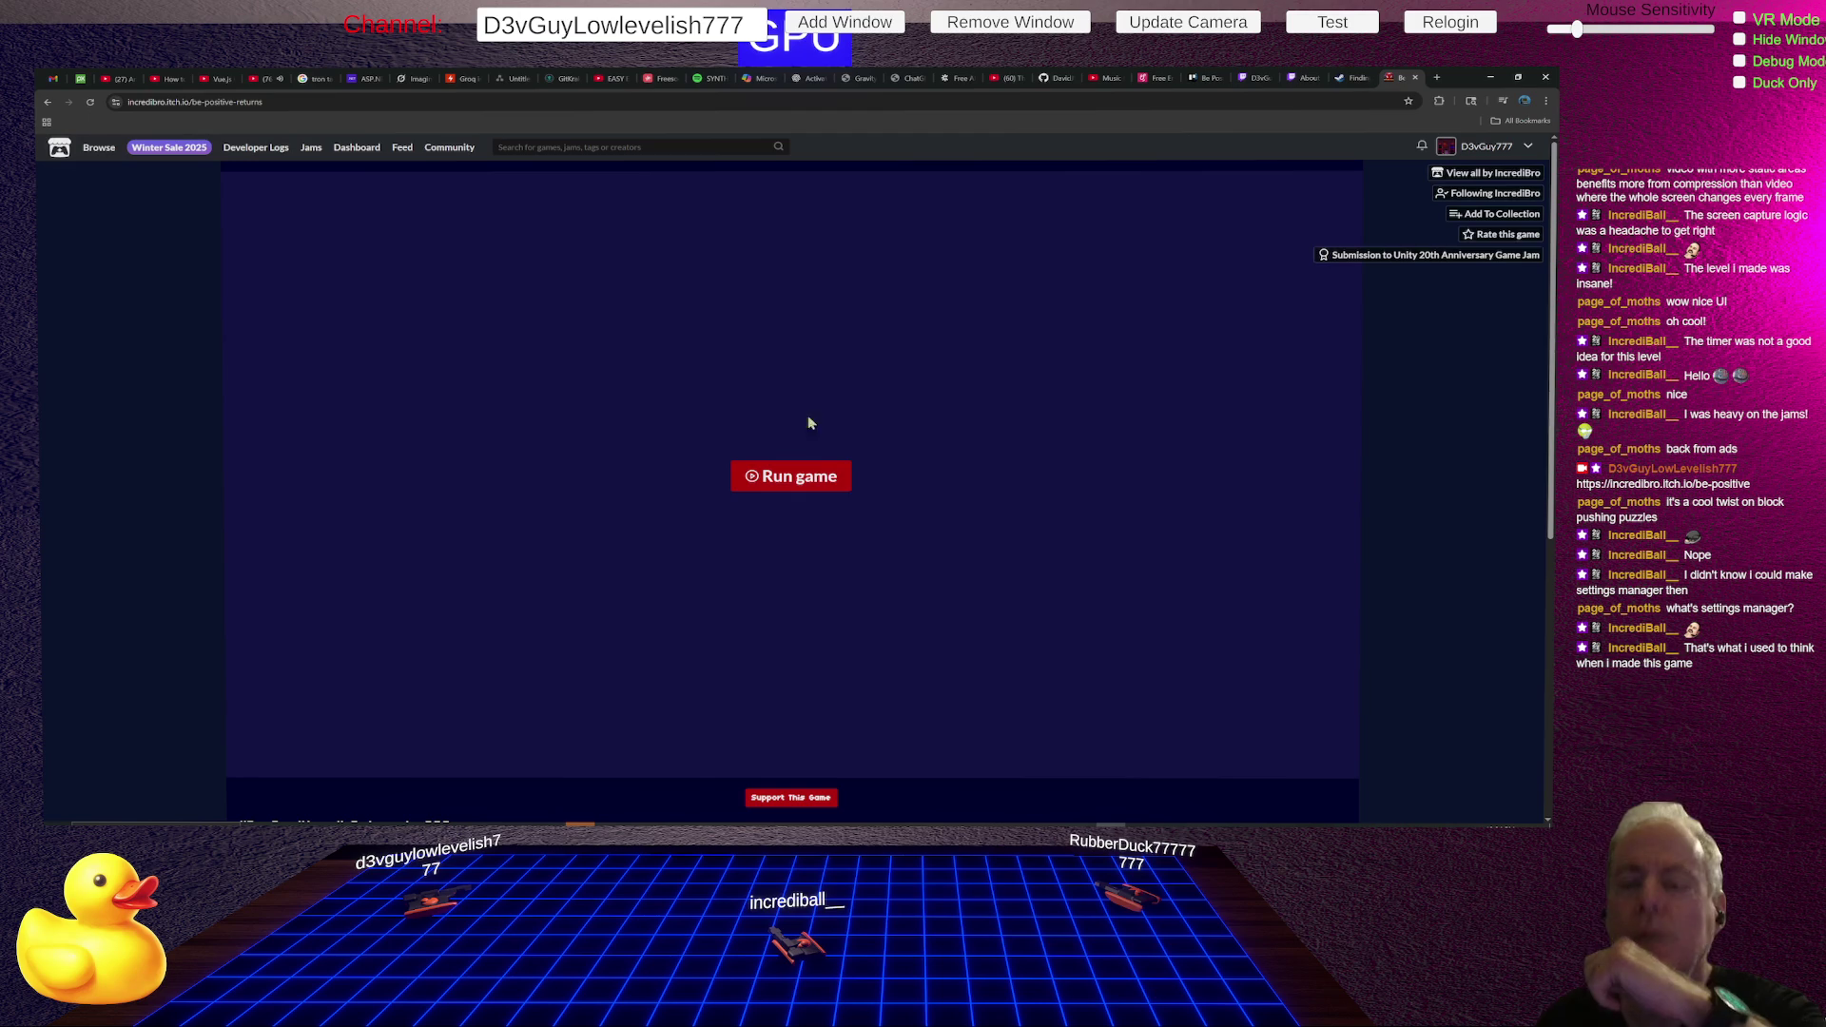
pyautogui.click(821, 477)
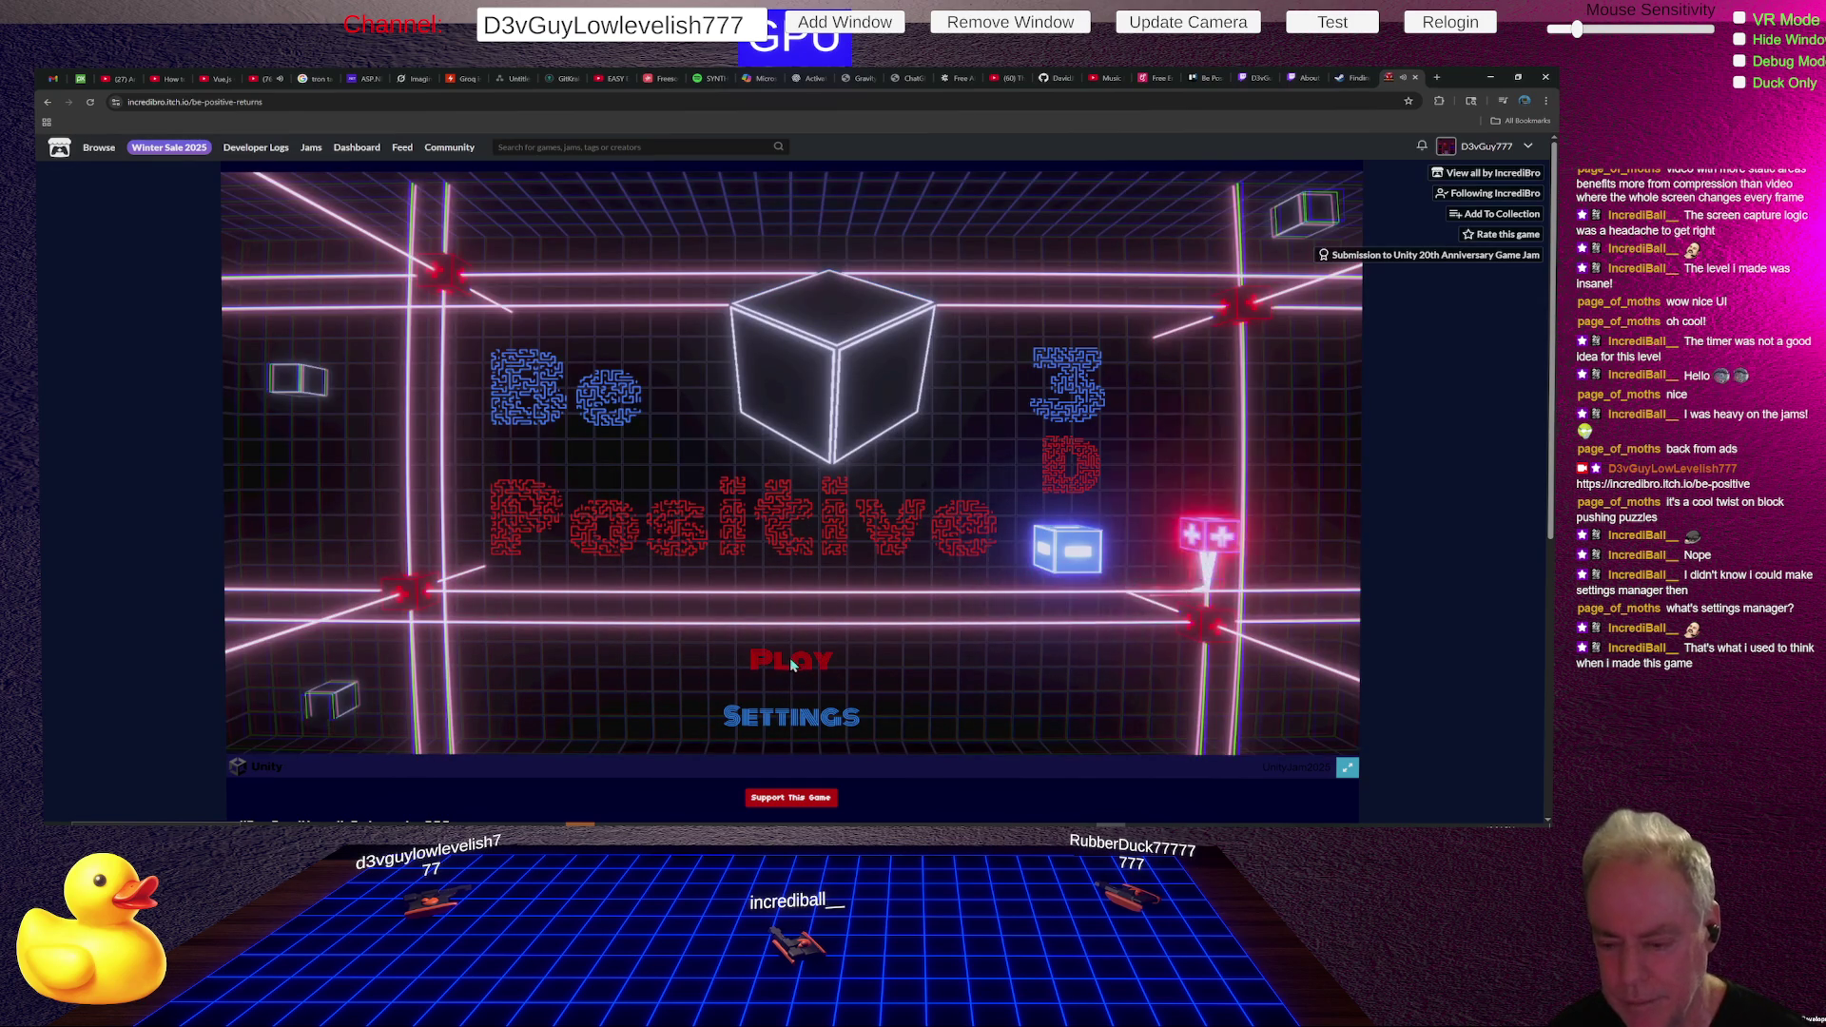
# - Play the first 3D level in fullscreen, then exit with Esc and reload the page
pyautogui.click(790, 663)
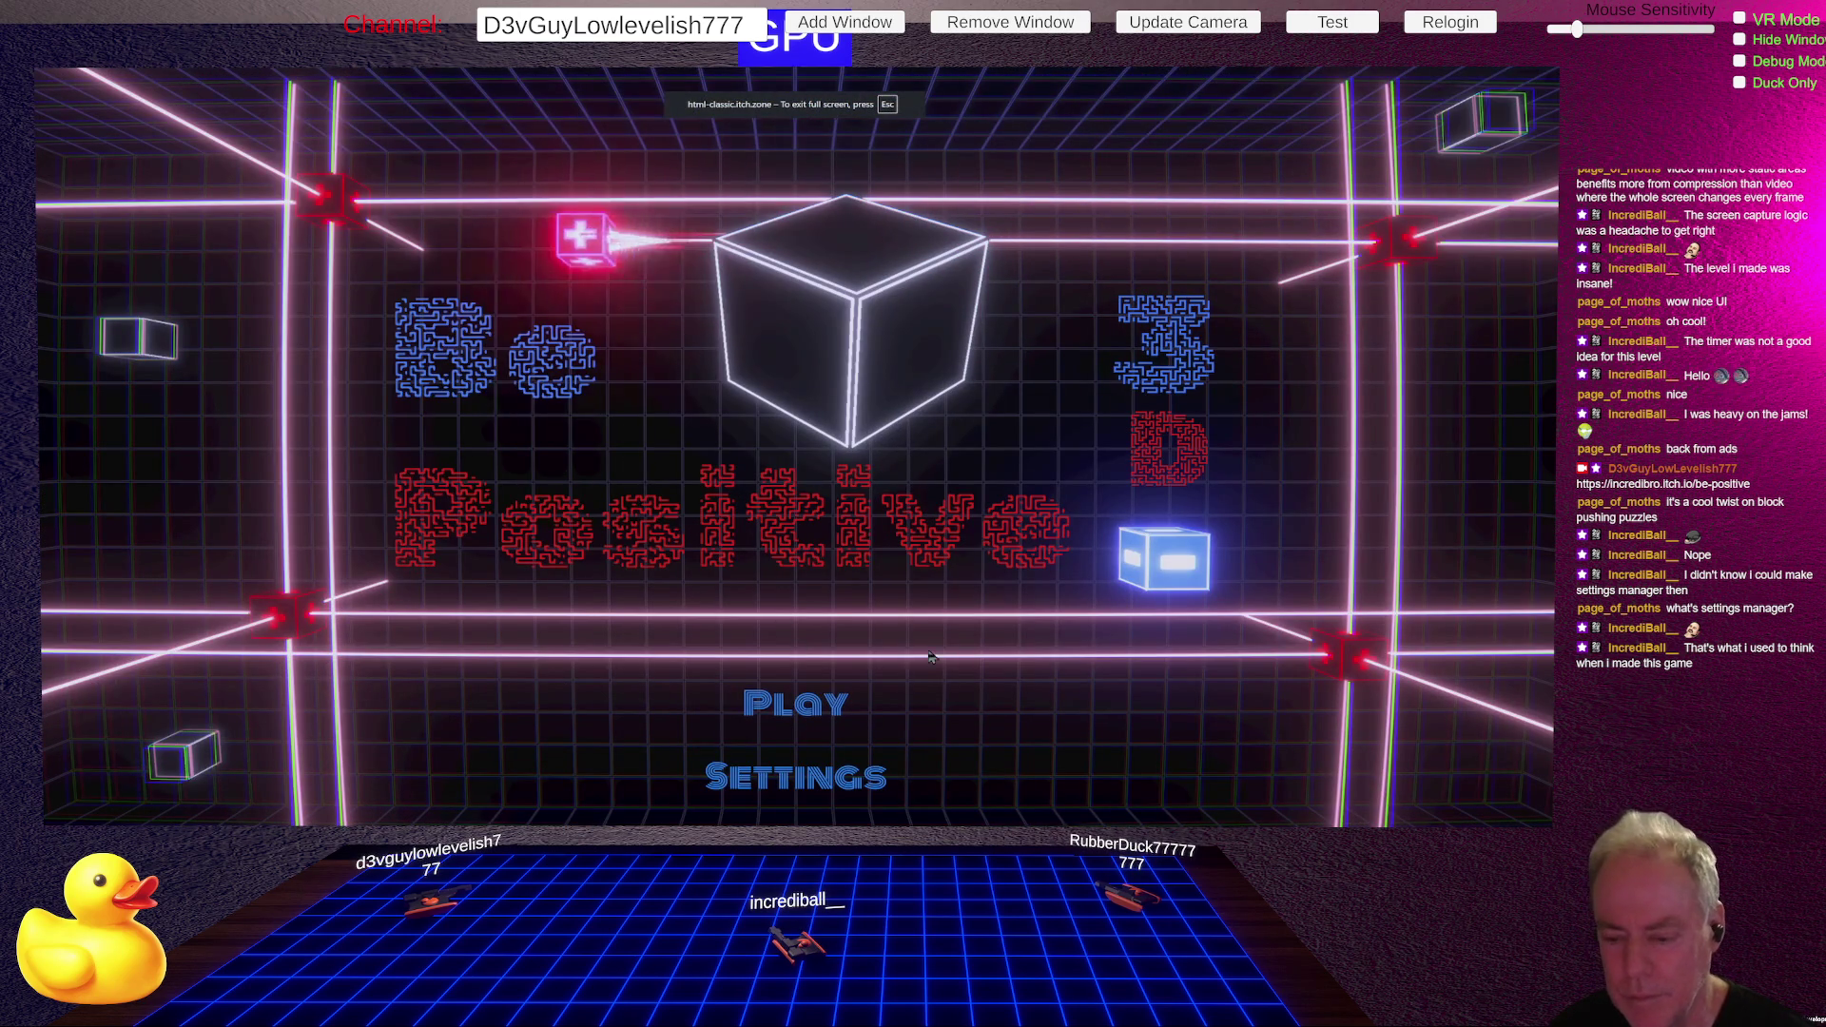
pyautogui.click(782, 714)
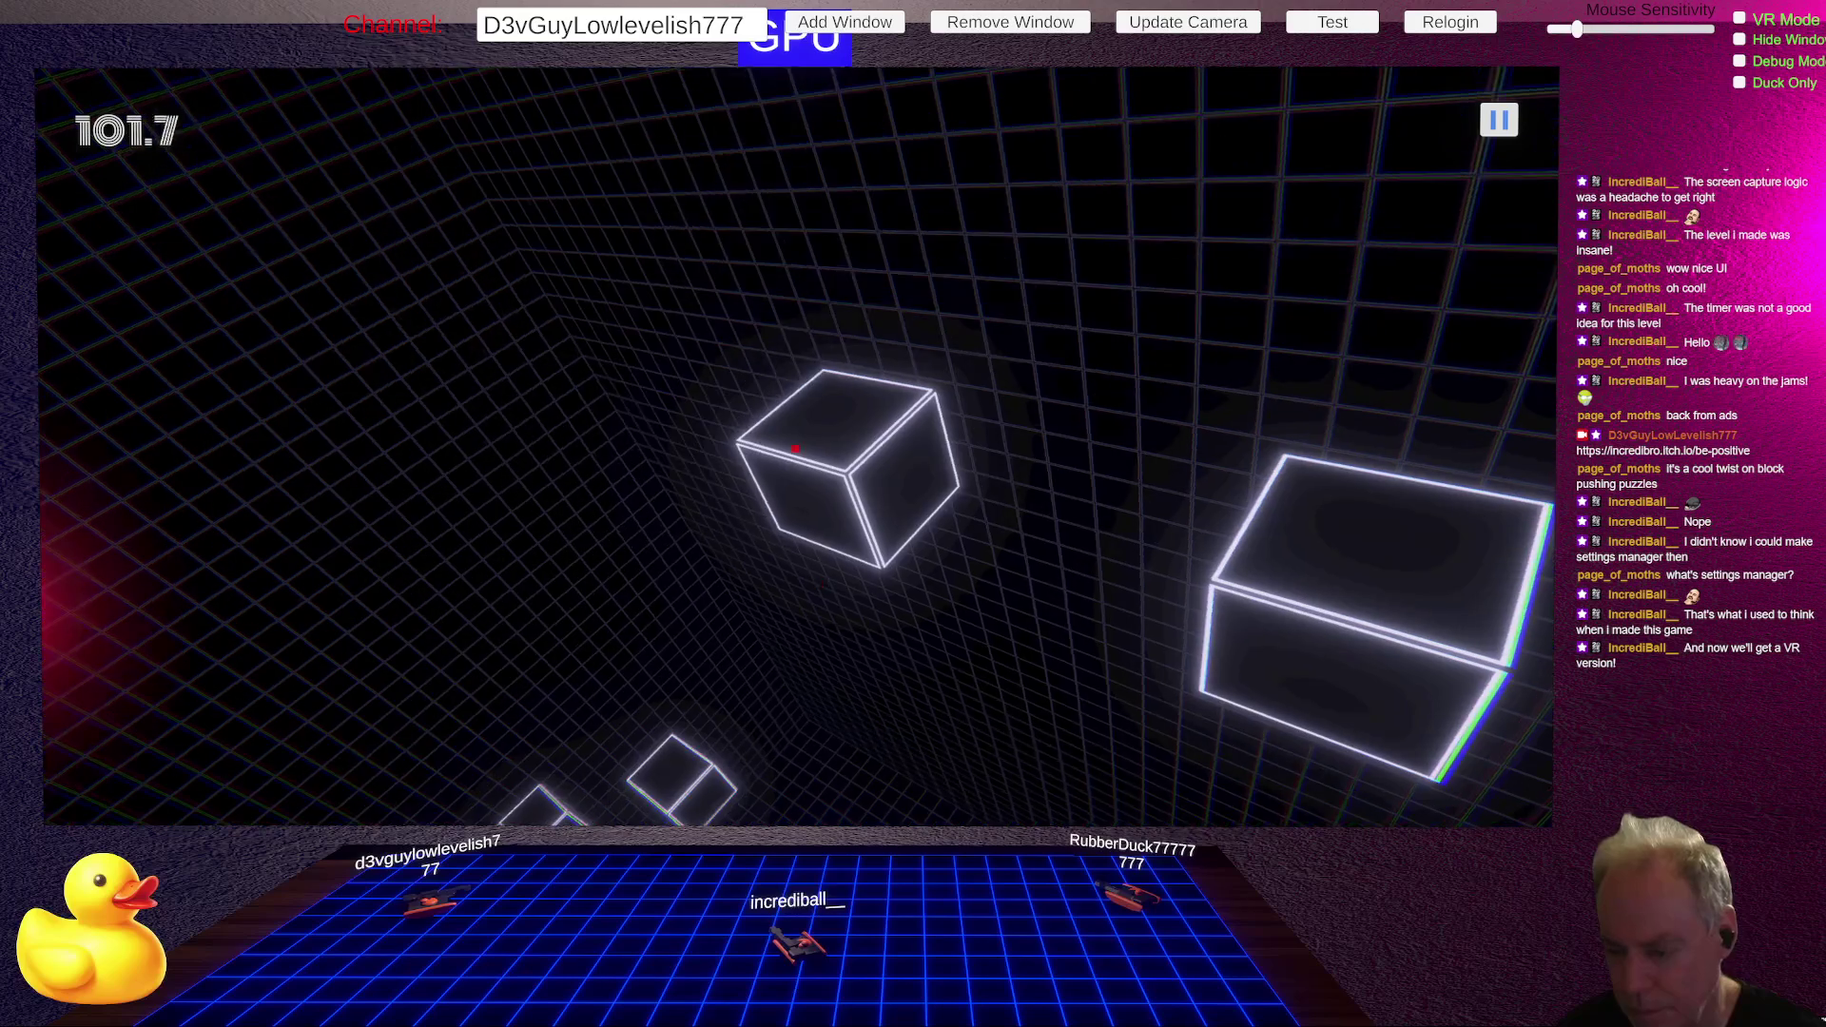
pyautogui.press('Escape')
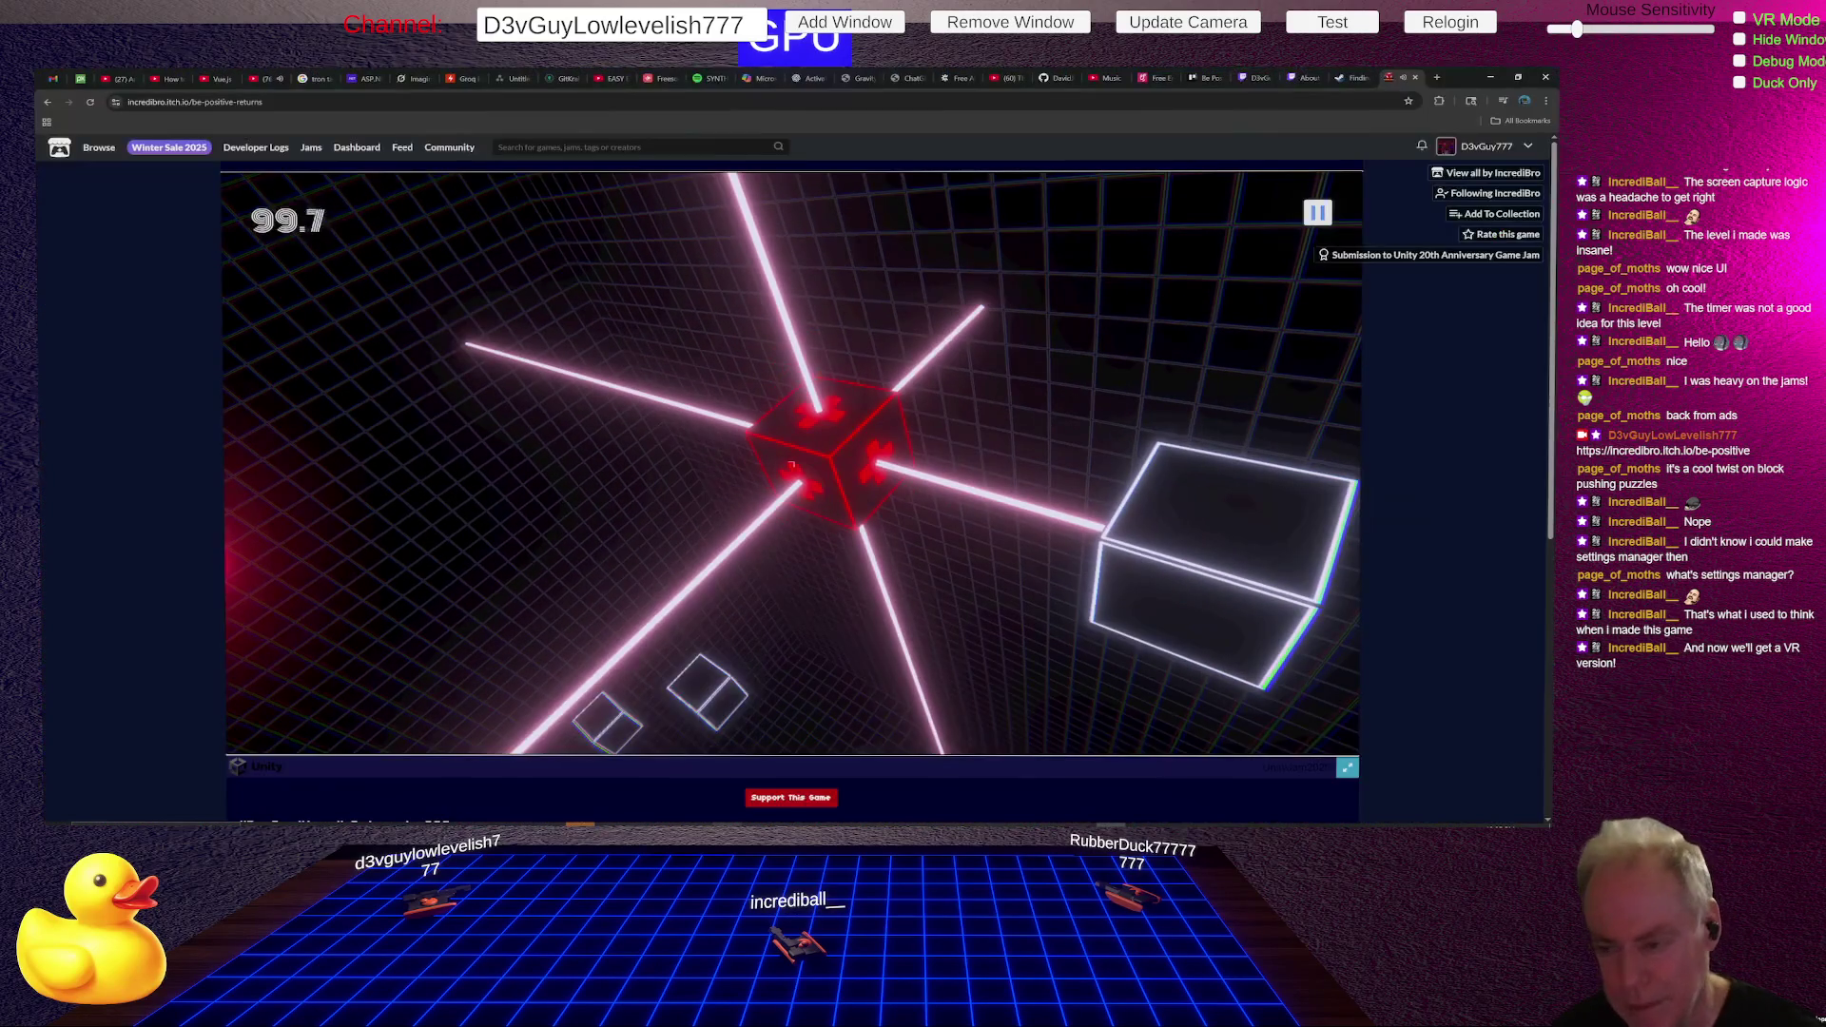
pyautogui.moveTo(701, 772)
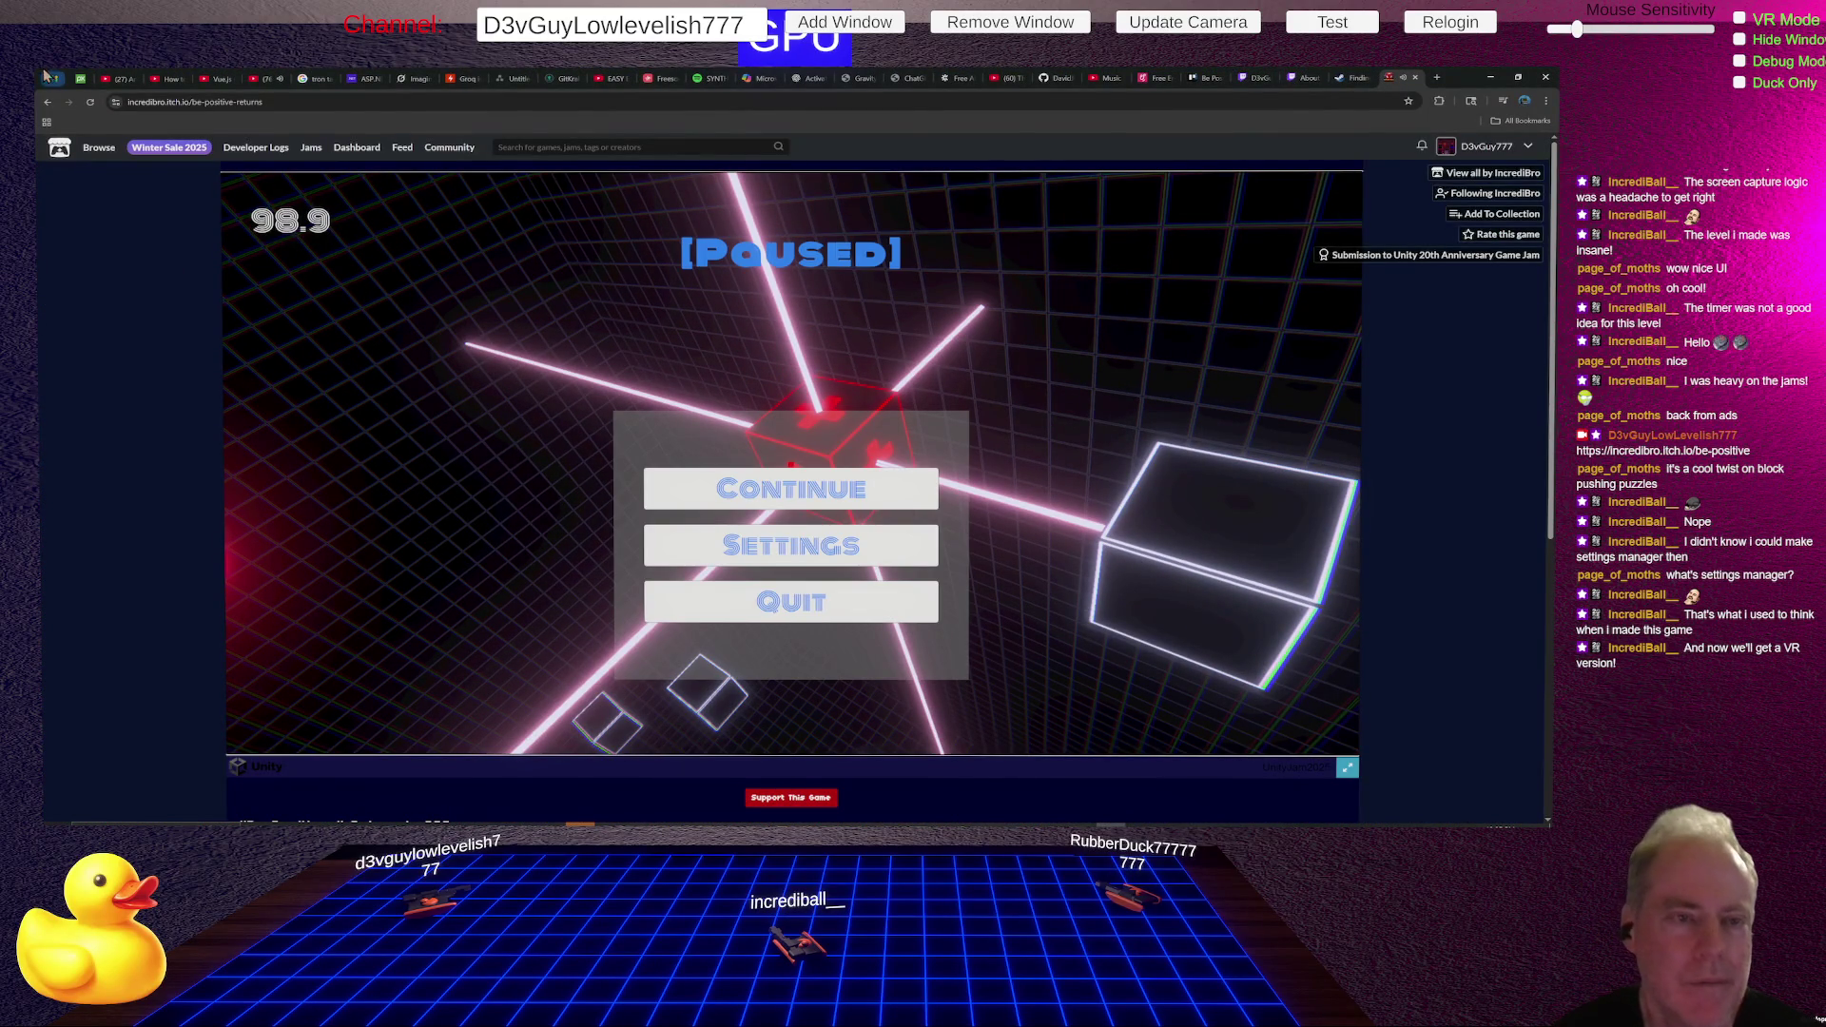
pyautogui.click(89, 103)
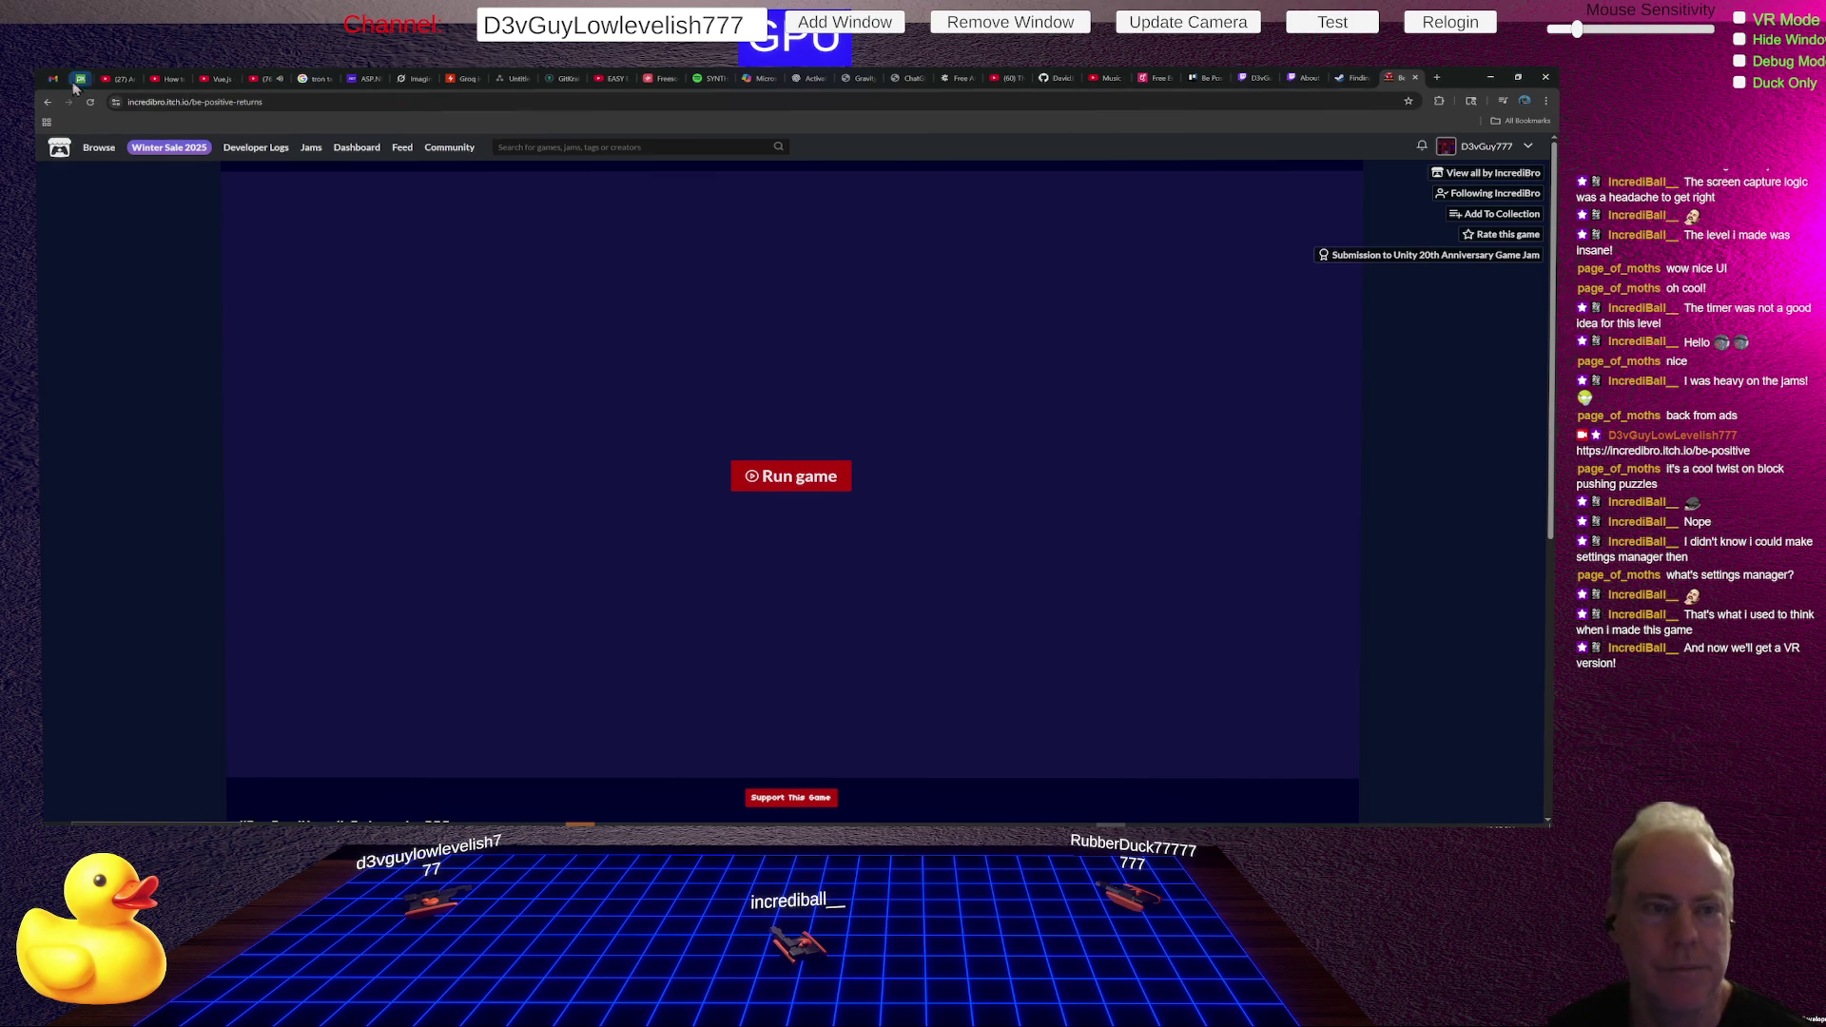
# - Reload the game page again, then switch to the YouTube tab playing the Tron video
pyautogui.click(91, 105)
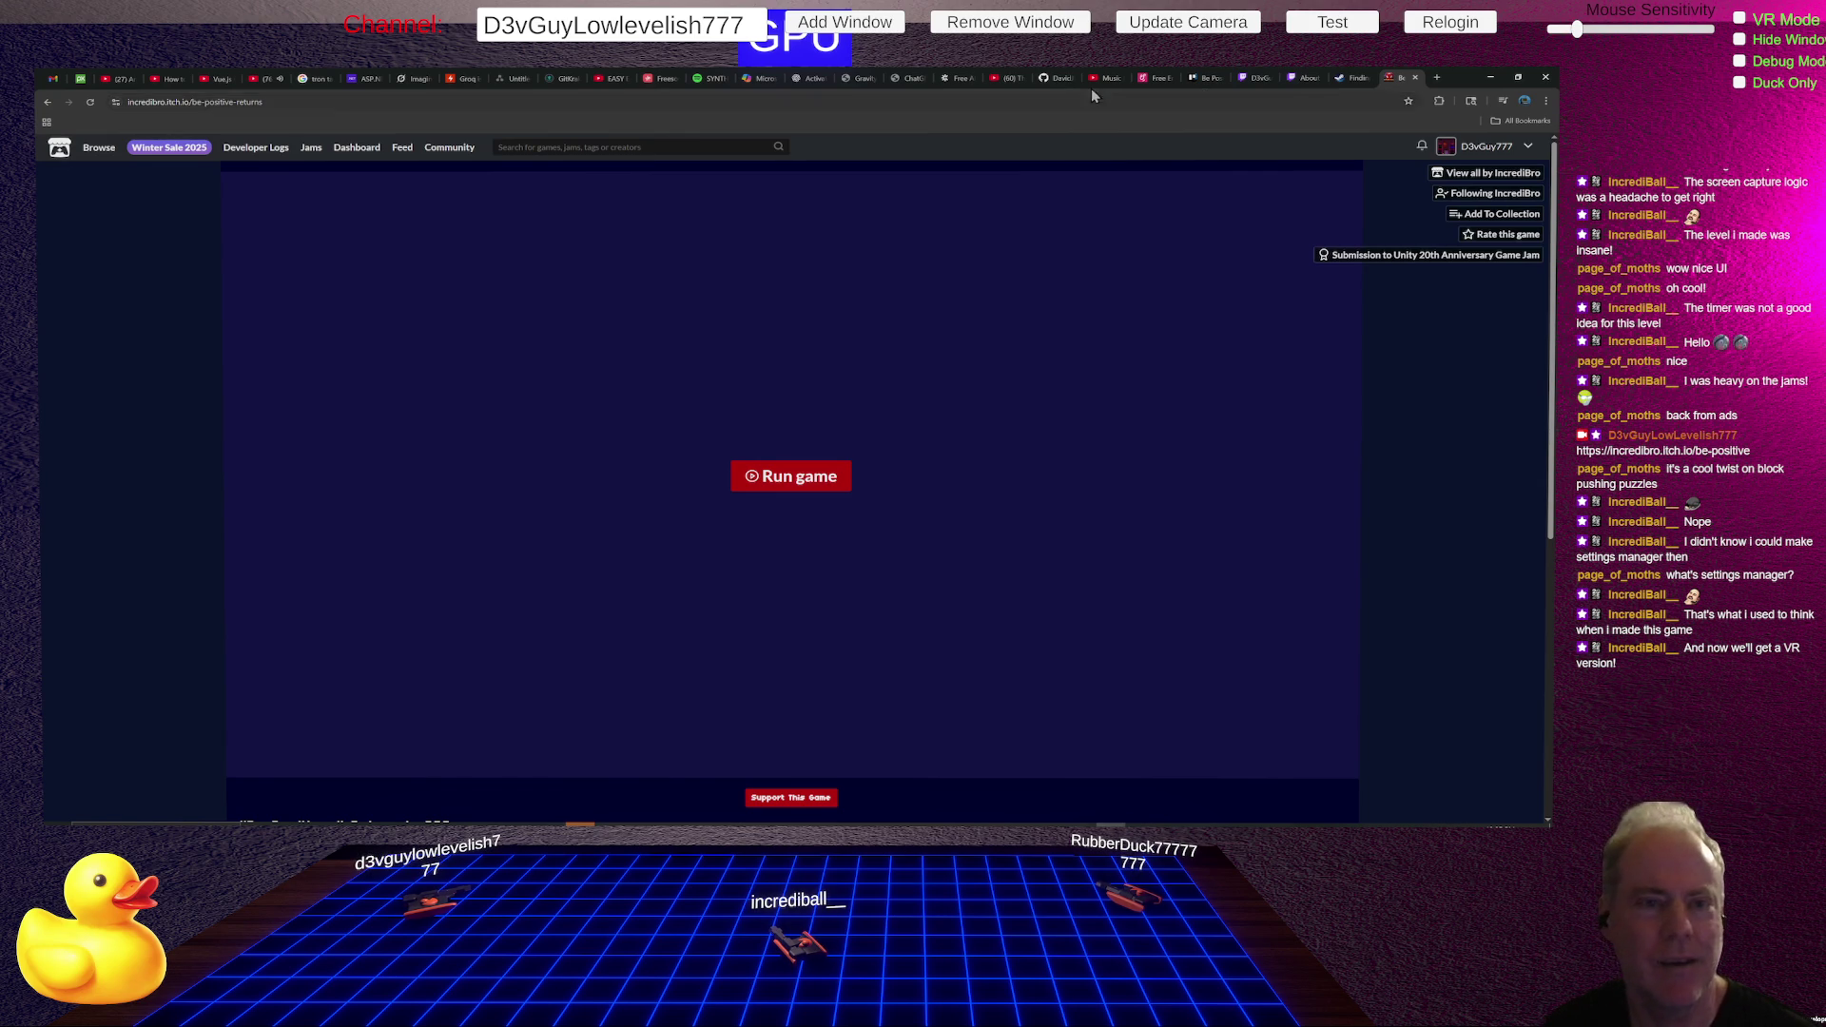
pyautogui.click(270, 78)
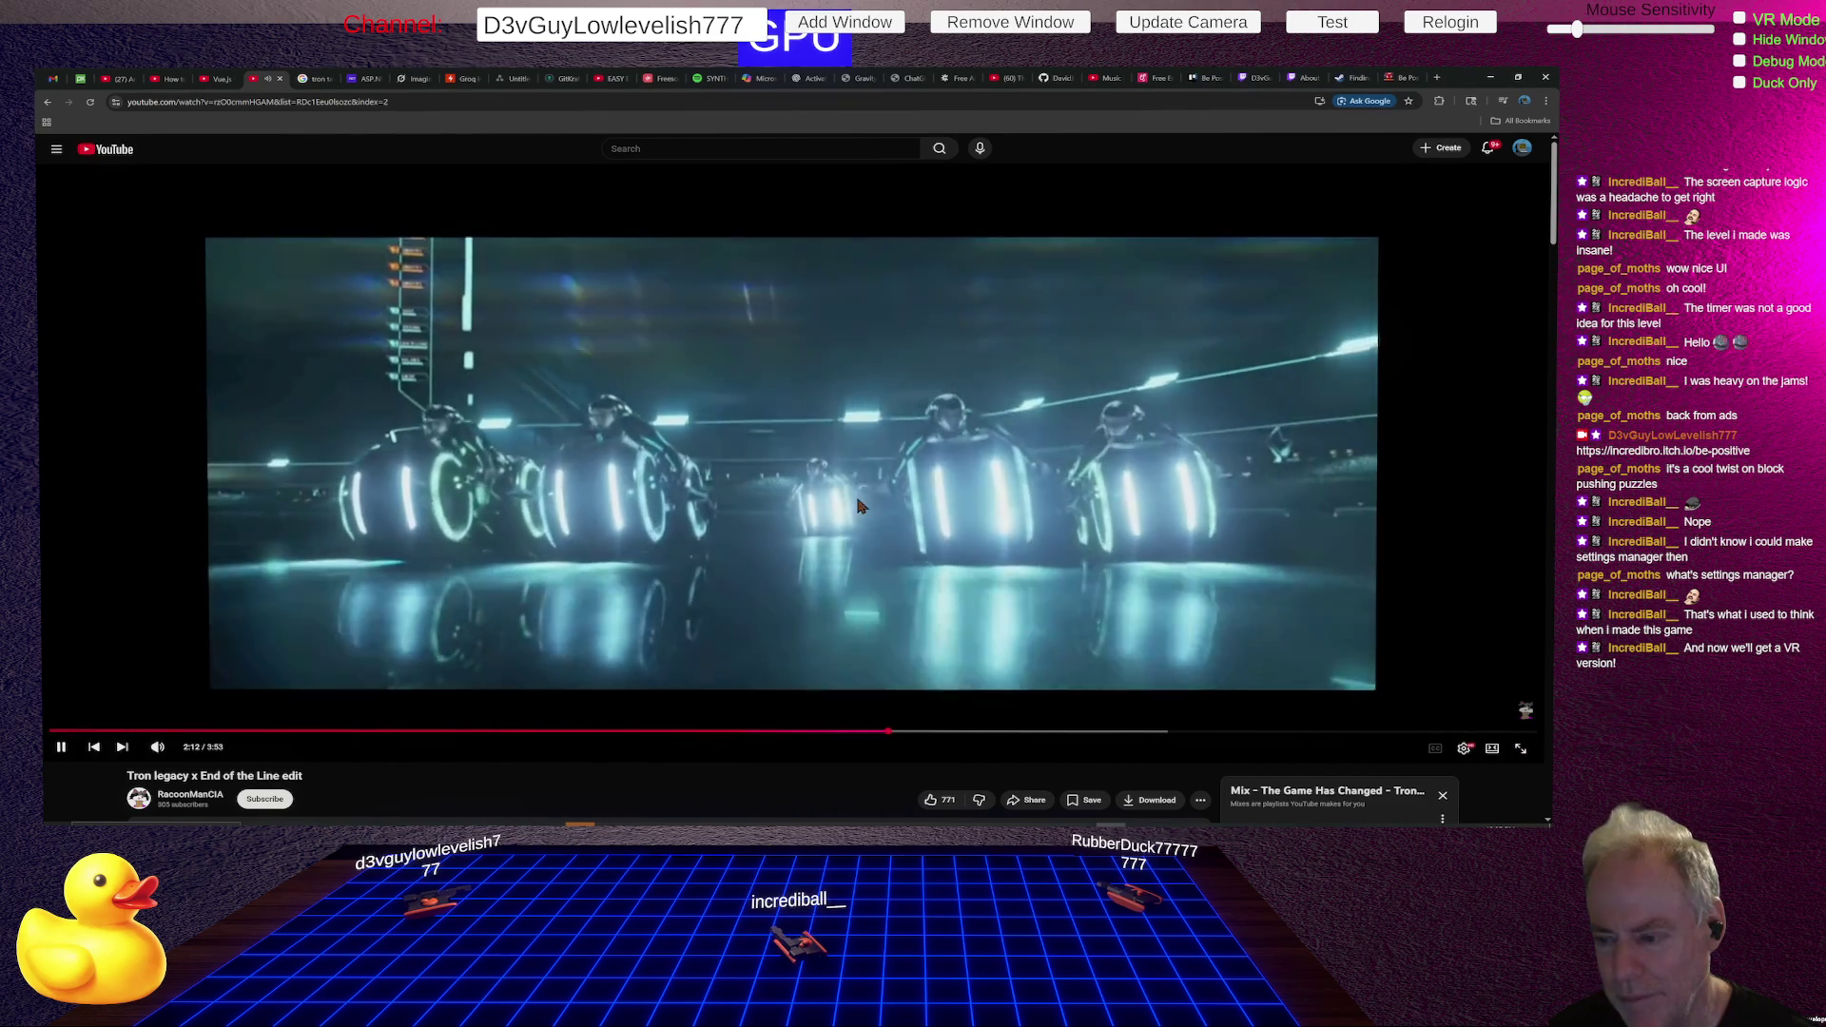
# - Pause the Tron video at 2:12 and switch to the Unity editor
pyautogui.click(859, 507)
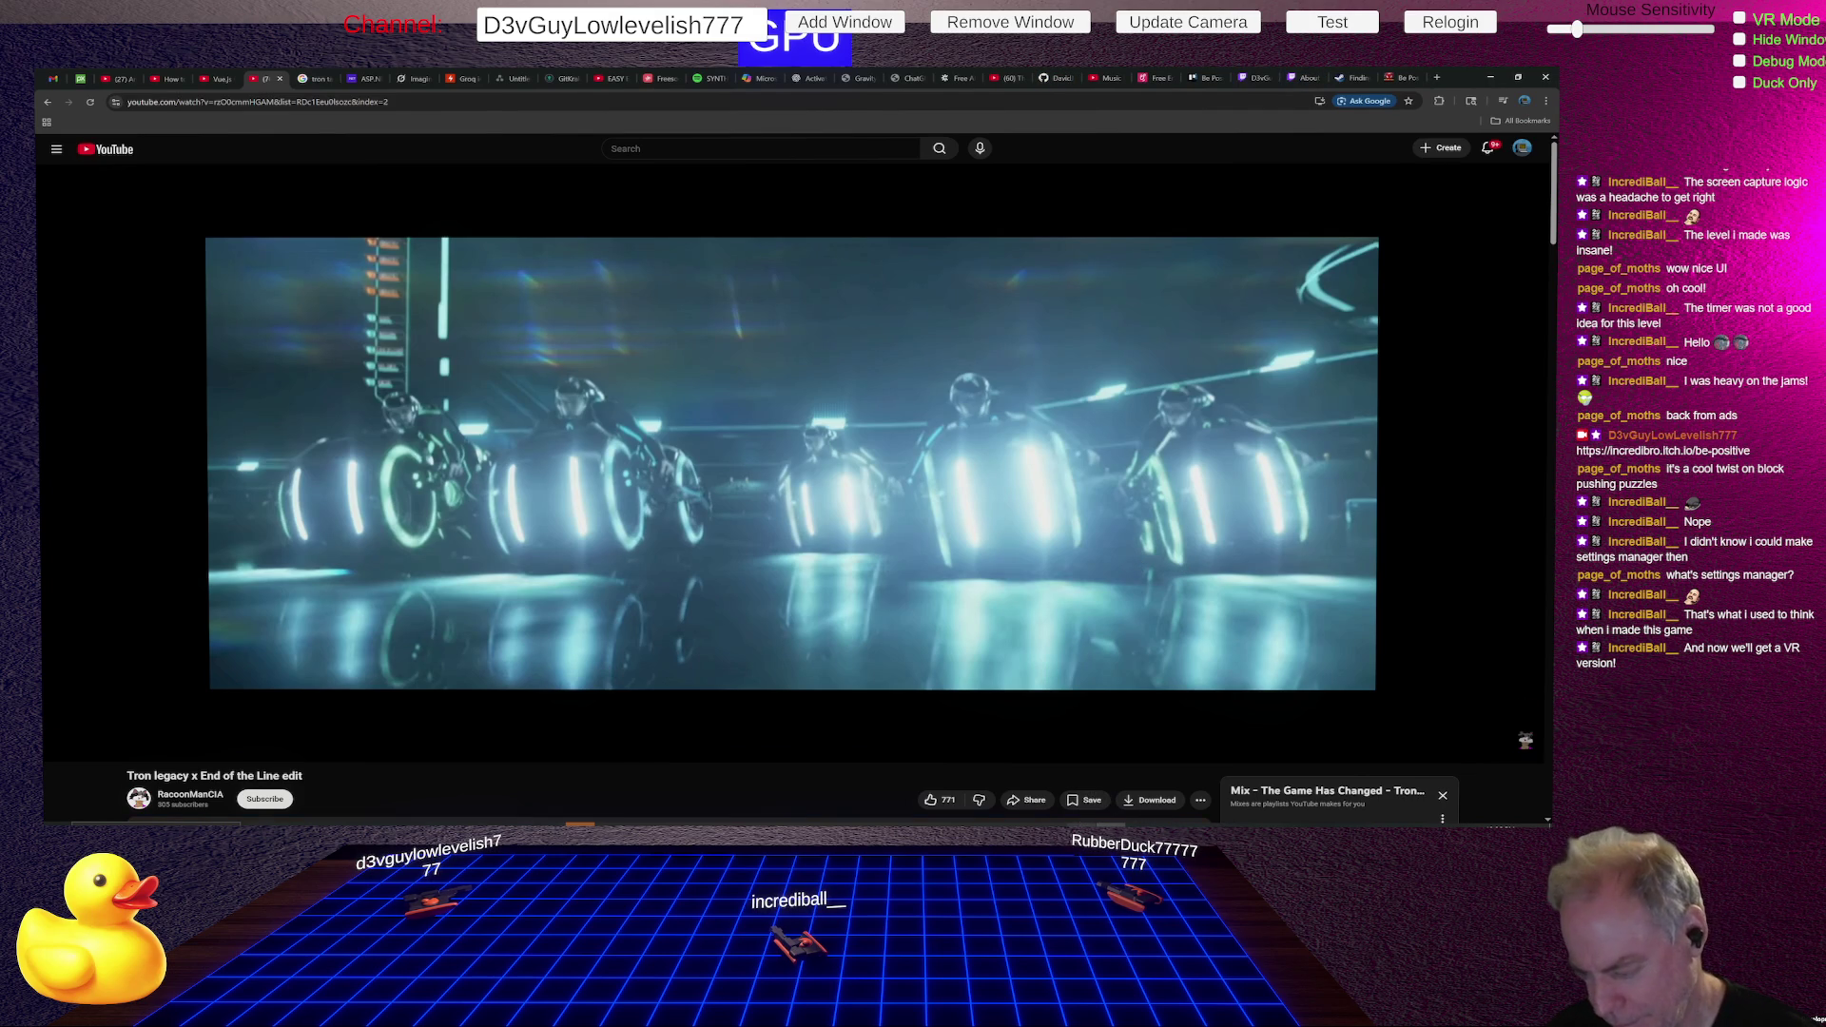
pyautogui.hotkey('alt', 'Tab')
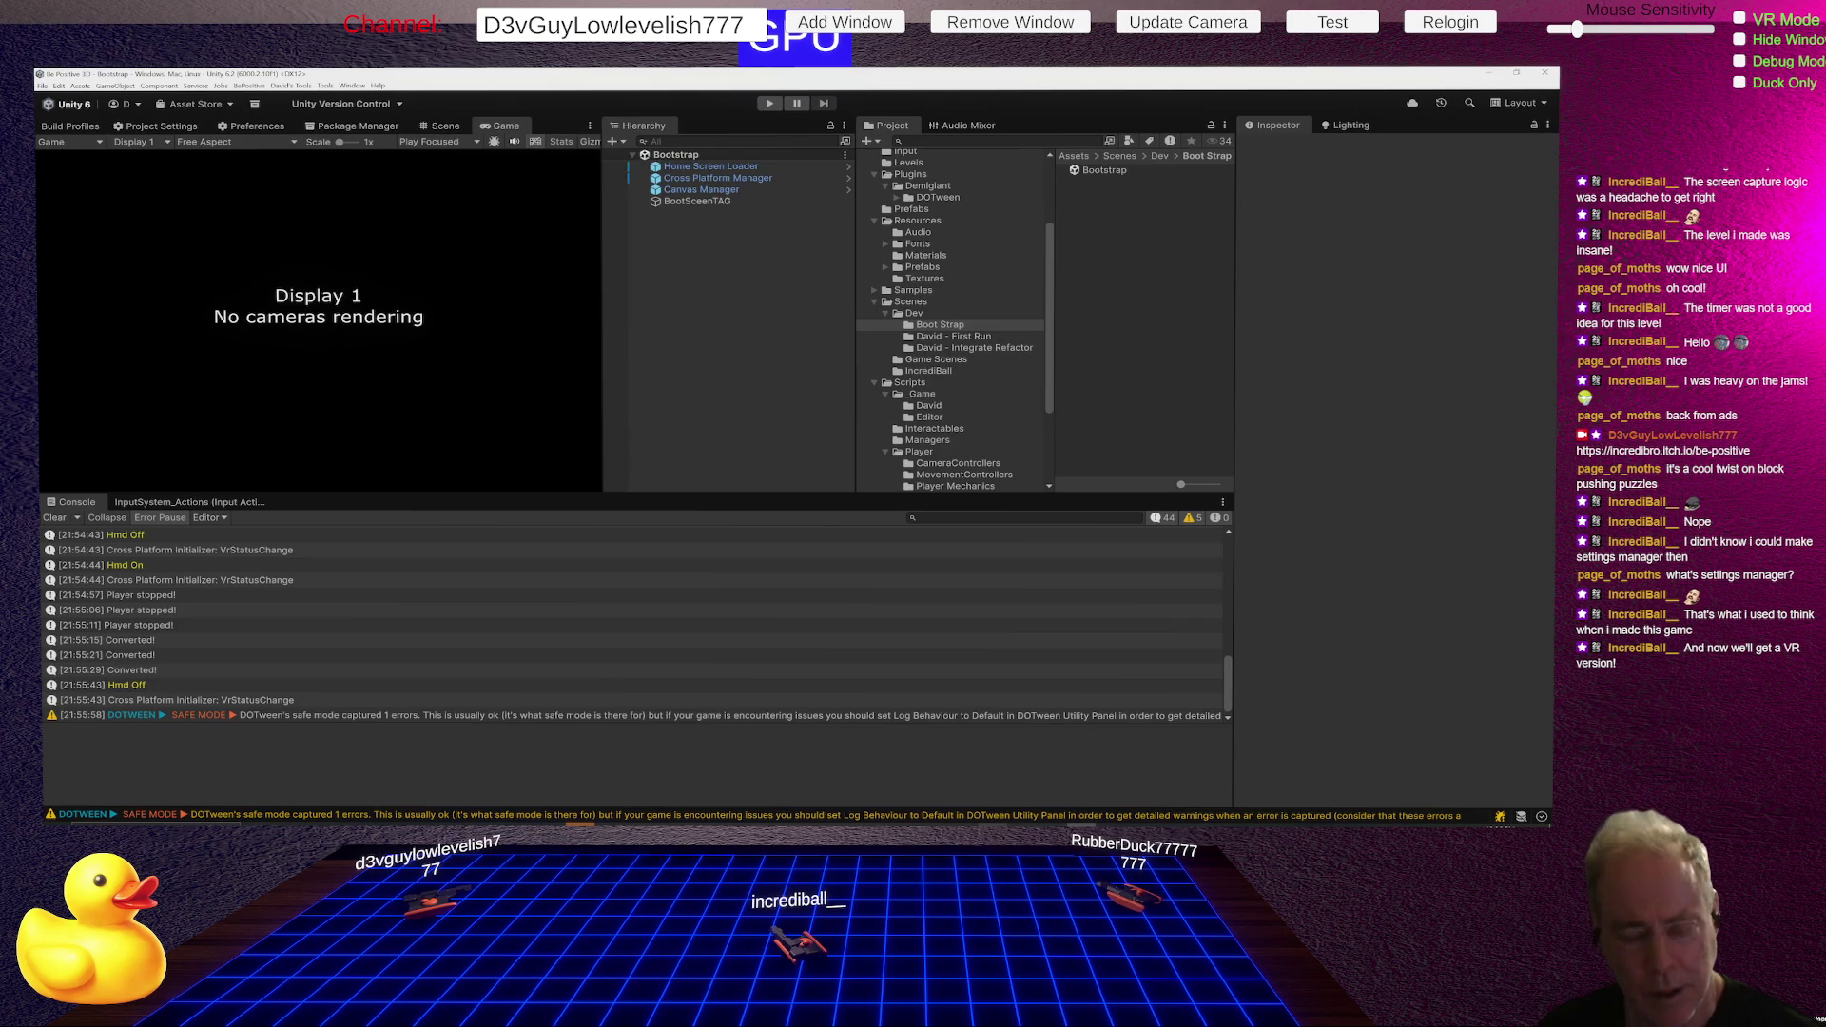